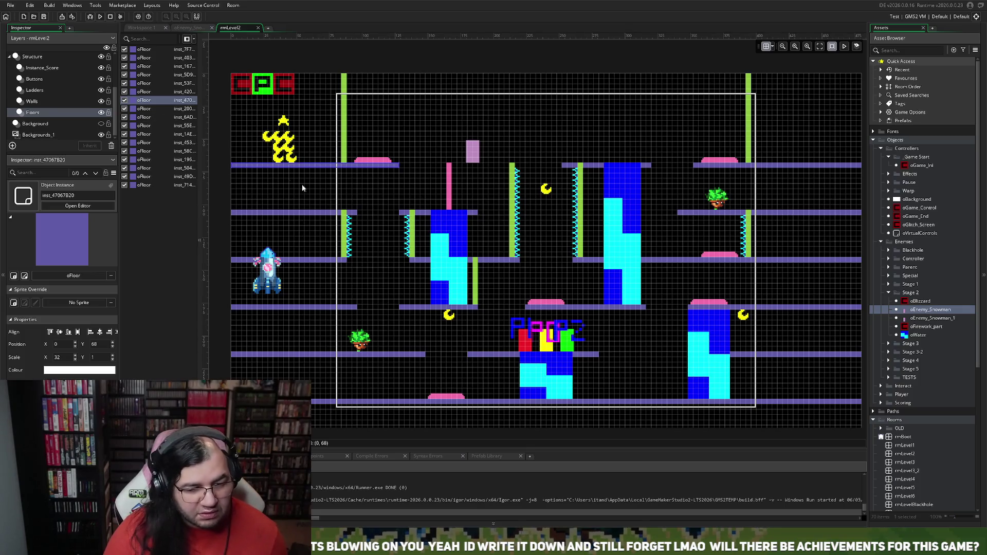
# Duplicate a floor piece onto the top row at 160, 68 and trim it to X scale 17
pyautogui.click(305, 261)
pyautogui.hotkey('ctrl', 'c')
pyautogui.hotkey('ctrl', 'v')
pyautogui.moveTo(320, 268)
pyautogui.mouseDown()
pyautogui.moveTo(392, 255)
pyautogui.moveTo(497, 169)
pyautogui.mouseUp()
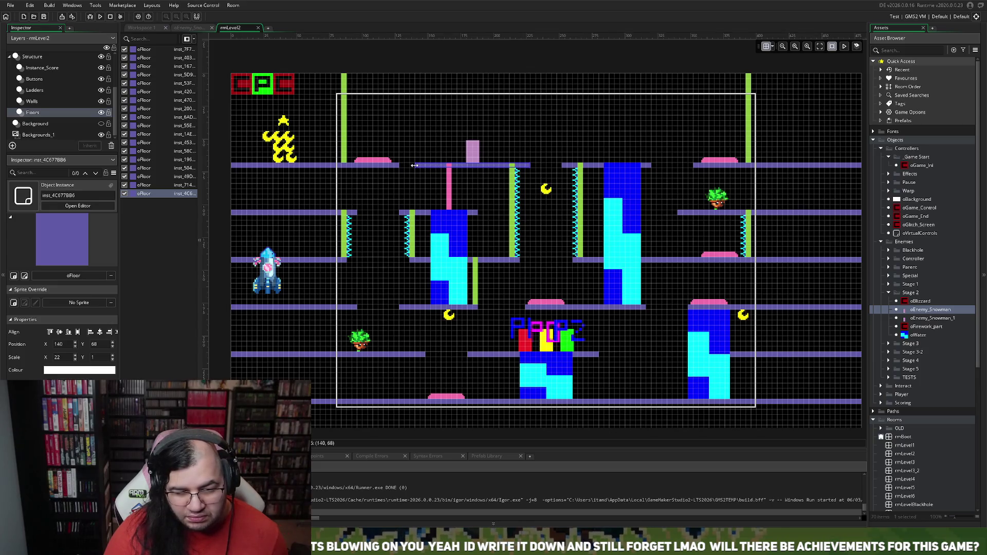
pyautogui.moveTo(419, 167); pyautogui.dragTo(438, 166)
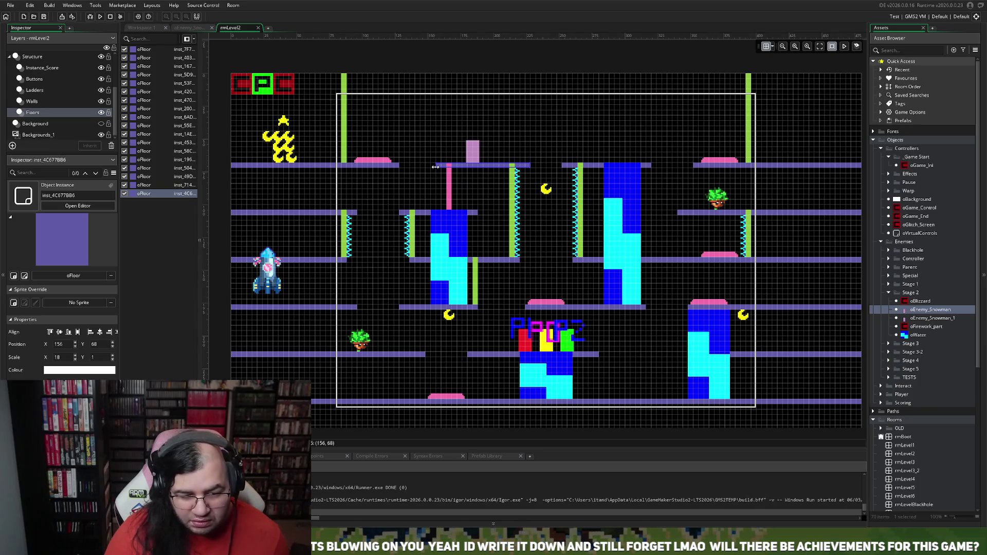
pyautogui.moveTo(436, 167); pyautogui.dragTo(441, 168)
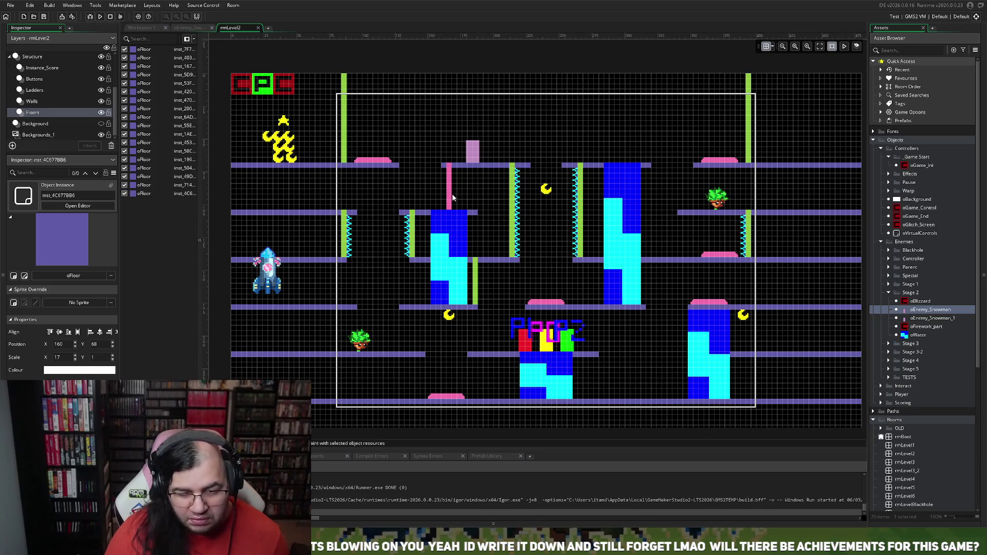
pyautogui.click(49, 90)
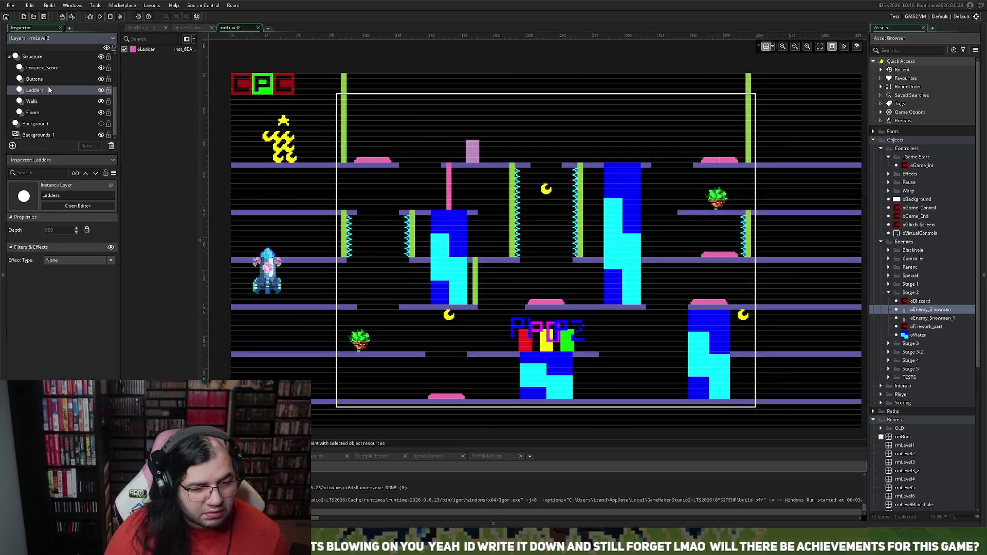
# Move the pink oLadder right to 182, 68 so it hangs beneath the new top-row floor
pyautogui.moveTo(451, 199); pyautogui.dragTo(474, 196)
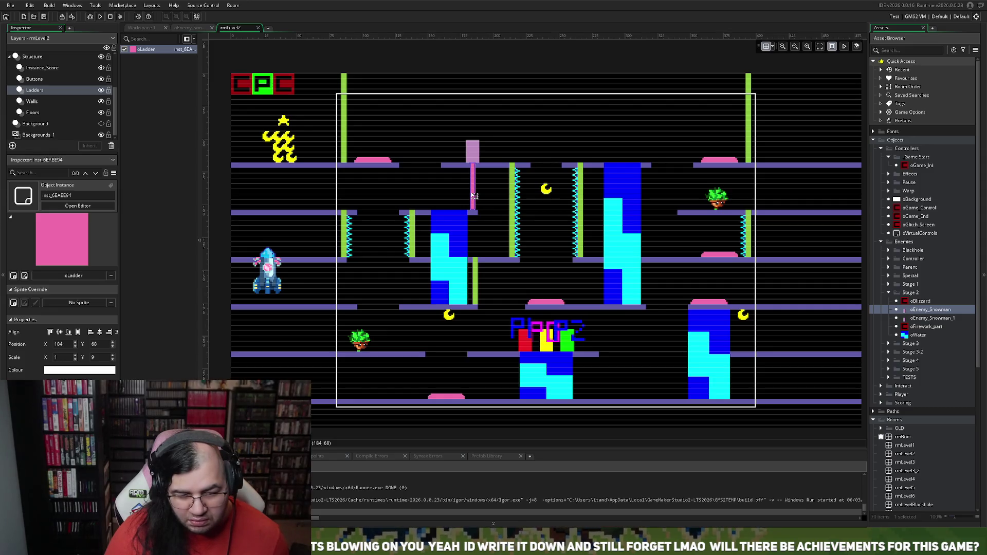
pyautogui.moveTo(474, 196); pyautogui.dragTo(472, 196)
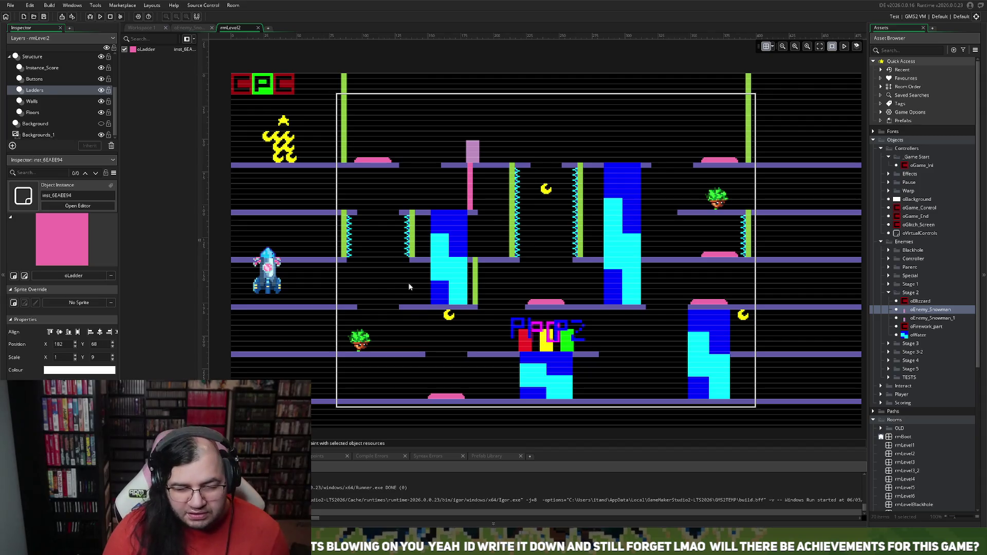
pyautogui.click(39, 78)
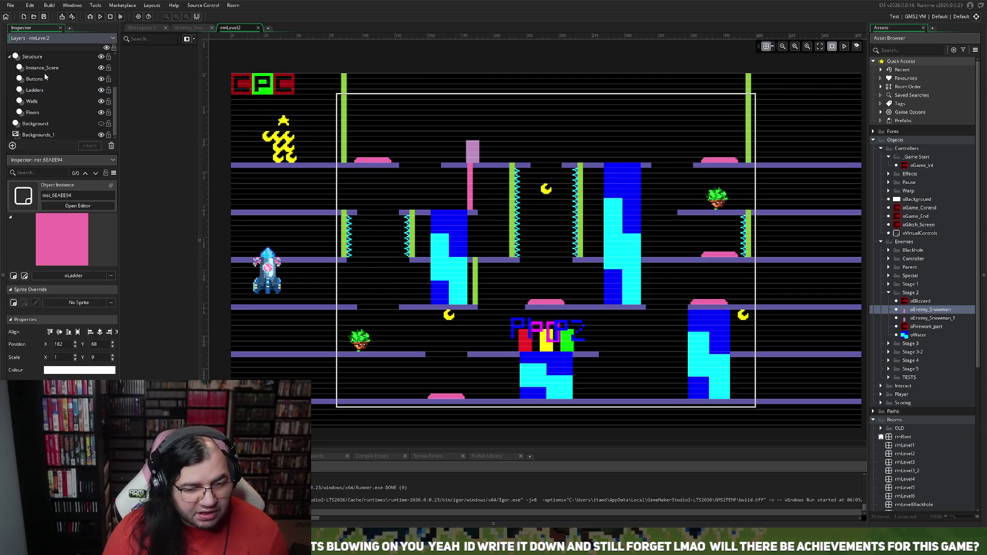
# Select the Background layer, then the Floors layer to list its floor instances
pyautogui.click(43, 68)
pyautogui.click(42, 124)
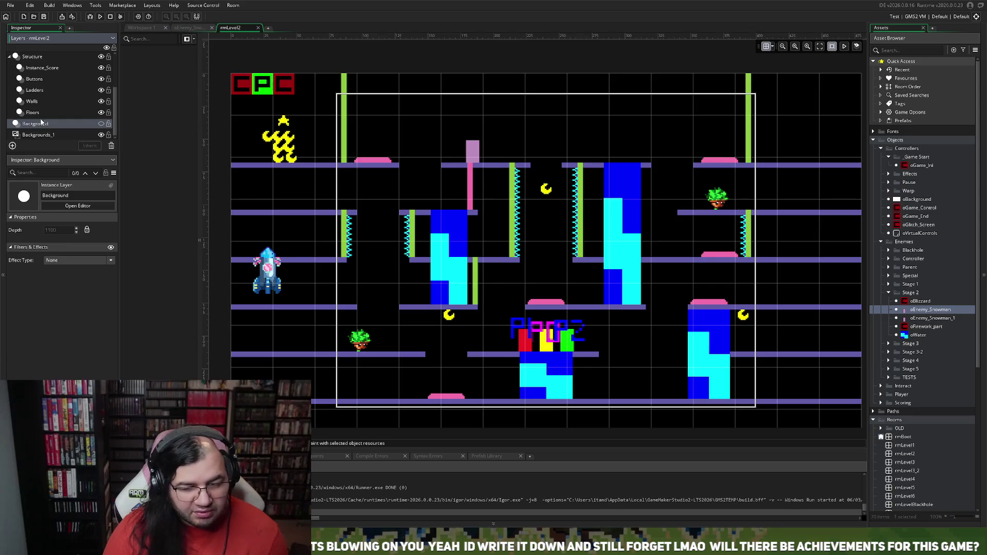
pyautogui.click(41, 113)
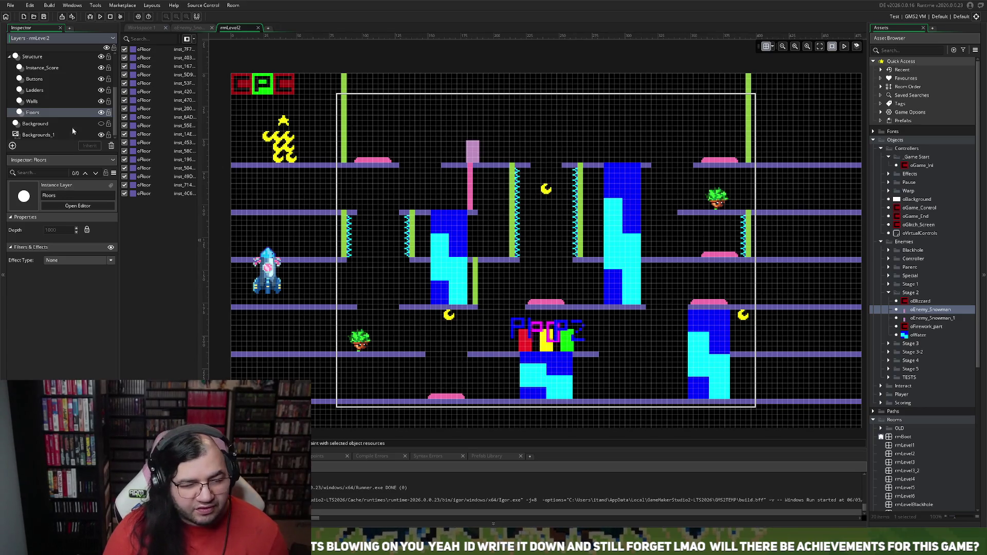
pyautogui.scroll(3, 34, 71)
# On Instance_Middle, drag oEnemy_Snowman right to 192, 68 onto the top platform
pyautogui.click(42, 76)
pyautogui.click(46, 67)
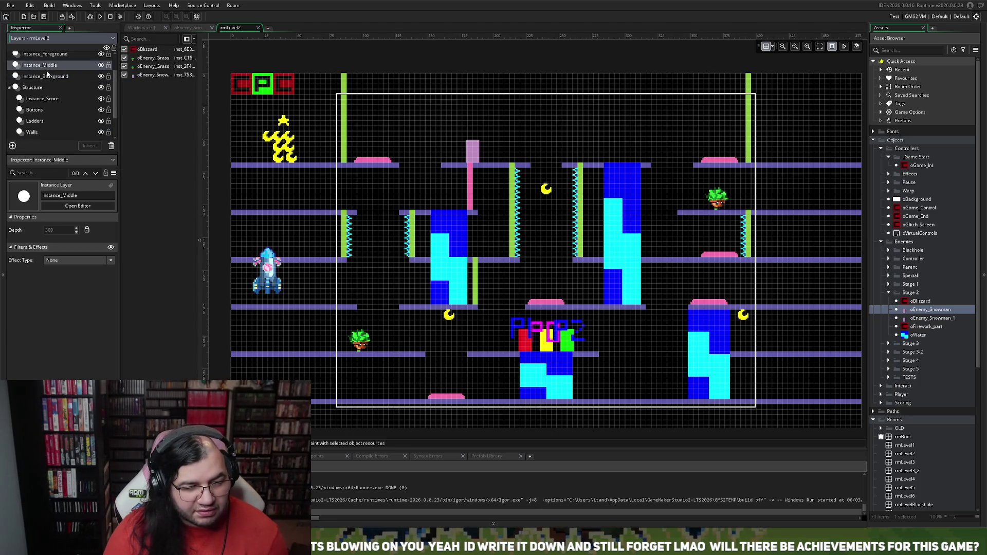
pyautogui.moveTo(452, 148)
pyautogui.mouseDown()
pyautogui.moveTo(454, 133)
pyautogui.moveTo(491, 160)
pyautogui.moveTo(453, 126)
pyautogui.moveTo(476, 85)
pyautogui.moveTo(479, 155)
pyautogui.moveTo(624, 97)
pyautogui.moveTo(630, 157)
pyautogui.moveTo(607, 141)
pyautogui.moveTo(414, 124)
pyautogui.moveTo(496, 143)
pyautogui.moveTo(488, 157)
pyautogui.moveTo(473, 157)
pyautogui.moveTo(496, 157)
pyautogui.moveTo(436, 157)
pyautogui.moveTo(437, 203)
pyautogui.moveTo(391, 203)
pyautogui.moveTo(369, 342)
pyautogui.moveTo(248, 340)
pyautogui.moveTo(843, 335)
pyautogui.moveTo(641, 345)
pyautogui.moveTo(639, 393)
pyautogui.moveTo(634, 374)
pyautogui.moveTo(609, 393)
pyautogui.moveTo(209, 378)
pyautogui.moveTo(224, 362)
pyautogui.moveTo(207, 379)
pyautogui.moveTo(293, 366)
pyautogui.moveTo(484, 226)
pyautogui.moveTo(482, 146)
pyautogui.moveTo(458, 150)
pyautogui.moveTo(473, 134)
pyautogui.moveTo(506, 155)
pyautogui.moveTo(479, 149)
pyautogui.moveTo(550, 148)
pyautogui.moveTo(549, 303)
pyautogui.moveTo(678, 292)
pyautogui.moveTo(664, 387)
pyautogui.moveTo(917, 374)
pyautogui.moveTo(659, 182)
pyautogui.moveTo(541, 145)
pyautogui.moveTo(620, 144)
pyautogui.moveTo(602, 138)
pyautogui.moveTo(613, 152)
pyautogui.moveTo(559, 142)
pyautogui.moveTo(548, 161)
pyautogui.moveTo(544, 286)
pyautogui.moveTo(493, 283)
pyautogui.moveTo(500, 337)
pyautogui.moveTo(465, 339)
pyautogui.moveTo(445, 388)
pyautogui.moveTo(206, 375)
pyautogui.moveTo(318, 366)
pyautogui.moveTo(485, 324)
pyautogui.moveTo(544, 188)
pyautogui.moveTo(548, 129)
pyautogui.moveTo(613, 155)
pyautogui.moveTo(692, 151)
pyautogui.moveTo(679, 198)
pyautogui.moveTo(779, 197)
pyautogui.moveTo(383, 198)
pyautogui.moveTo(372, 341)
pyautogui.moveTo(452, 342)
pyautogui.moveTo(565, 382)
pyautogui.moveTo(866, 393)
pyautogui.moveTo(591, 320)
pyautogui.moveTo(417, 262)
pyautogui.moveTo(421, 152)
pyautogui.moveTo(556, 149)
pyautogui.moveTo(488, 154)
pyautogui.mouseUp()
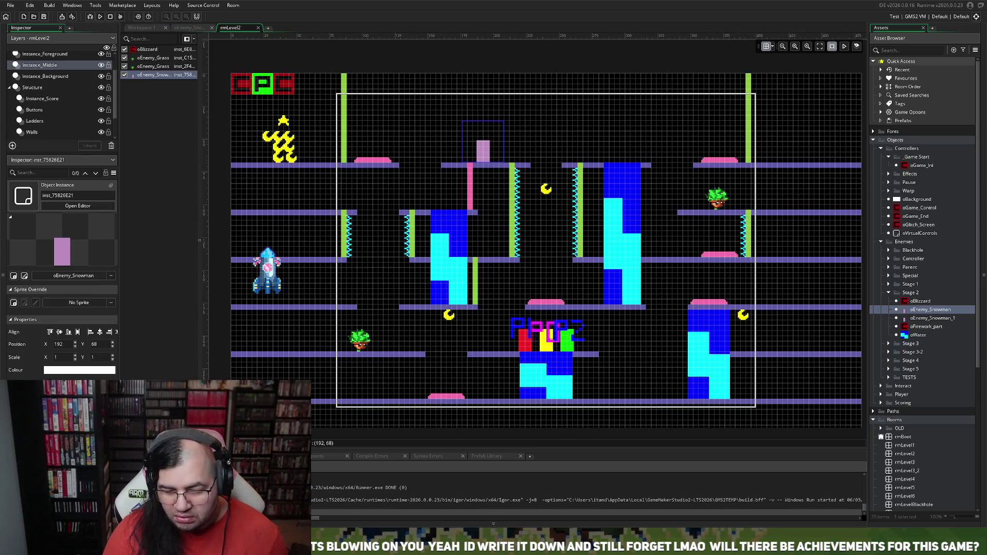
pyautogui.click(643, 238)
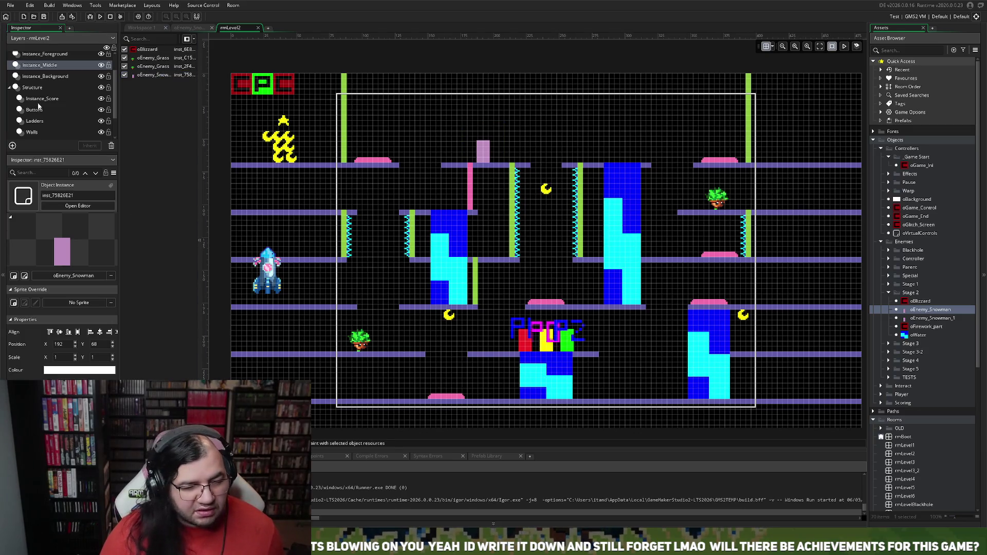
# Lower the middle oWater column's top to 284, 104, leaving Y scale 18
pyautogui.click(45, 76)
pyautogui.click(621, 167)
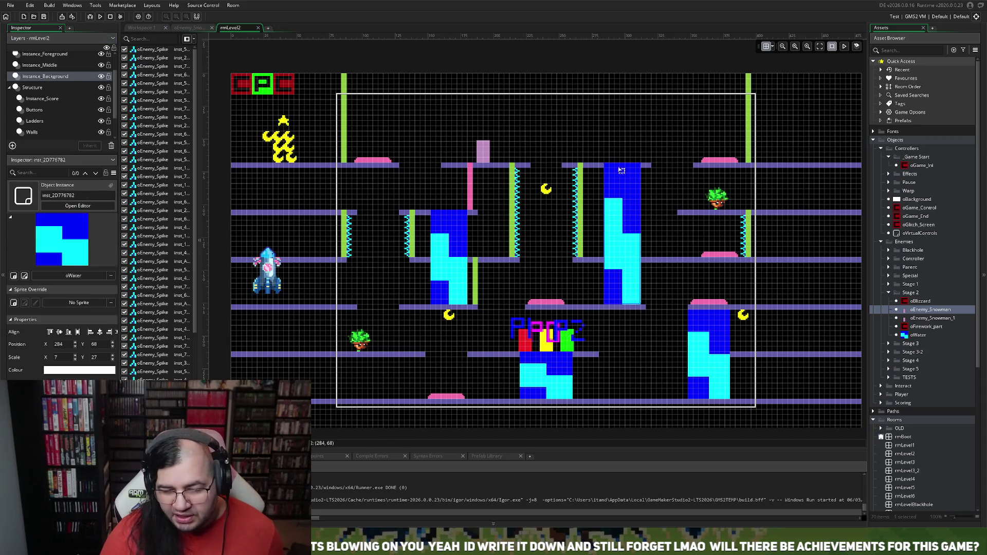
pyautogui.moveTo(621, 168); pyautogui.dragTo(623, 210)
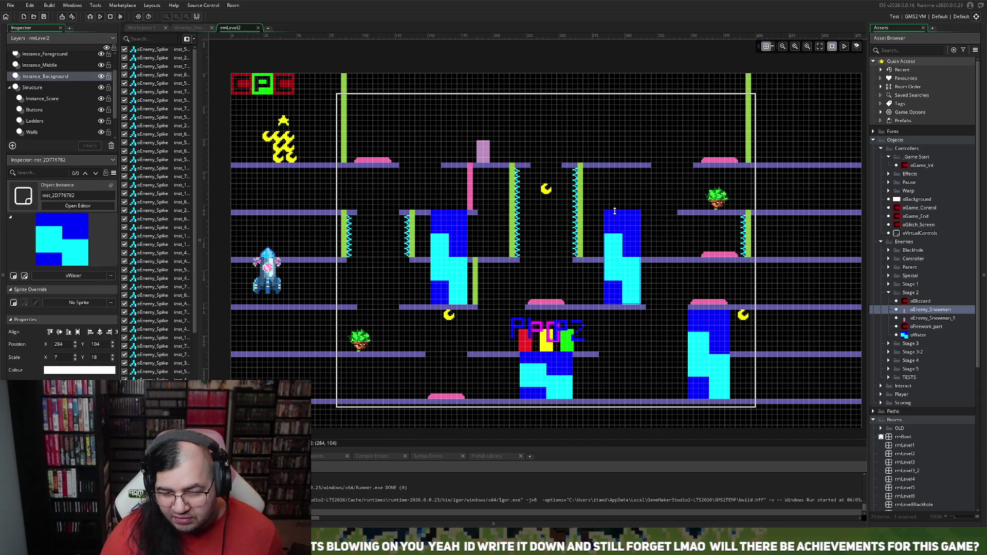
# Select the second-row floor just right of the water on the Floors layer
pyautogui.scroll(-2, 36, 124)
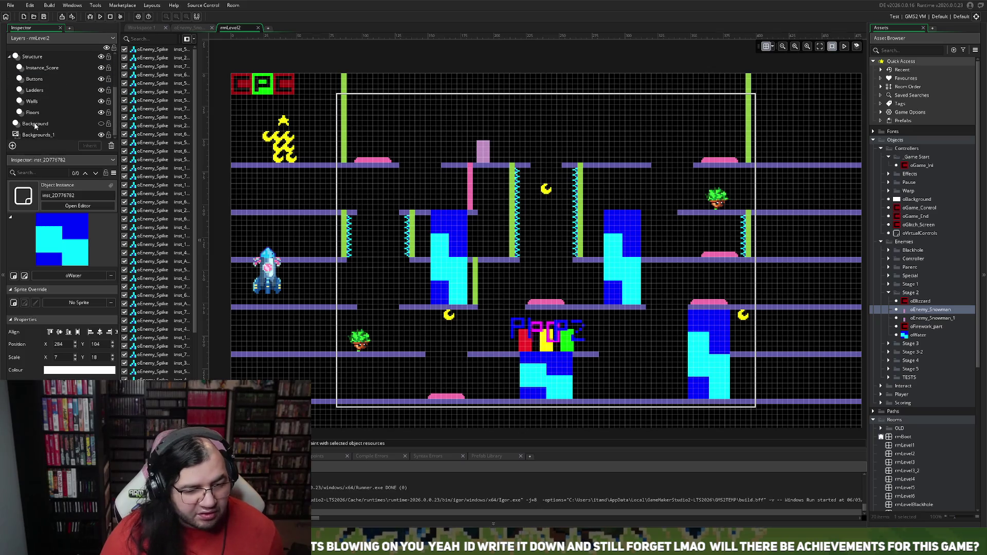
pyautogui.click(33, 113)
pyautogui.click(682, 214)
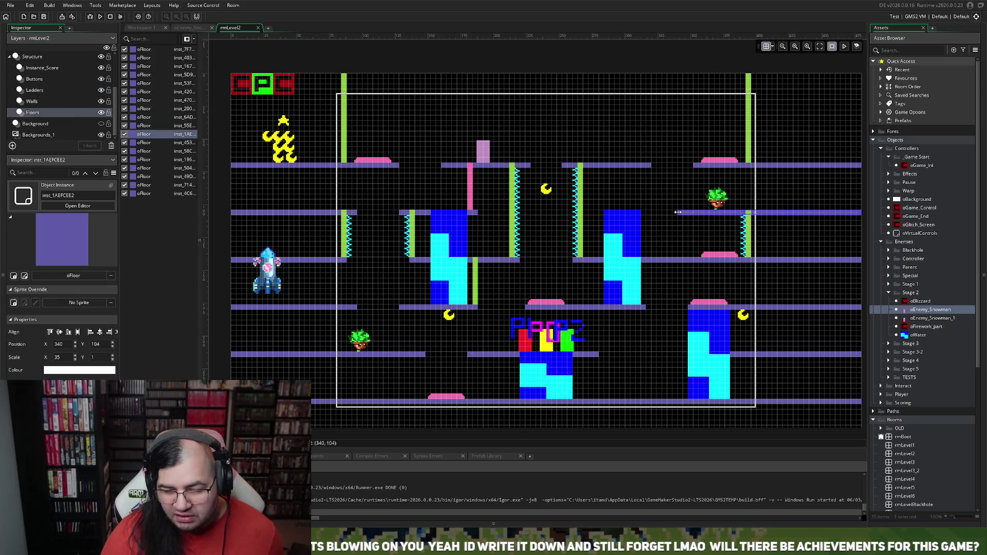
# Stretch that second-row floor left to 268, 104 with X scale 53, covering the water column
pyautogui.moveTo(680, 213); pyautogui.dragTo(585, 215)
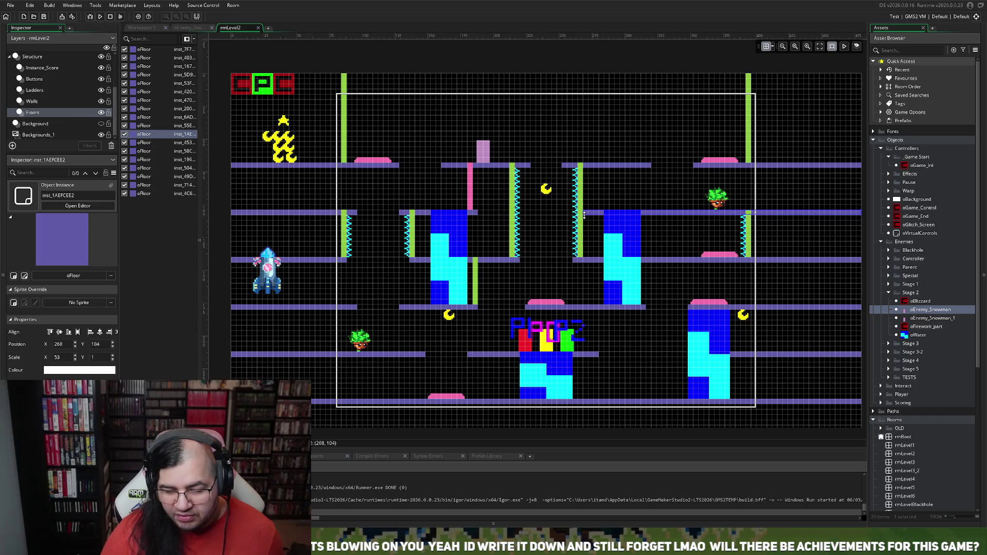
pyautogui.hscroll(3, 671, 252)
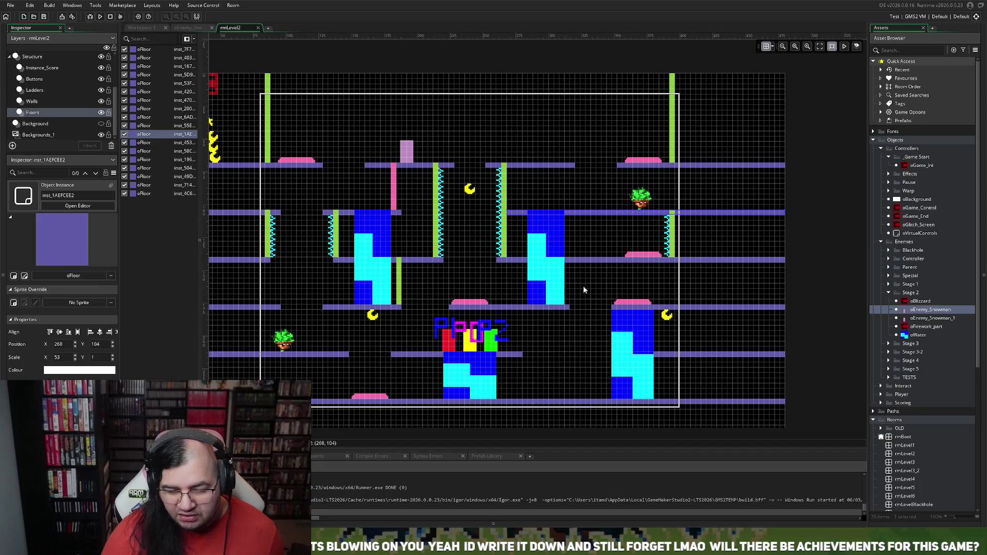
pyautogui.hscroll(-3, 583, 286)
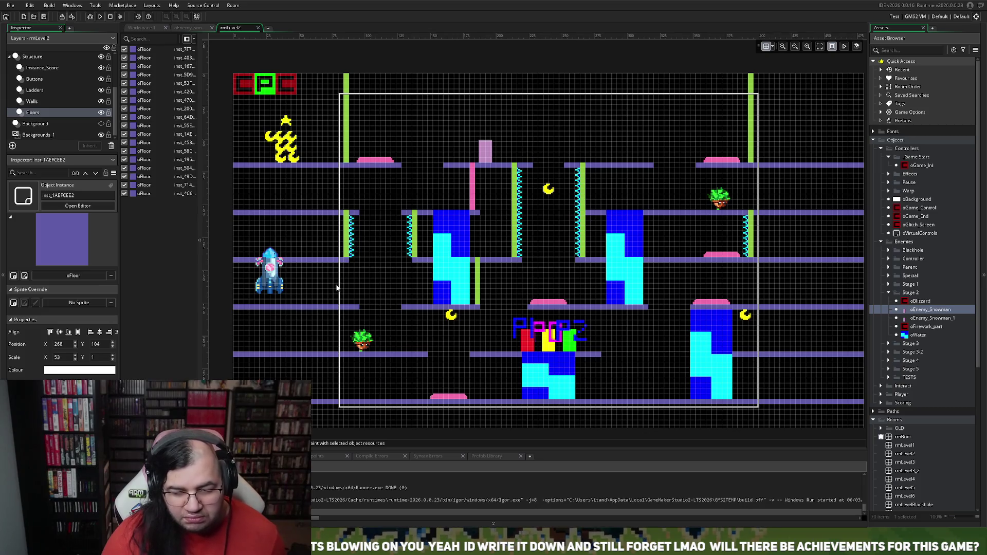
pyautogui.click(40, 111)
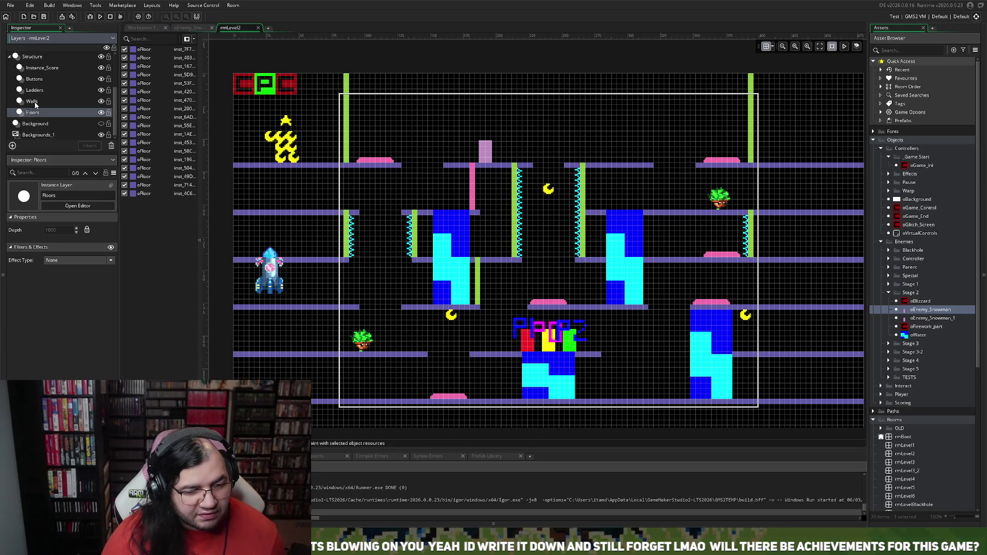
# On the Walls layer, delete the three short green oWall pieces along the second row
pyautogui.click(34, 101)
pyautogui.click(348, 249)
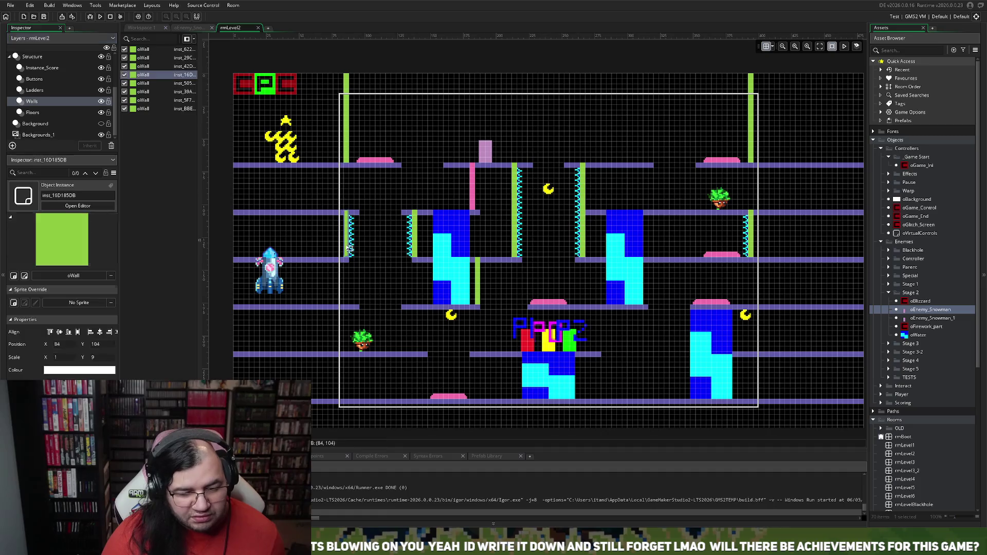
pyautogui.press('Delete')
pyautogui.click(414, 236)
pyautogui.press('Delete')
pyautogui.click(747, 236)
pyautogui.press('Delete')
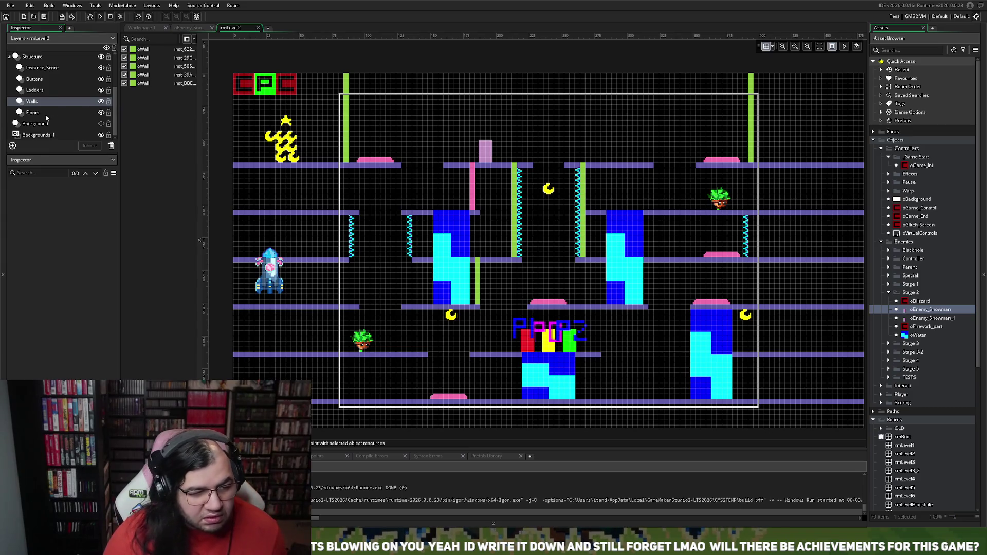
pyautogui.scroll(1, 38, 63)
# On Instance_Background, box-select and delete the two left spike strips and the right one
pyautogui.click(40, 62)
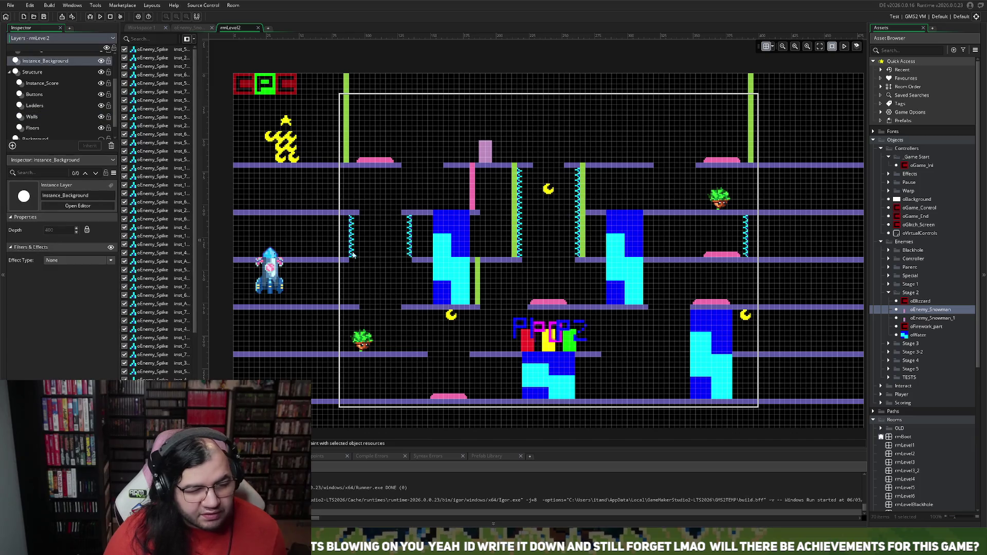
pyautogui.moveTo(352, 217)
pyautogui.mouseDown()
pyautogui.moveTo(375, 242)
pyautogui.moveTo(416, 261)
pyautogui.mouseUp()
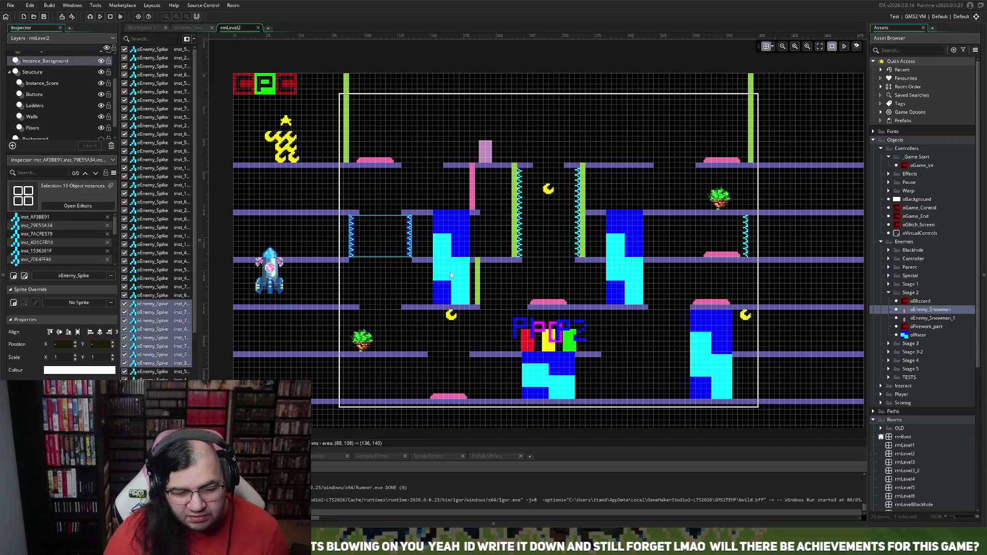
pyautogui.press('Delete')
pyautogui.moveTo(732, 213); pyautogui.dragTo(759, 262)
pyautogui.press('Delete')
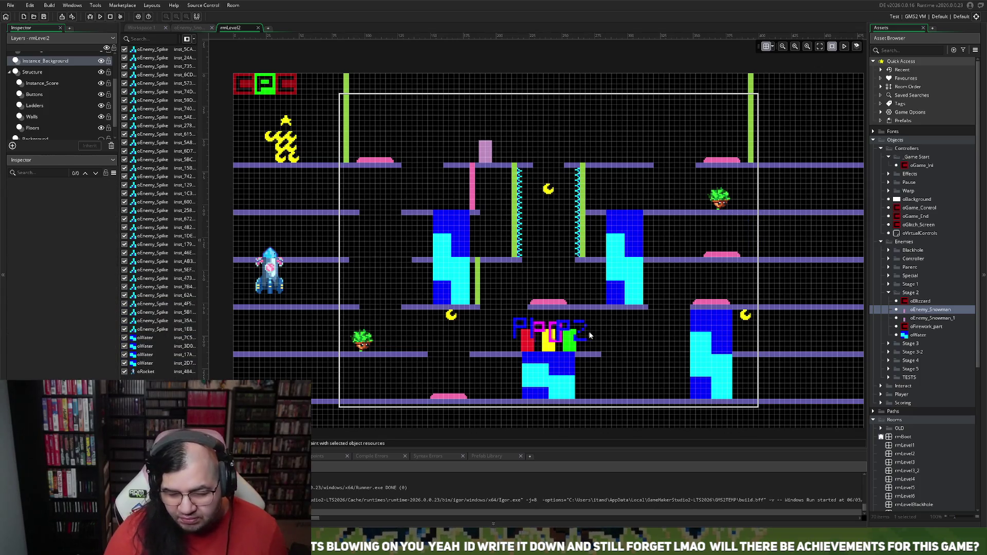
pyautogui.hscroll(-2, 590, 326)
pyautogui.hscroll(3, 589, 327)
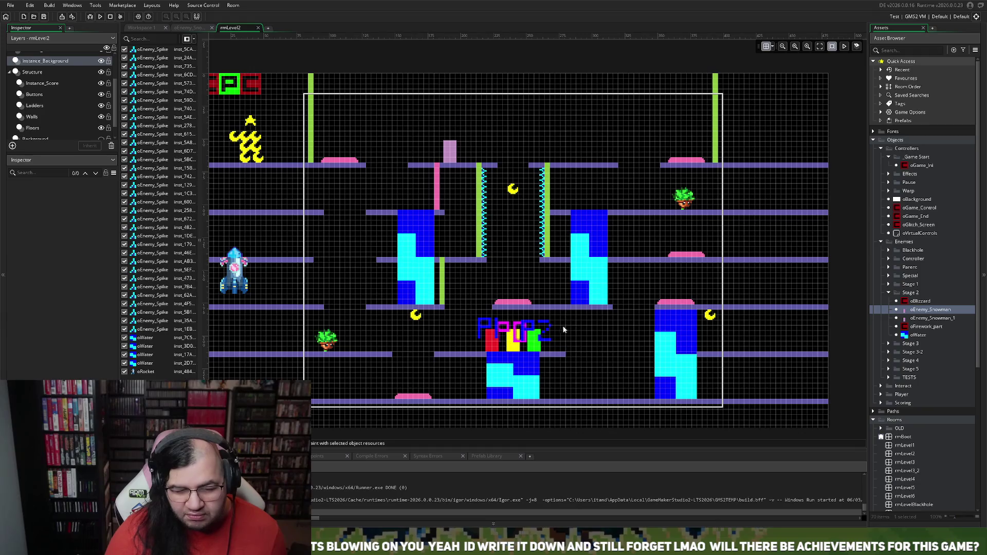
pyautogui.hscroll(2, 631, 267)
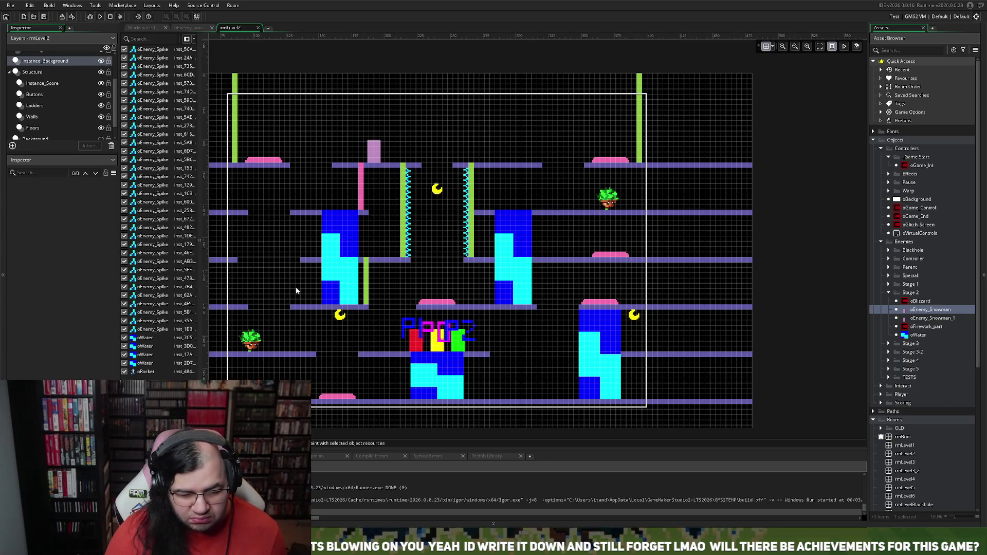
# Pick the Background layer, then the Floors layer so its oFloor instances are listed
pyautogui.hscroll(-4, 297, 286)
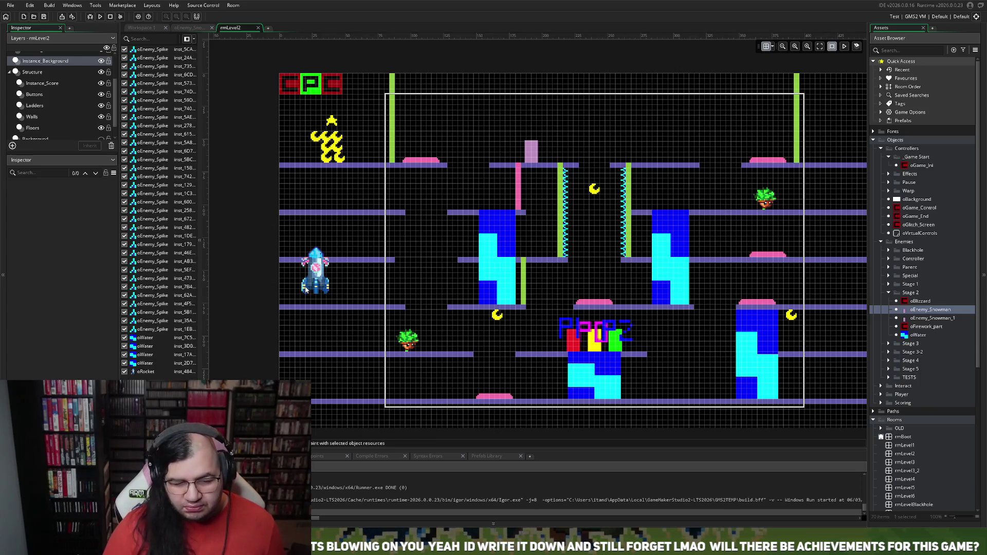
pyautogui.scroll(2, 428, 269)
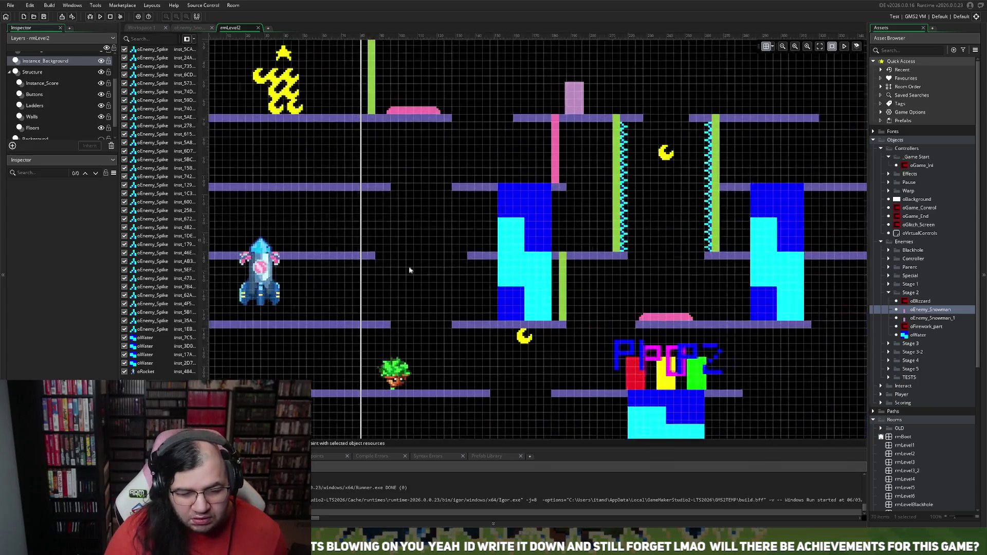
pyautogui.scroll(-1, 45, 121)
pyautogui.click(45, 126)
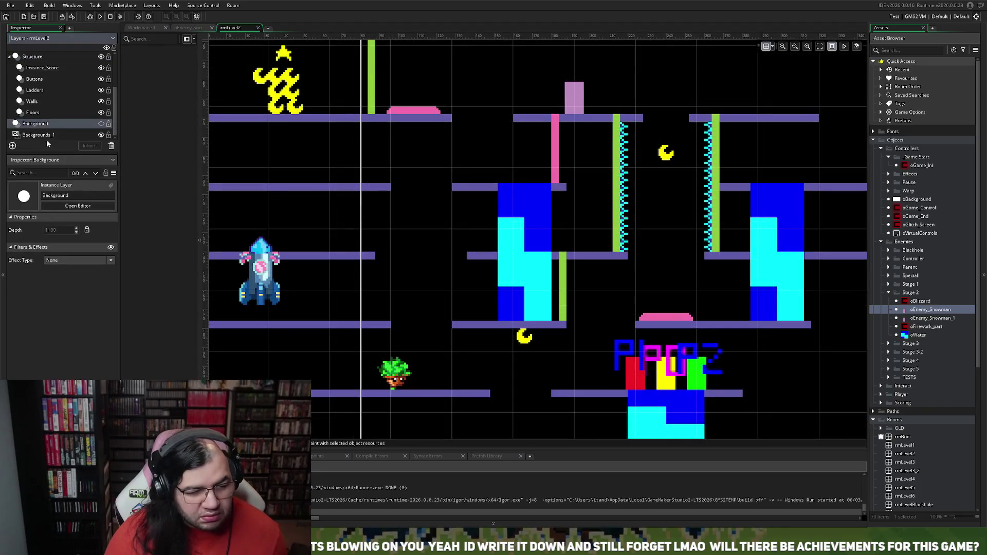
pyautogui.click(41, 111)
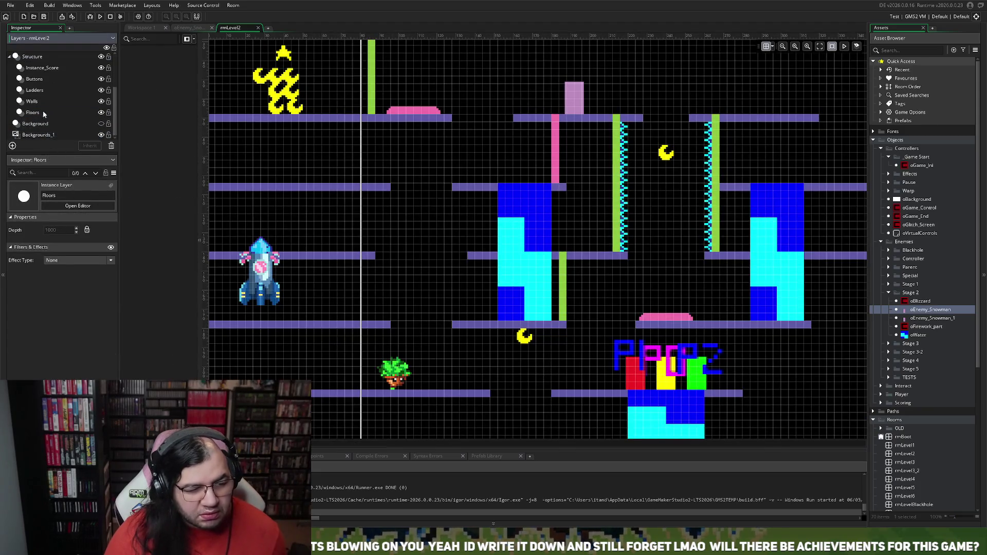
# Stretch the floor at X 128 leftward to Scale X 23, narrowing the gap beside the rocket
pyautogui.moveTo(370, 261); pyautogui.dragTo(515, 255)
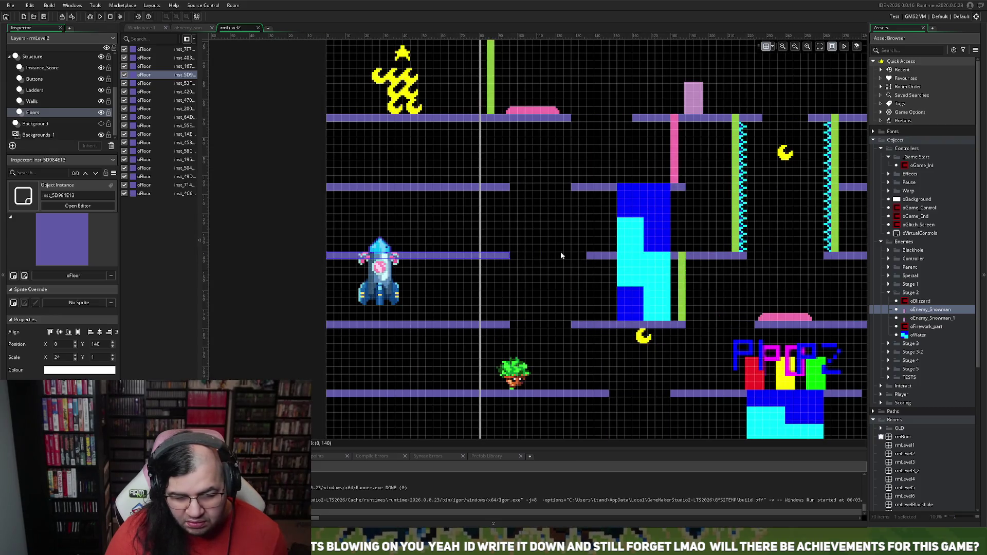
pyautogui.moveTo(587, 255); pyautogui.dragTo(571, 258)
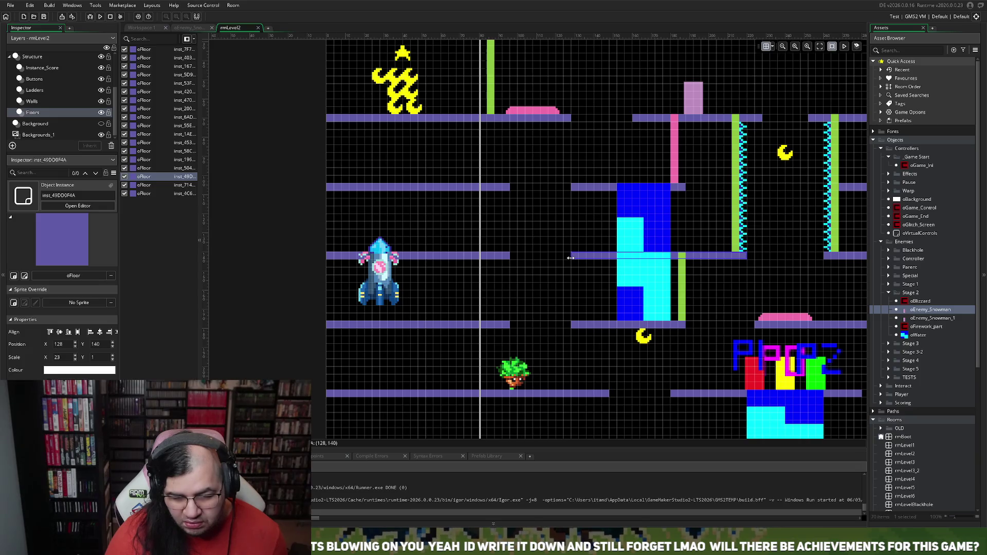
pyautogui.hscroll(5, 544, 294)
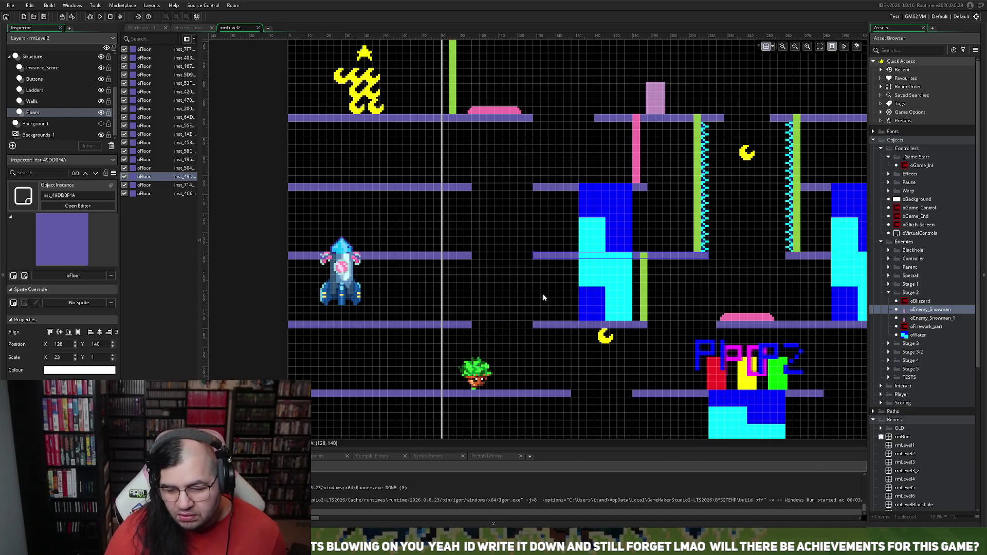
pyautogui.hscroll(2, 535, 296)
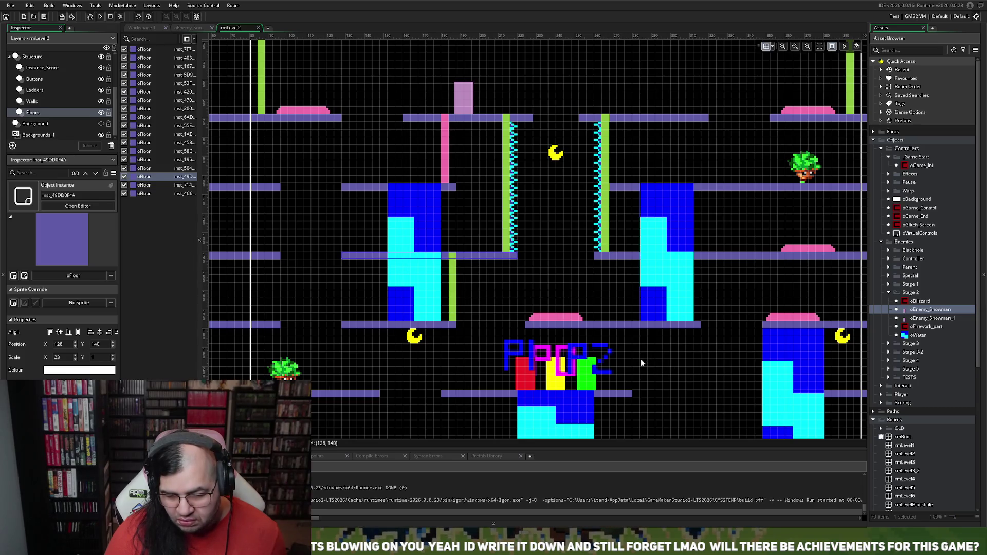
pyautogui.hscroll(2, 639, 359)
pyautogui.hscroll(-2, 636, 359)
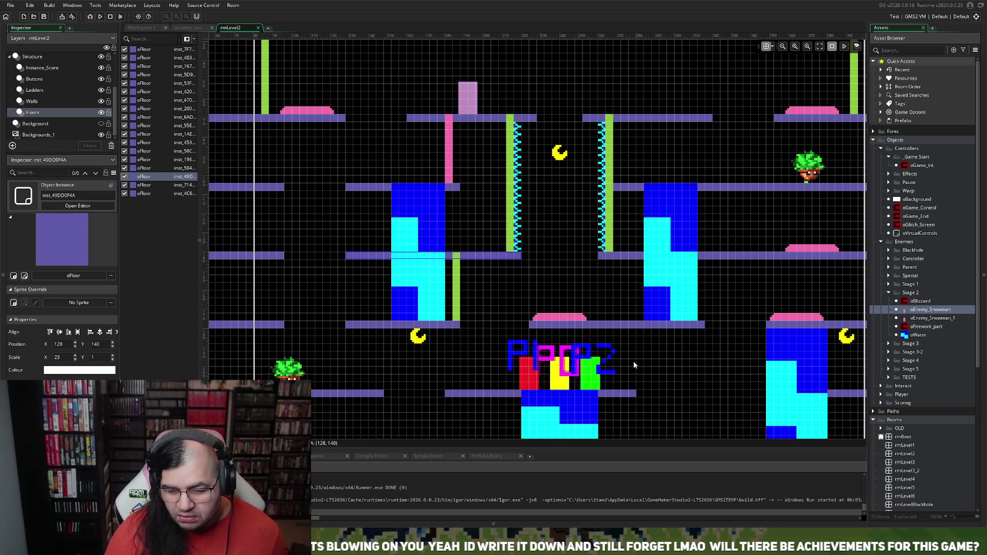
pyautogui.hscroll(7, 633, 362)
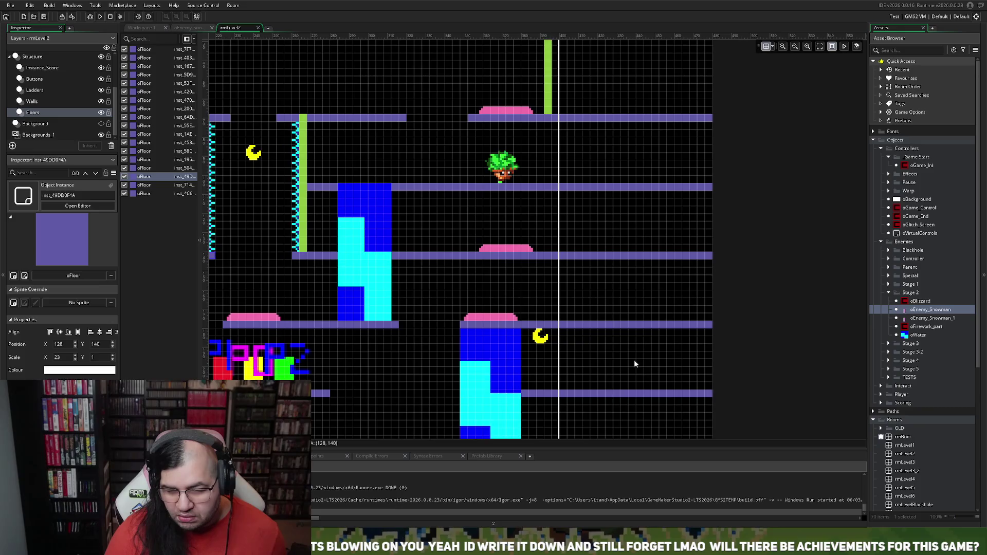
pyautogui.hscroll(-4, 634, 359)
pyautogui.hscroll(-7, 632, 361)
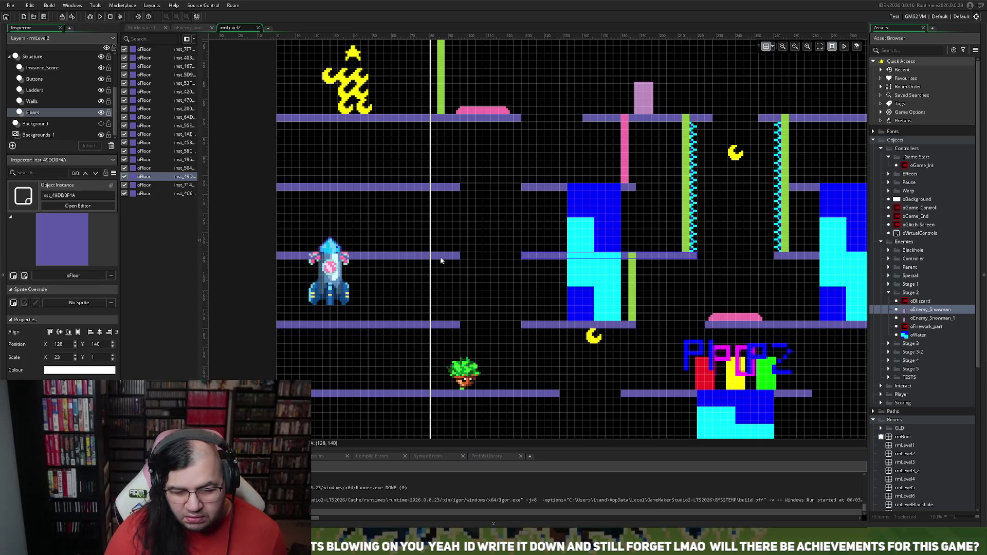
pyautogui.scroll(-3, 633, 277)
pyautogui.hscroll(-5, 633, 278)
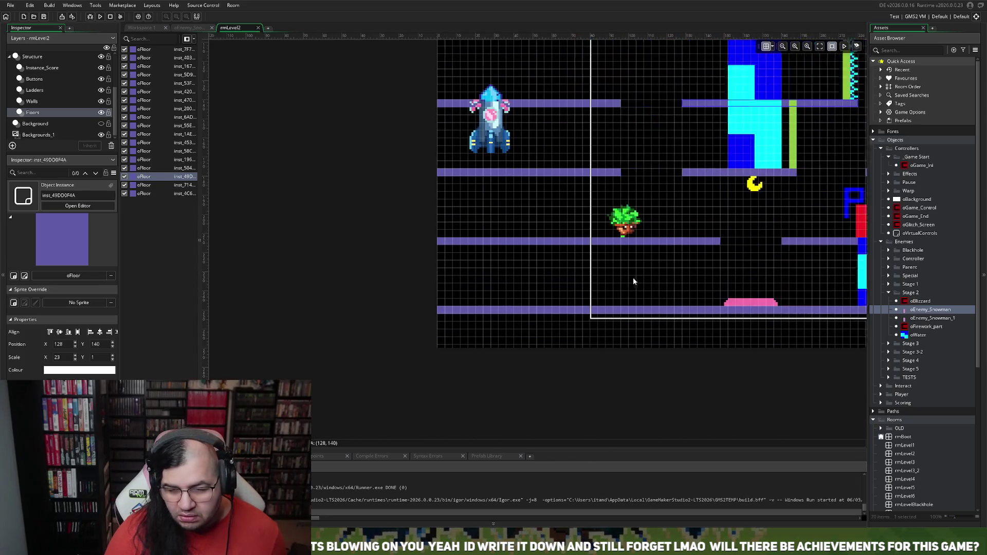
pyautogui.scroll(3, 635, 277)
pyautogui.hscroll(6, 635, 276)
pyautogui.hscroll(6, 632, 279)
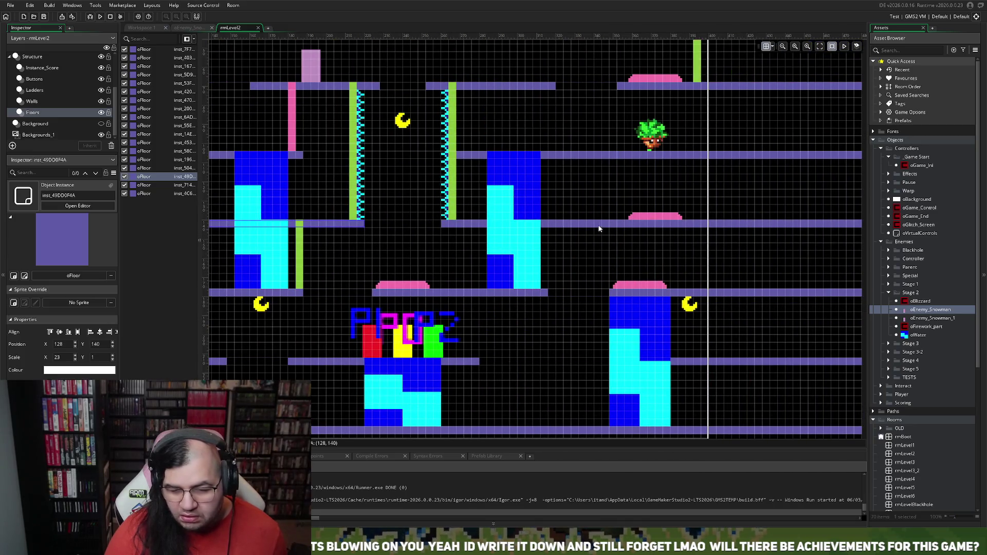
pyautogui.click(642, 216)
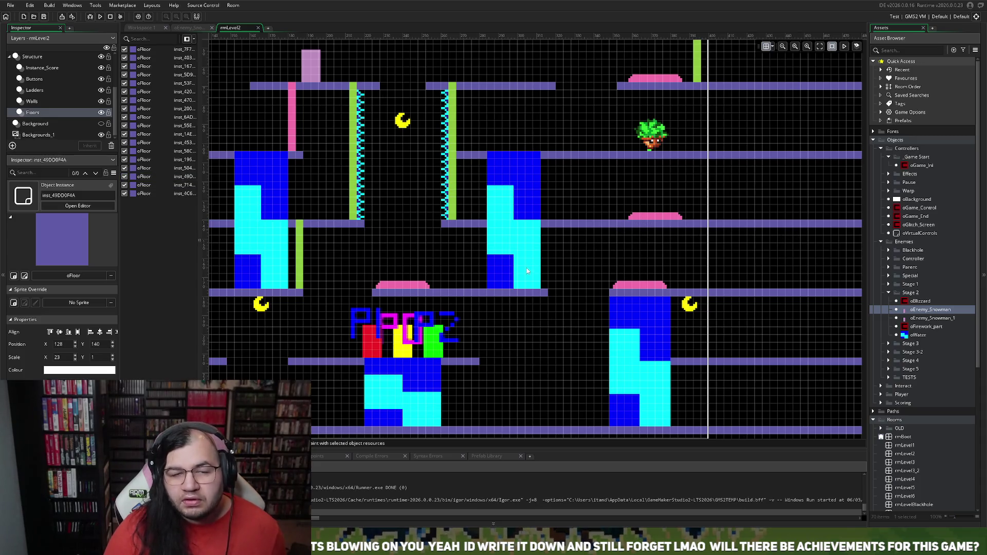
pyautogui.click(34, 80)
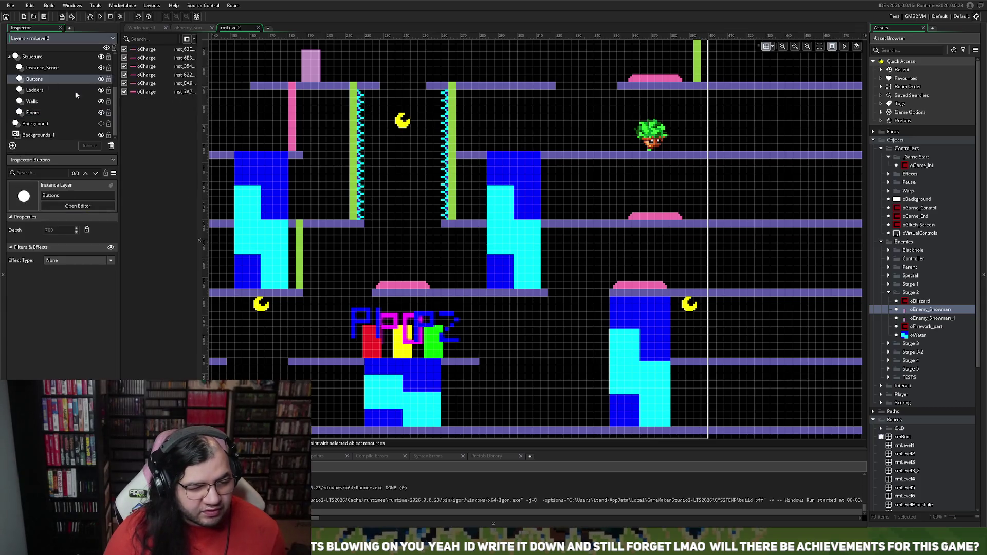
# Slide the pink oCharge pad on the right middle platform left to X 364
pyautogui.click(649, 216)
pyautogui.moveTo(649, 217); pyautogui.dragTo(635, 218)
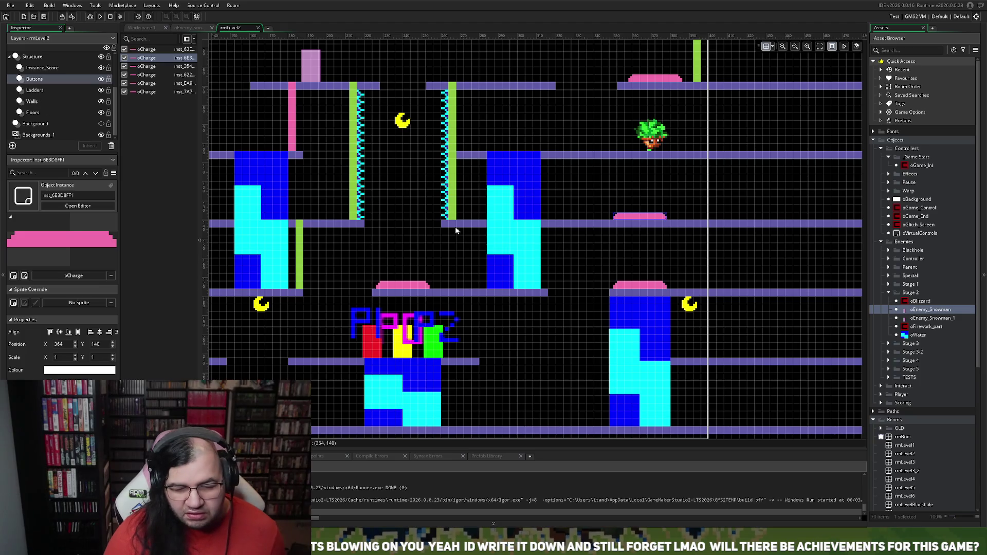
pyautogui.click(490, 86)
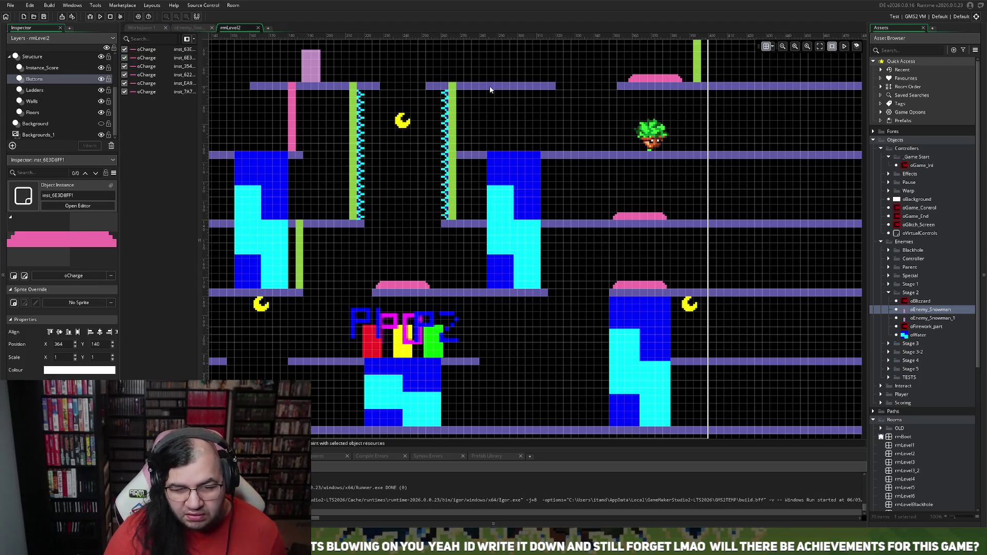
# On the Floors layer, trim the long floor right of the middle water from its left end
pyautogui.click(45, 115)
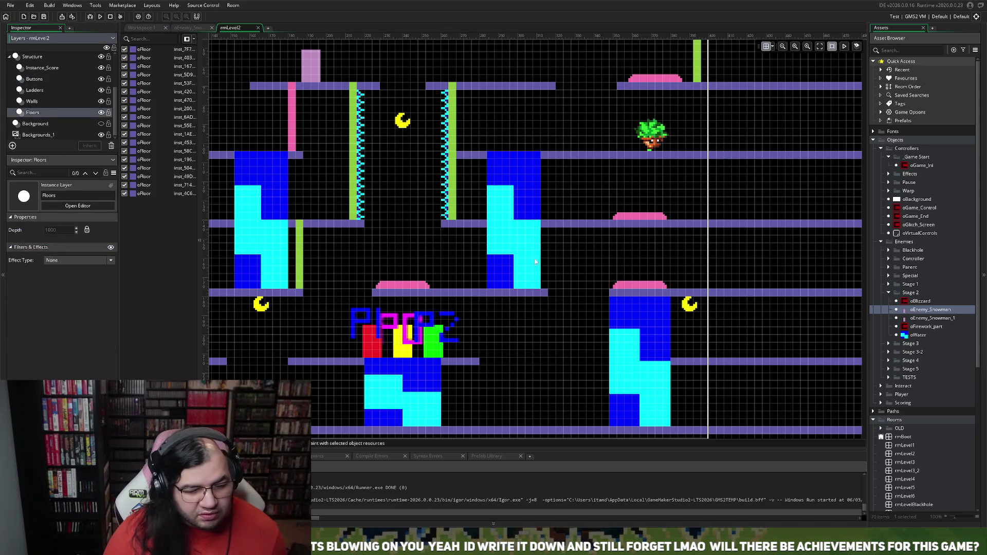
pyautogui.click(445, 225)
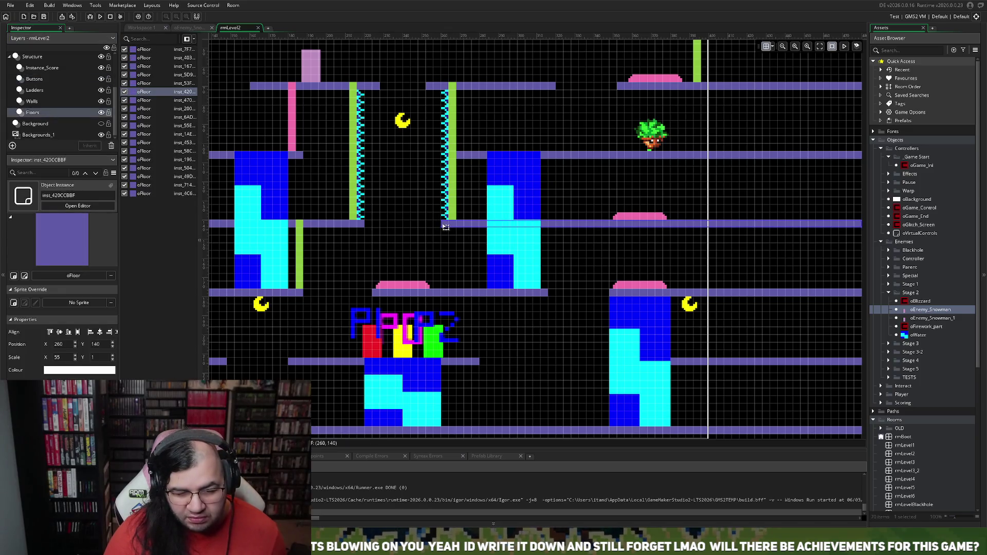
pyautogui.moveTo(448, 227); pyautogui.dragTo(610, 228)
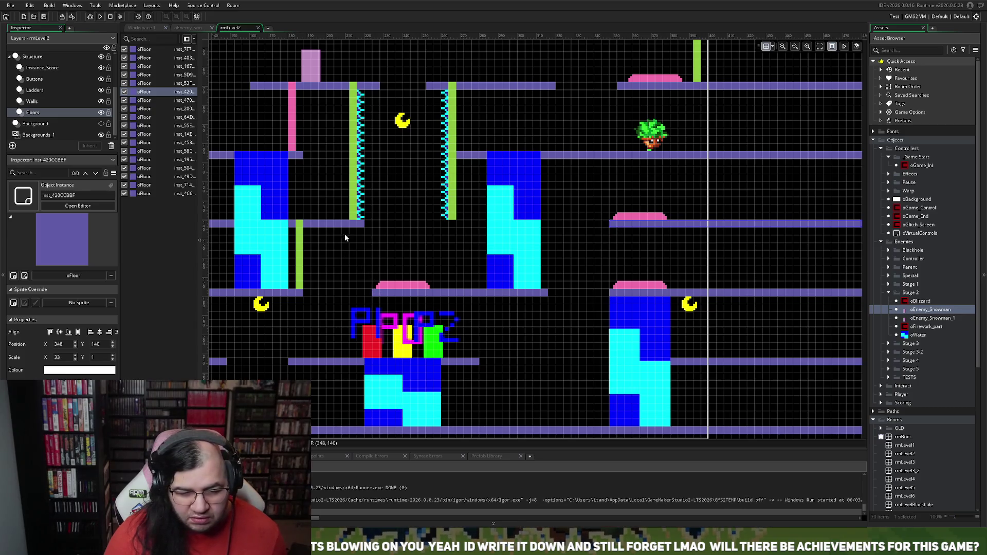
# Duplicate the top-middle floor piece and place it at 260, 140 with X scale 14
pyautogui.click(474, 91)
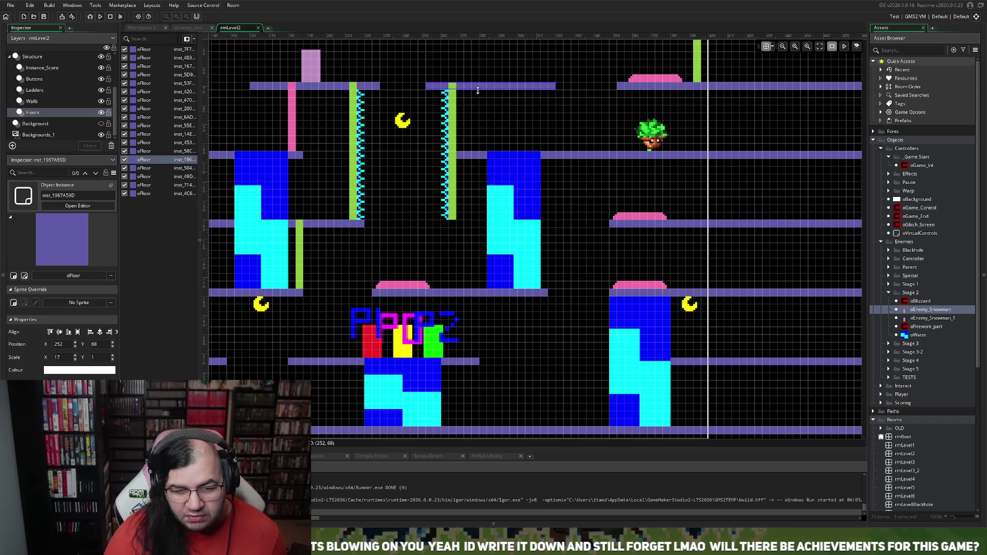
pyautogui.hotkey('ctrl', 'c')
pyautogui.hotkey('ctrl', 'v')
pyautogui.moveTo(472, 97)
pyautogui.mouseDown()
pyautogui.moveTo(457, 208)
pyautogui.moveTo(459, 97)
pyautogui.moveTo(453, 220)
pyautogui.moveTo(458, 126)
pyautogui.moveTo(448, 128)
pyautogui.moveTo(458, 228)
pyautogui.mouseUp()
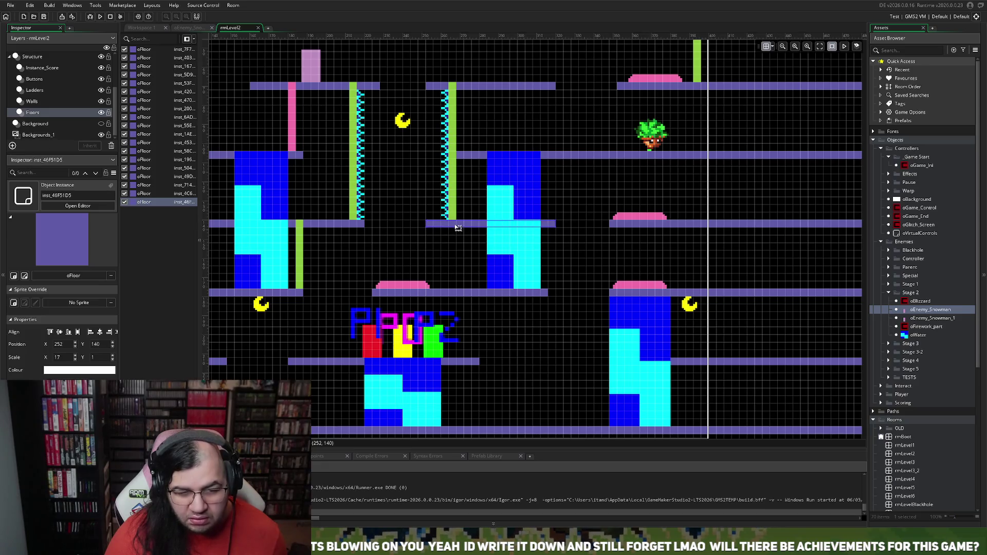
pyautogui.moveTo(458, 227); pyautogui.dragTo(465, 226)
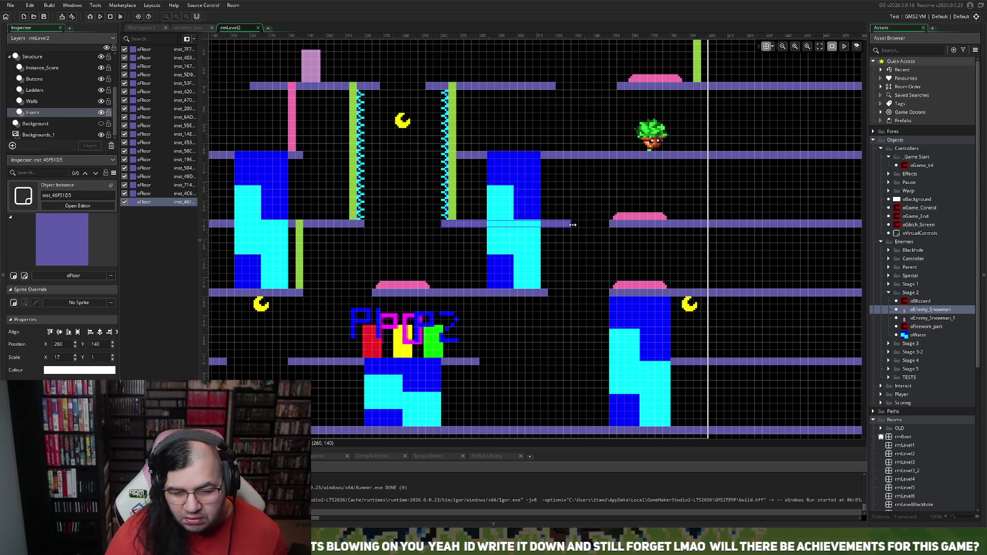
pyautogui.moveTo(572, 224)
pyautogui.mouseDown()
pyautogui.moveTo(586, 225)
pyautogui.moveTo(550, 227)
pyautogui.mouseUp()
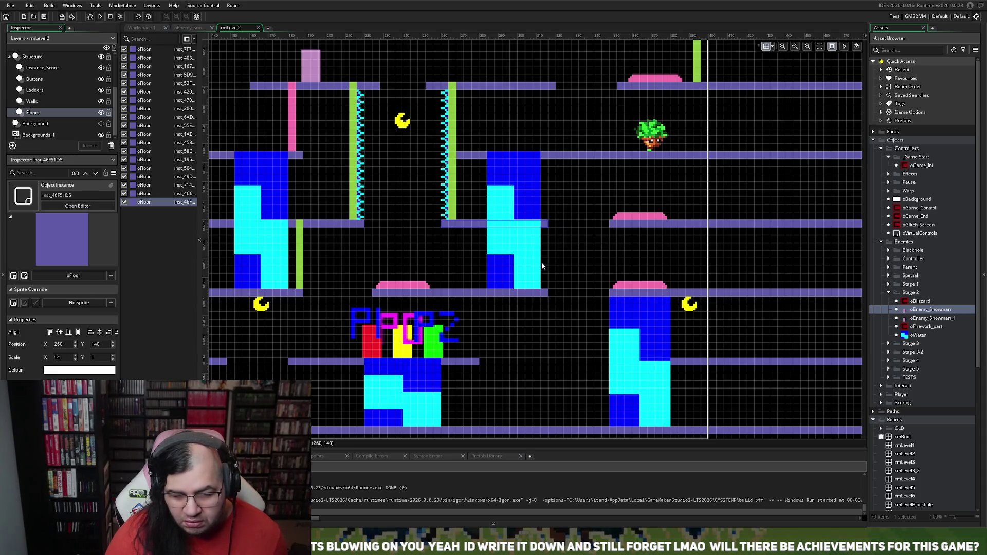
pyautogui.click(506, 250)
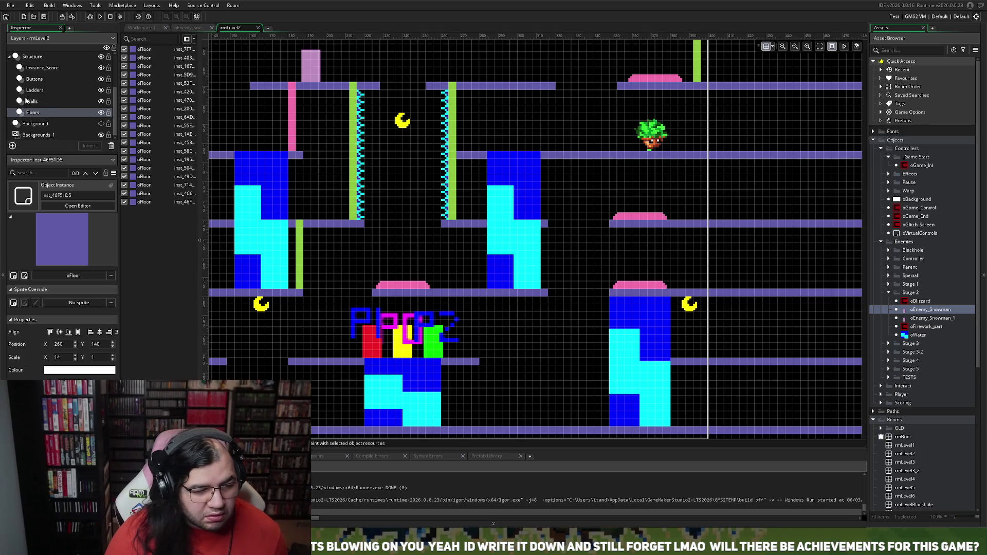
# On the Instance_Background layer, keep the oWater block at 280, 184 with X scale 7, Y scale 18
pyautogui.scroll(2, 40, 66)
pyautogui.click(46, 76)
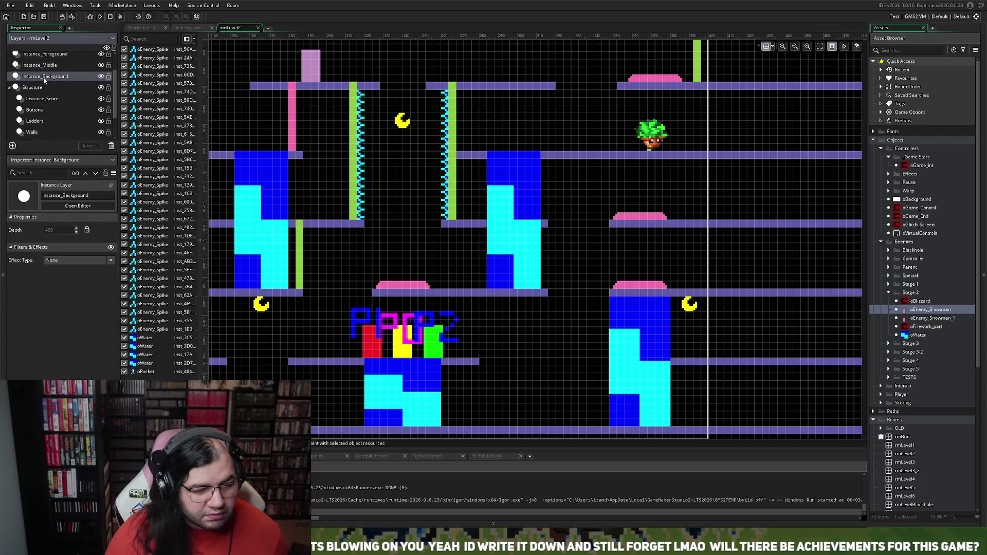
pyautogui.moveTo(485, 246); pyautogui.dragTo(503, 244)
pyautogui.click(559, 285)
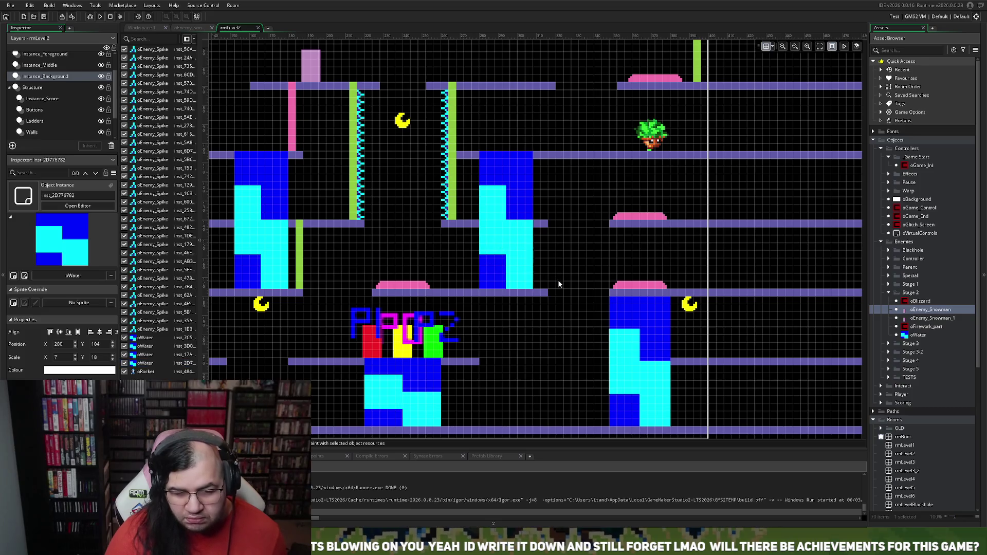
pyautogui.scroll(-2, 554, 316)
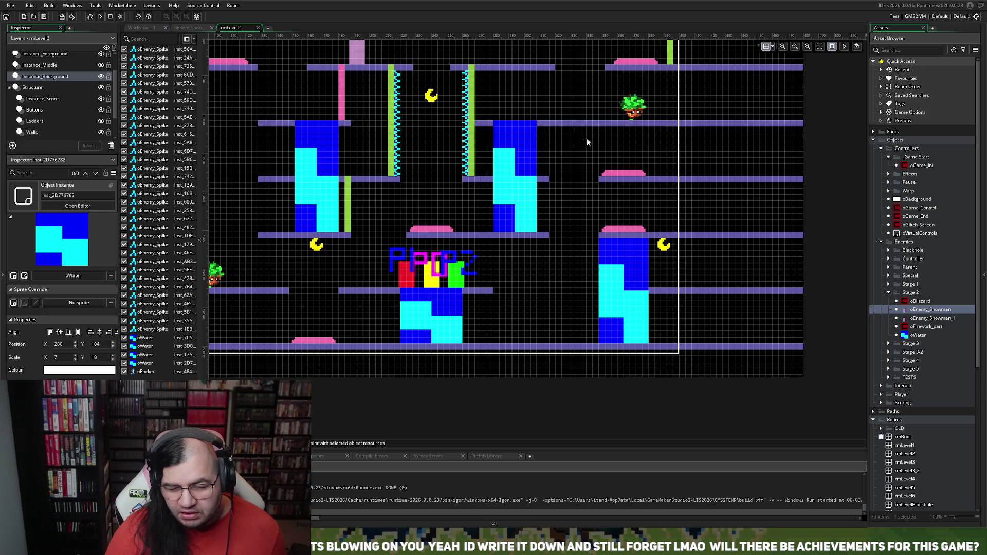
pyautogui.hscroll(-1, 620, 204)
pyautogui.hscroll(3, 617, 207)
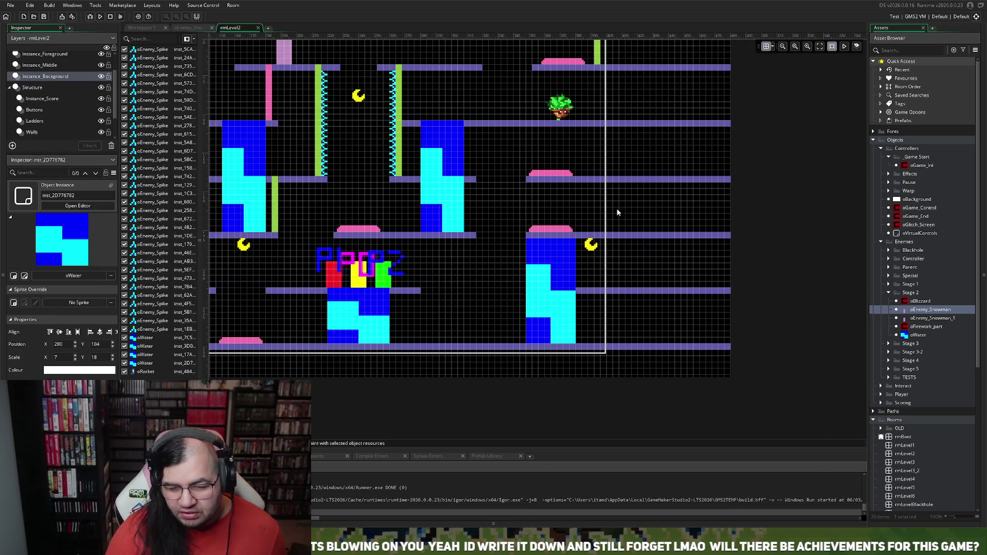
pyautogui.hscroll(-4, 613, 208)
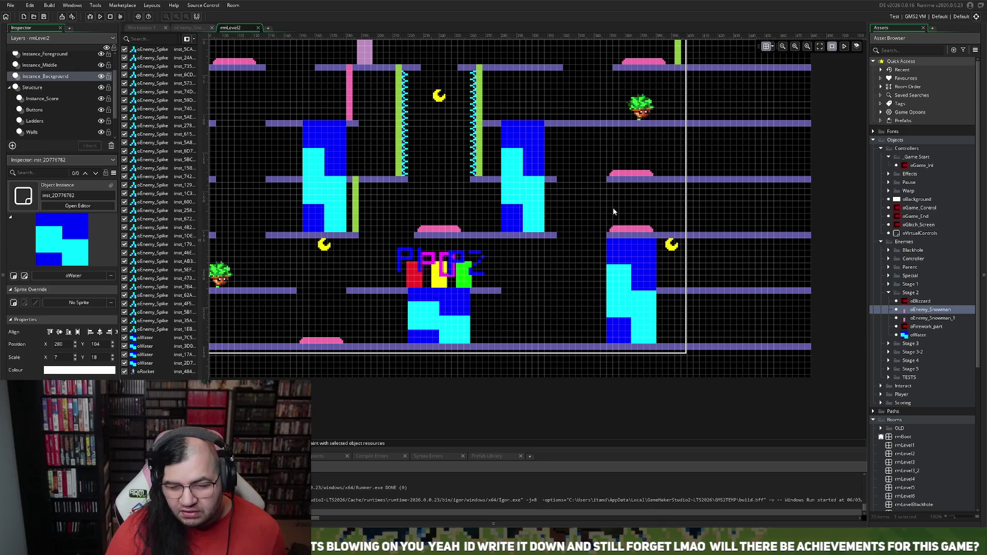
pyautogui.hscroll(-6, 367, 151)
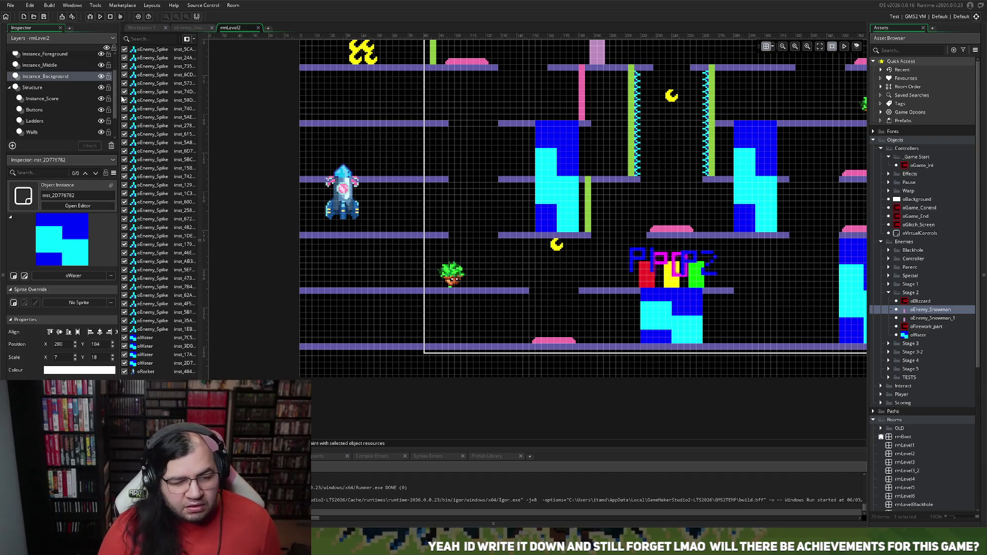
# On the Floors layer, shorten the middle floor platform from its left end
pyautogui.click(36, 133)
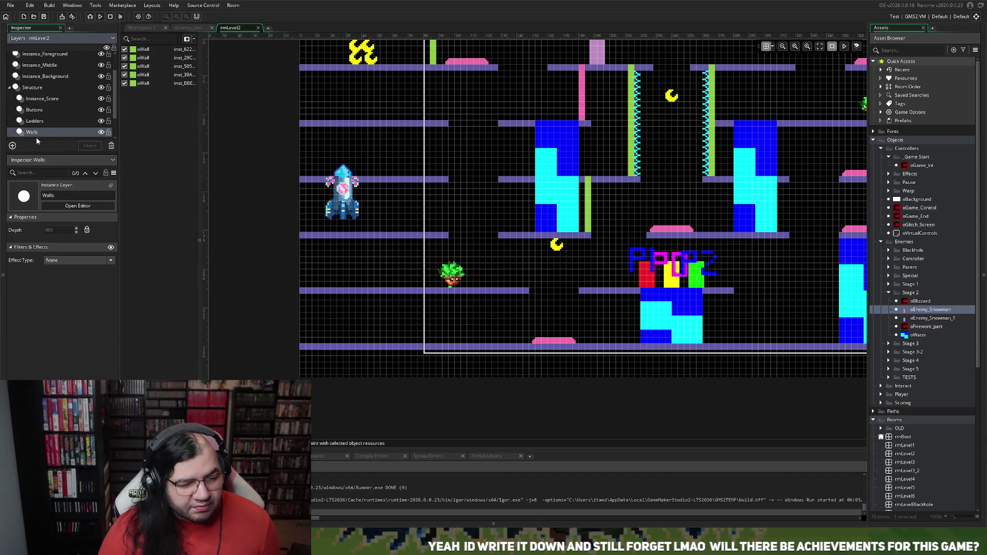
pyautogui.scroll(-1, 36, 137)
pyautogui.click(36, 128)
pyautogui.click(497, 179)
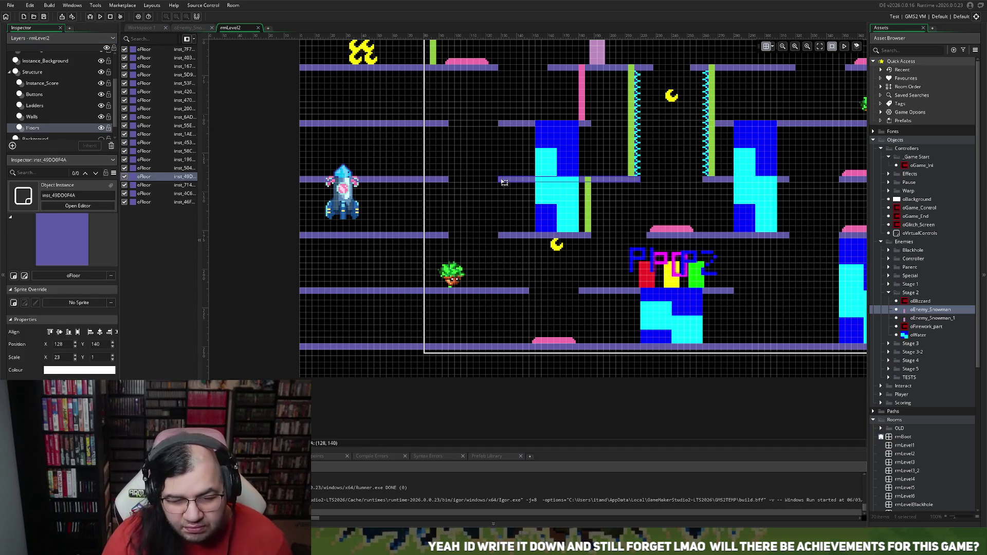
pyautogui.moveTo(498, 181)
pyautogui.mouseDown()
pyautogui.moveTo(596, 181)
pyautogui.moveTo(584, 180)
pyautogui.mouseUp()
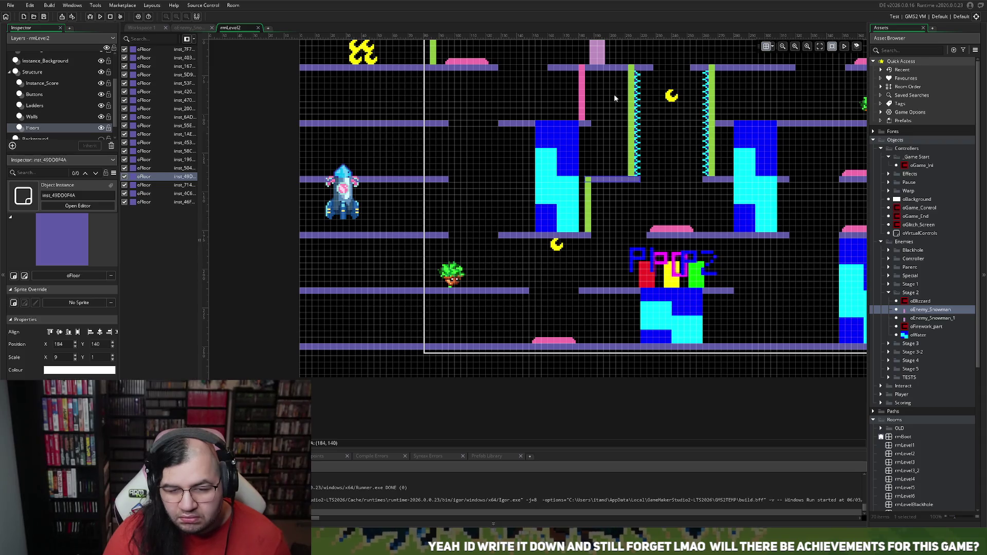
# Lengthen the left floor platform at 0, 140 to X scale 32
pyautogui.click(446, 180)
pyautogui.moveTo(448, 180); pyautogui.dragTo(493, 180)
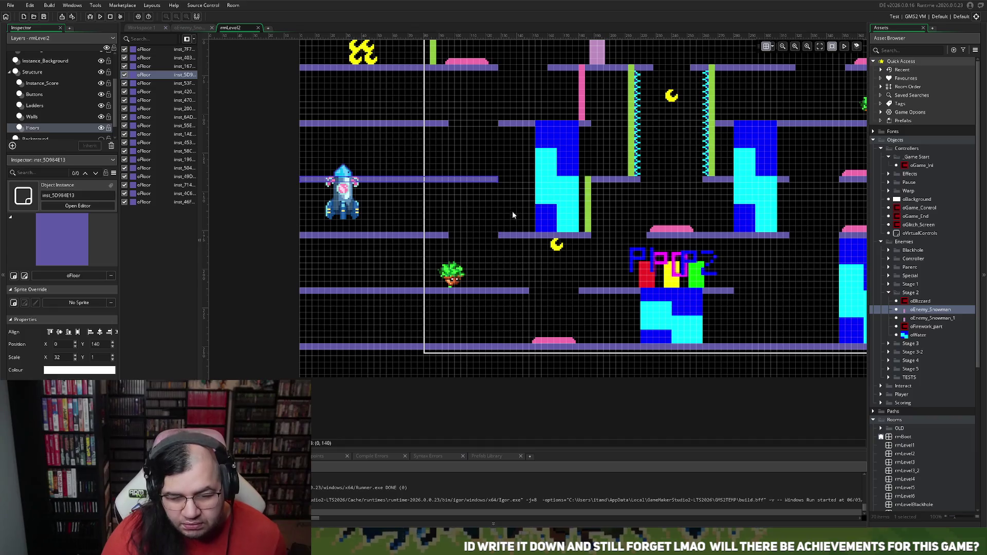
pyautogui.moveTo(499, 181)
pyautogui.mouseDown()
pyautogui.moveTo(483, 182)
pyautogui.moveTo(493, 182)
pyautogui.mouseUp()
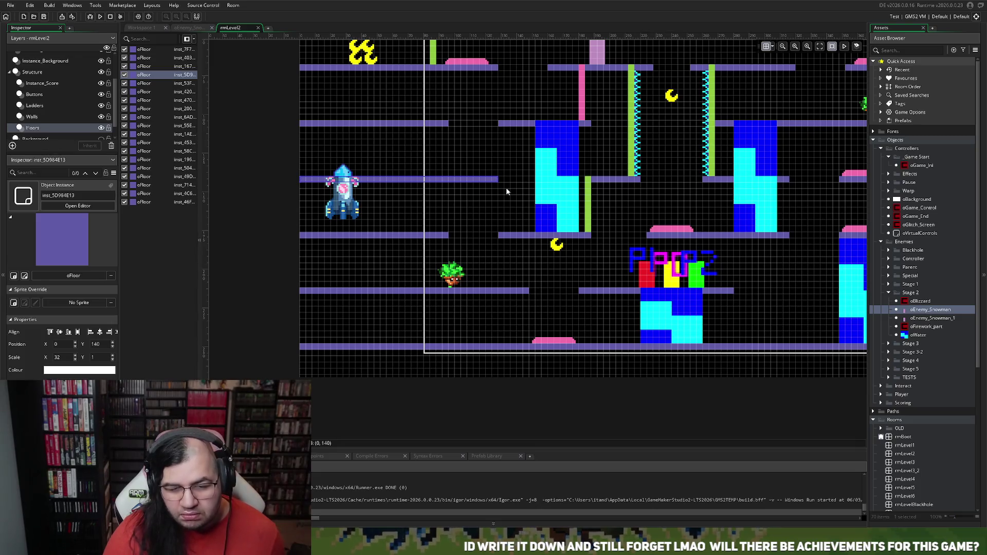
pyautogui.hscroll(-2, 507, 191)
pyautogui.hscroll(5, 514, 192)
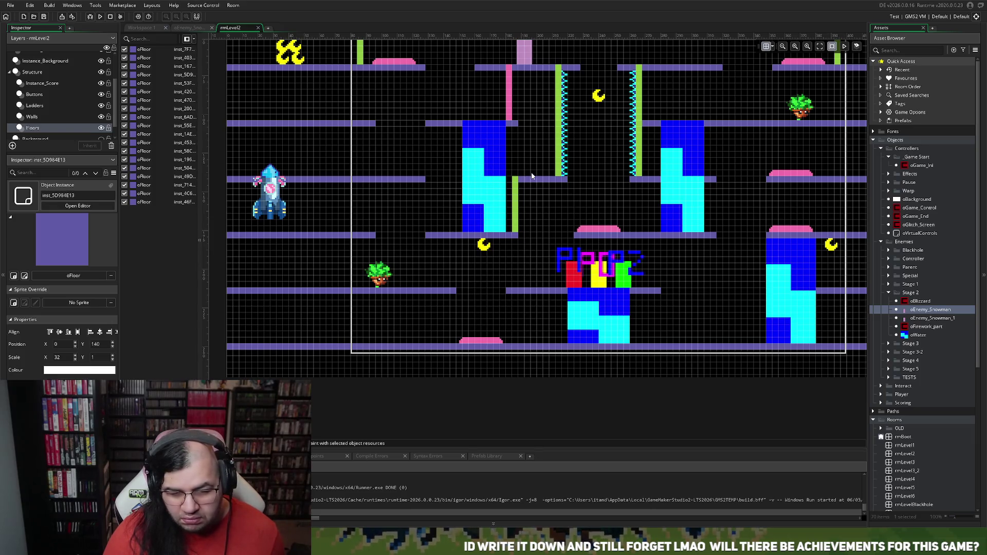
pyautogui.hscroll(3, 530, 178)
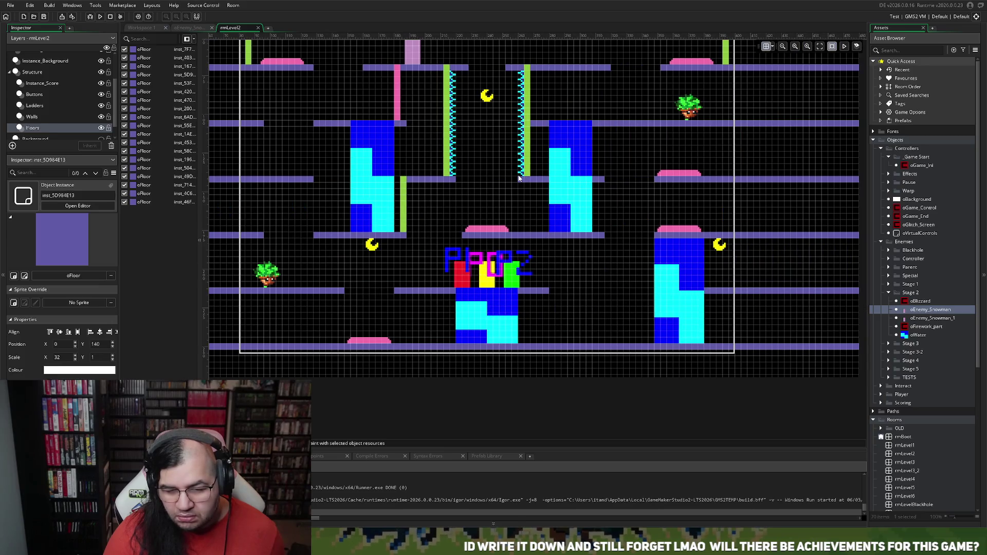
pyautogui.hscroll(-2, 518, 178)
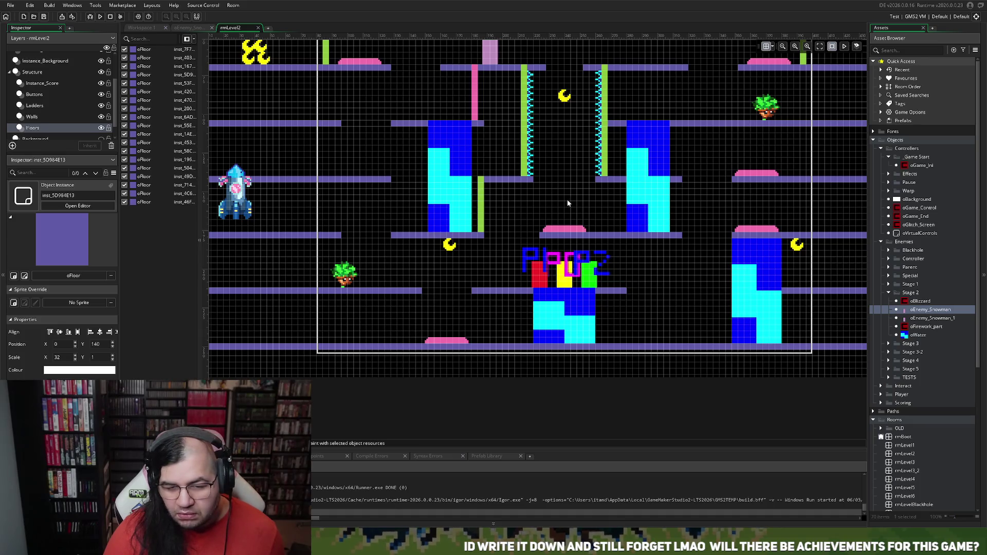
pyautogui.scroll(-2, 527, 197)
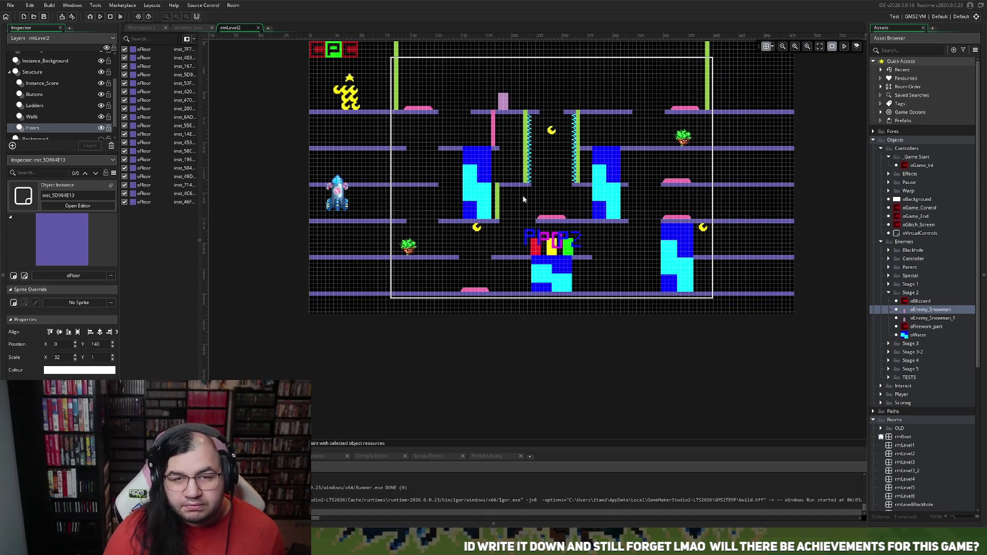
pyautogui.scroll(2, 517, 200)
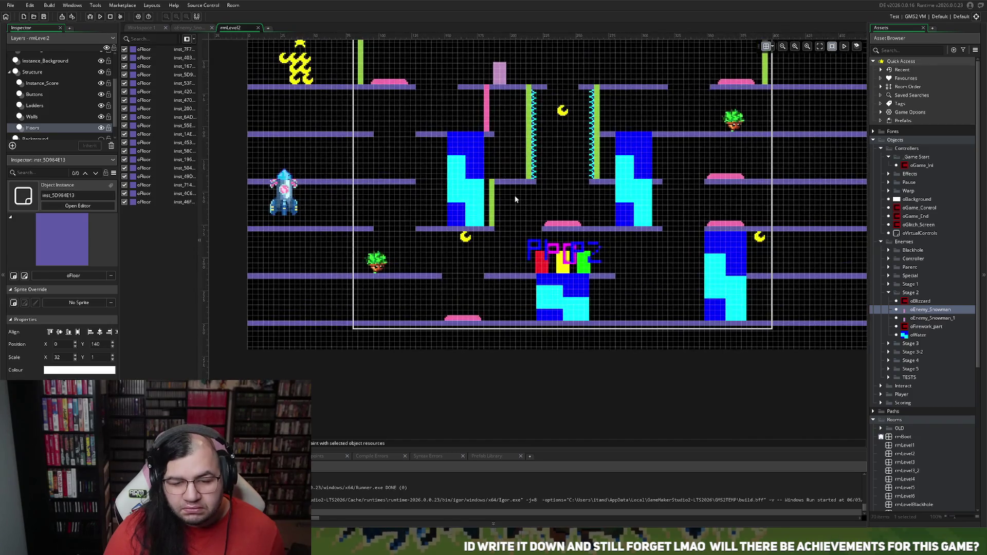
pyautogui.scroll(-1, 514, 199)
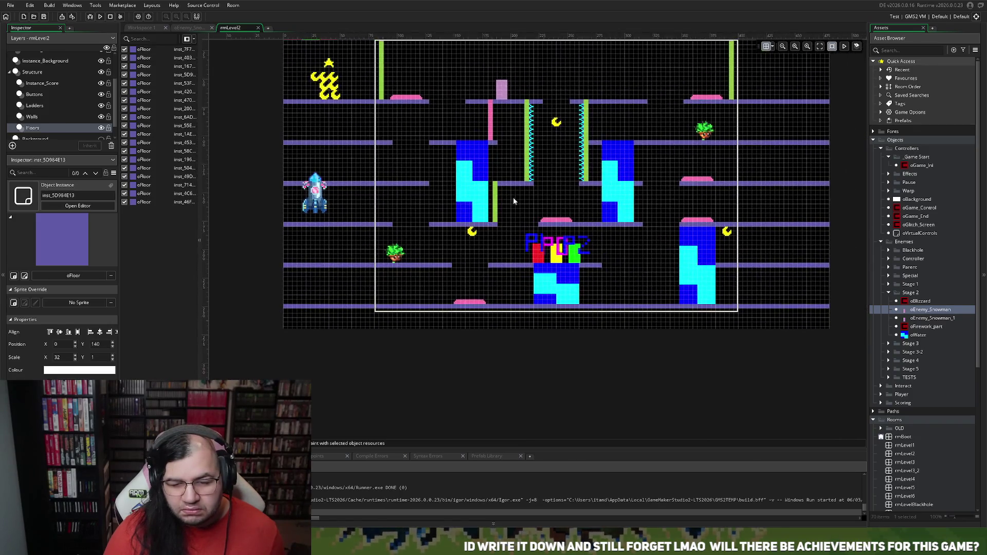
pyautogui.hscroll(-3, 464, 186)
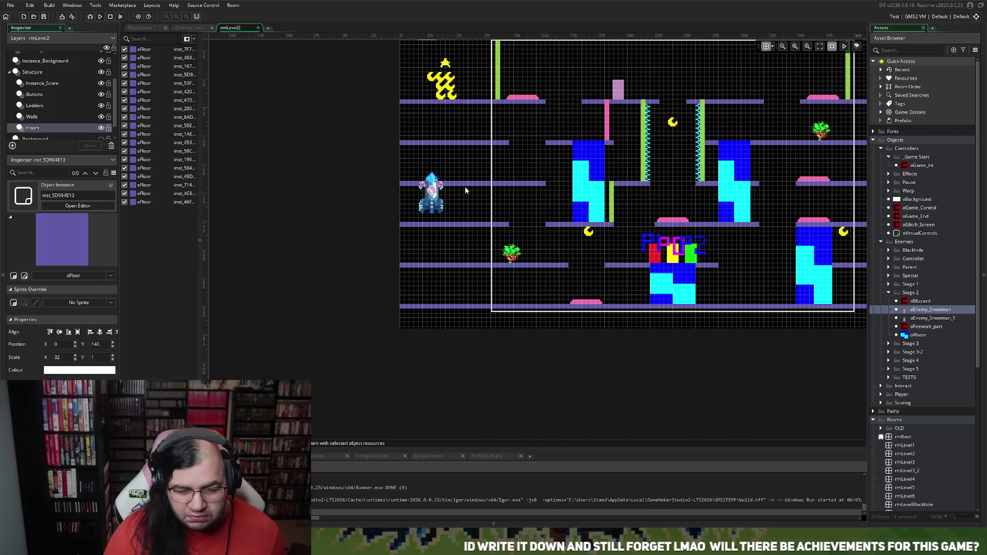
pyautogui.hscroll(-2, 471, 188)
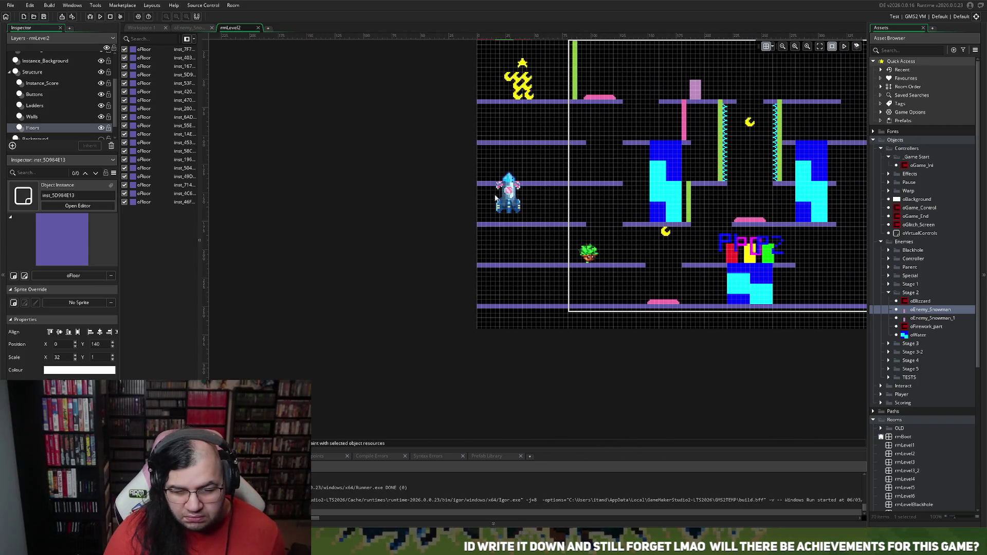
pyautogui.scroll(2, 609, 201)
pyautogui.scroll(2, 606, 204)
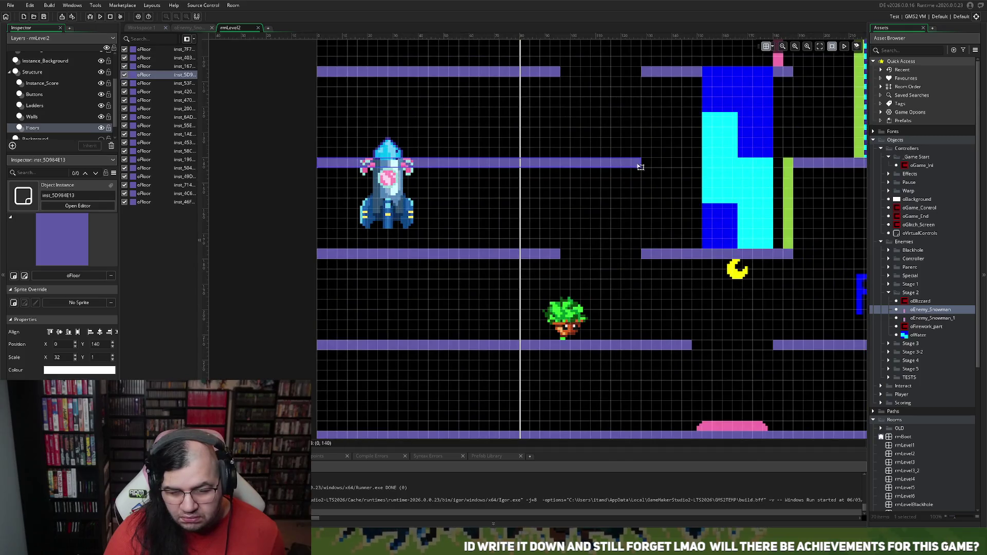
pyautogui.moveTo(642, 164); pyautogui.dragTo(621, 164)
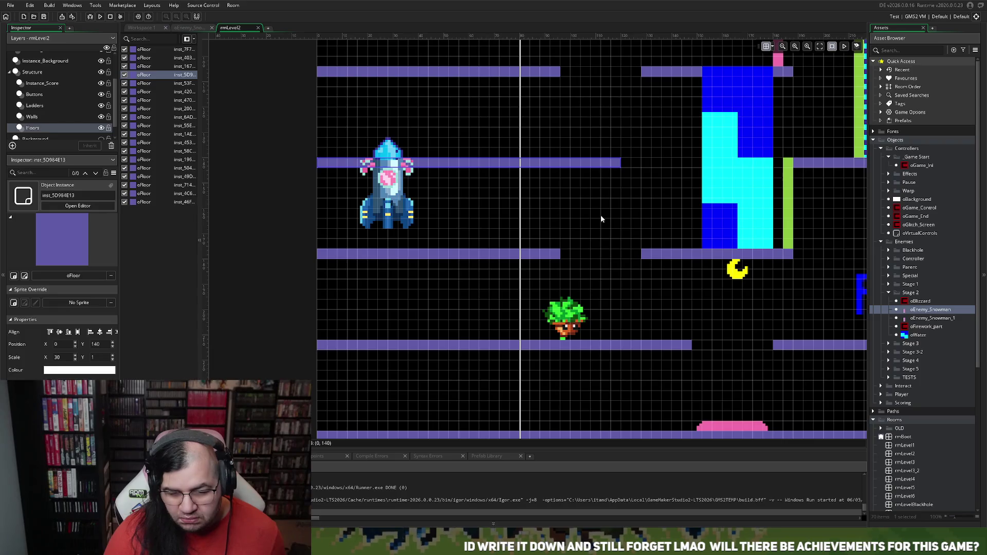
pyautogui.hscroll(-2, 601, 216)
pyautogui.hscroll(2, 599, 216)
pyautogui.scroll(-1, 597, 215)
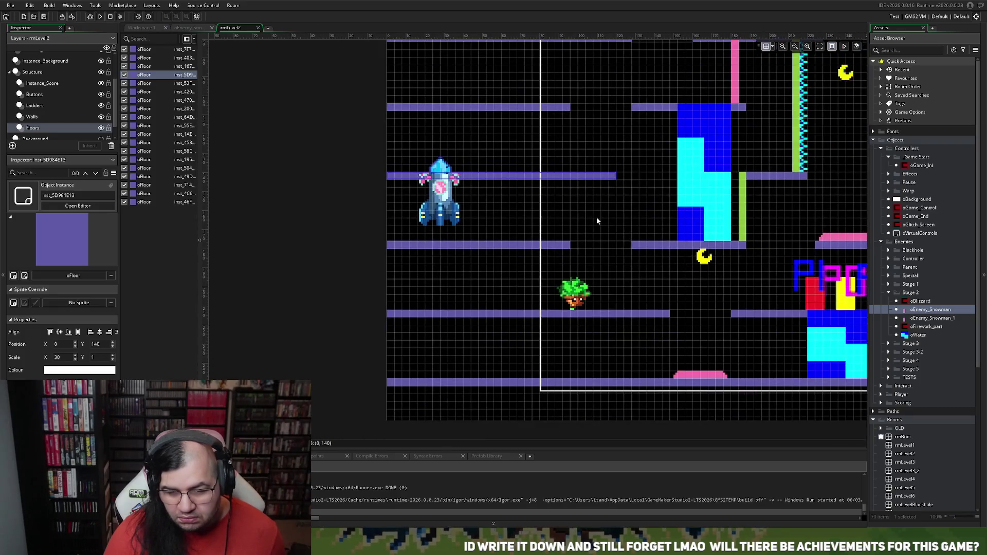
pyautogui.scroll(-1, 597, 215)
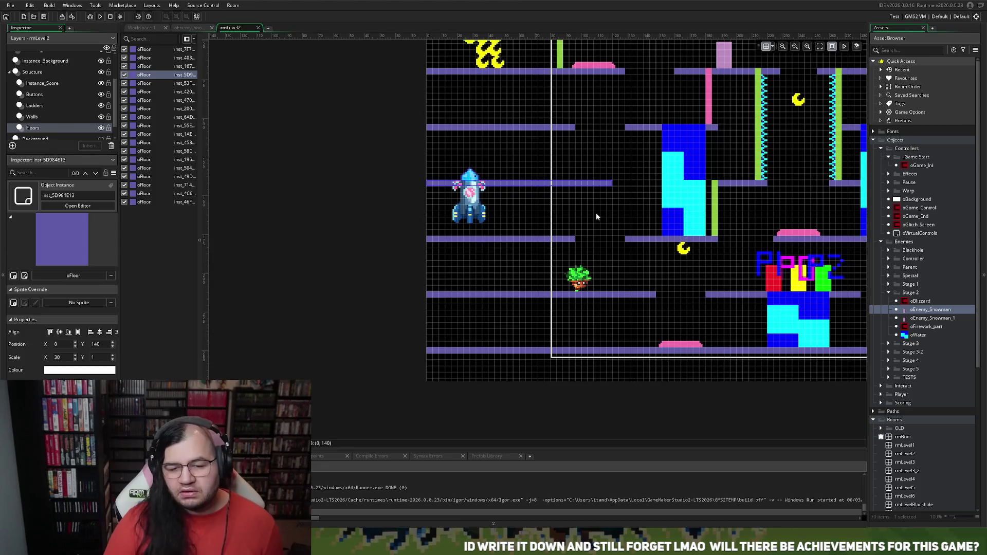
pyautogui.hscroll(-2, 595, 214)
pyautogui.hscroll(2, 592, 211)
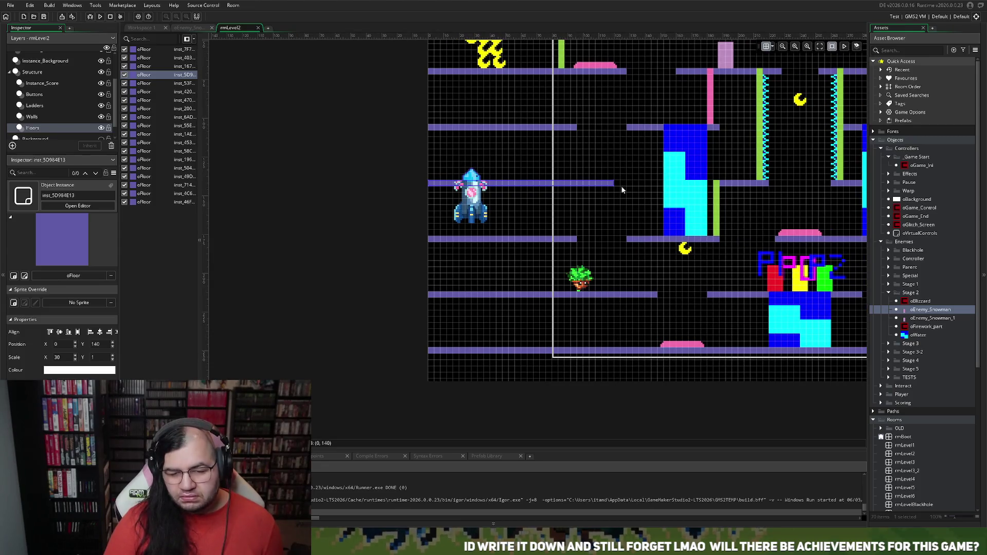
pyautogui.scroll(-1, 614, 196)
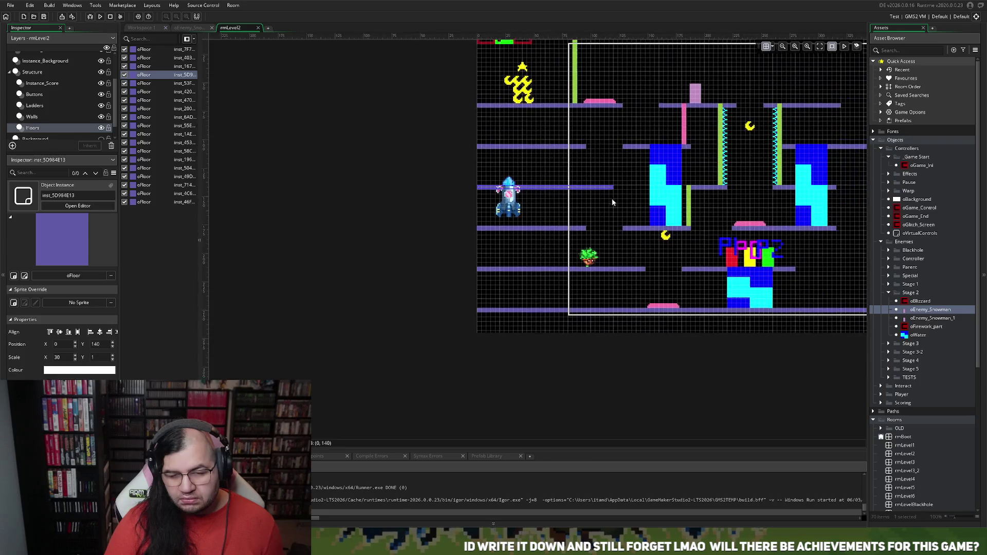
pyautogui.hscroll(5, 613, 194)
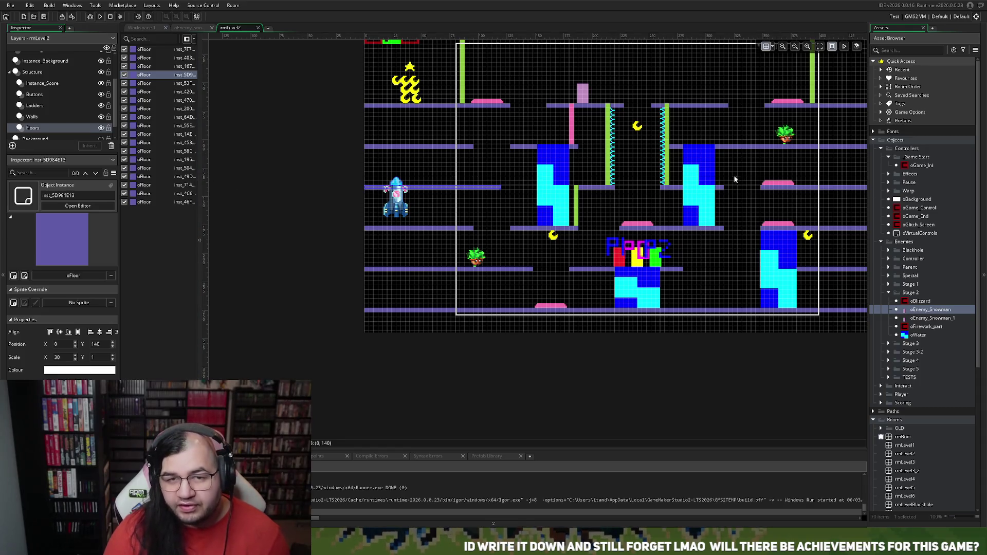
pyautogui.hscroll(2, 671, 190)
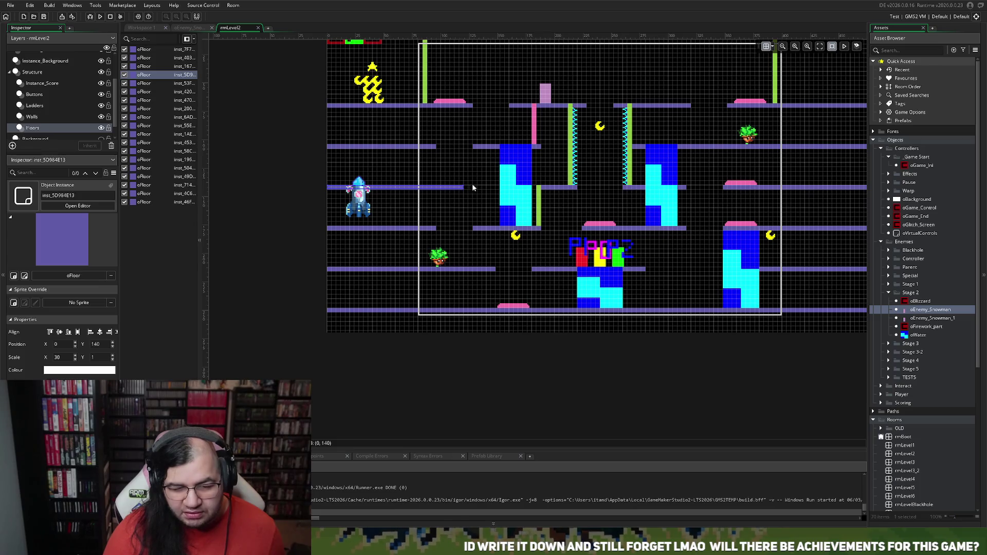
pyautogui.moveTo(462, 187); pyautogui.dragTo(476, 187)
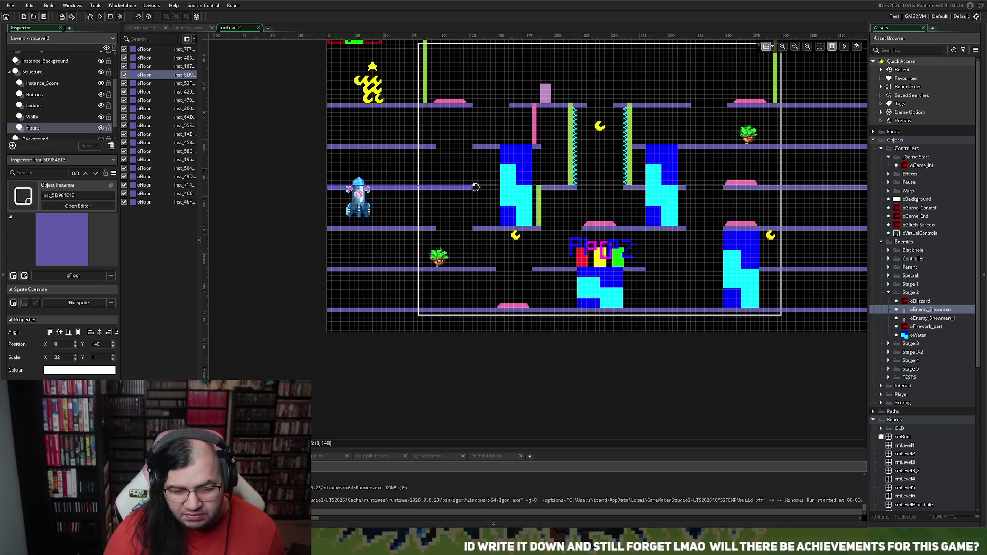
pyautogui.hscroll(-2, 503, 198)
pyautogui.hscroll(1, 503, 193)
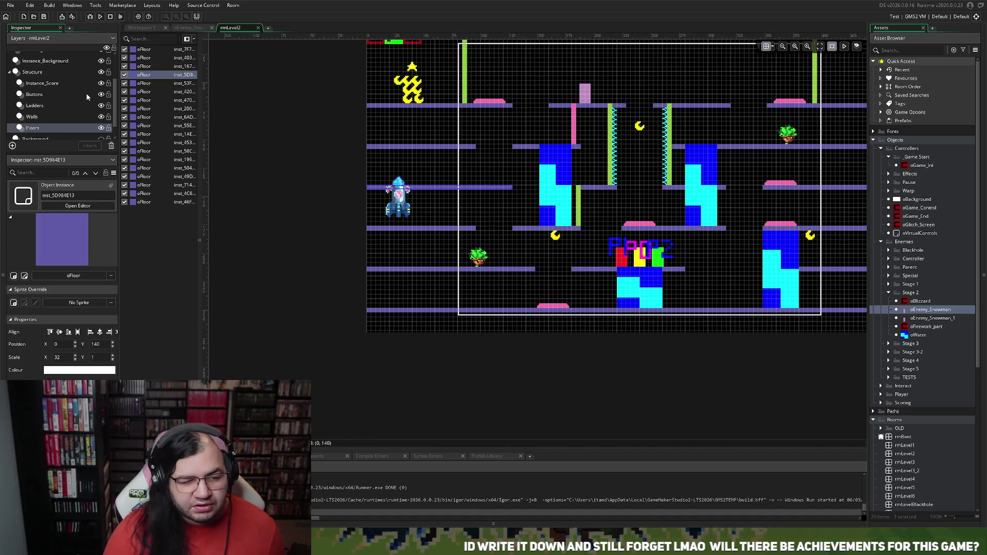
pyautogui.scroll(1, 58, 87)
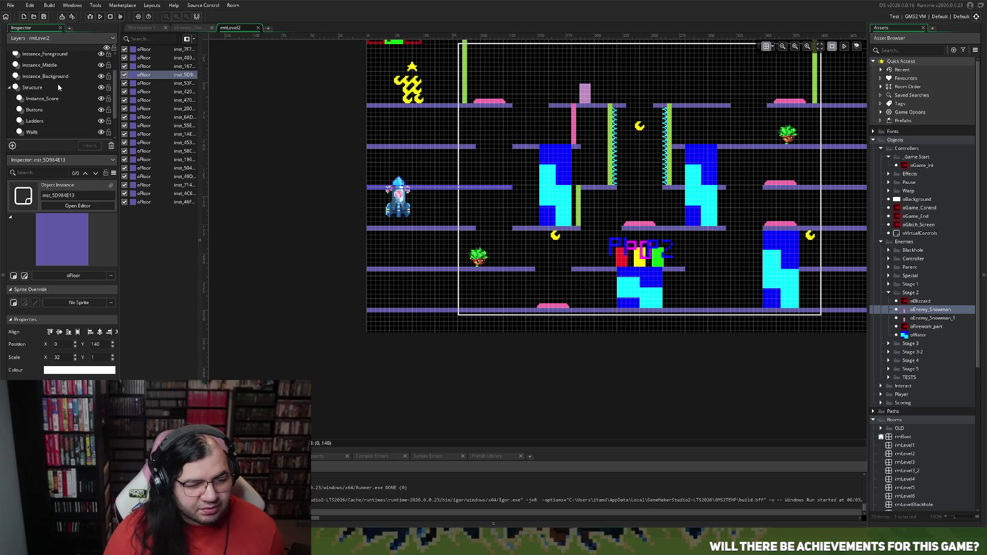
# Move the oEnemy_Snowman on Instance_Middle onto the top platform at 196, 68
pyautogui.click(42, 65)
pyautogui.moveTo(596, 93)
pyautogui.mouseDown()
pyautogui.moveTo(545, 95)
pyautogui.moveTo(544, 135)
pyautogui.moveTo(506, 135)
pyautogui.moveTo(512, 172)
pyautogui.moveTo(371, 164)
pyautogui.moveTo(786, 175)
pyautogui.moveTo(759, 171)
pyautogui.moveTo(751, 279)
pyautogui.moveTo(522, 279)
pyautogui.moveTo(503, 198)
pyautogui.moveTo(637, 85)
pyautogui.moveTo(646, 203)
pyautogui.moveTo(722, 200)
pyautogui.moveTo(736, 280)
pyautogui.moveTo(807, 252)
pyautogui.moveTo(761, 75)
pyautogui.moveTo(707, 93)
pyautogui.moveTo(647, 85)
pyautogui.moveTo(654, 216)
pyautogui.moveTo(563, 304)
pyautogui.moveTo(368, 291)
pyautogui.moveTo(671, 82)
pyautogui.moveTo(663, 88)
pyautogui.moveTo(723, 91)
pyautogui.moveTo(756, 129)
pyautogui.moveTo(831, 136)
pyautogui.moveTo(499, 128)
pyautogui.moveTo(503, 174)
pyautogui.moveTo(524, 169)
pyautogui.moveTo(532, 209)
pyautogui.moveTo(617, 208)
pyautogui.moveTo(582, 198)
pyautogui.moveTo(429, 199)
pyautogui.moveTo(583, 199)
pyautogui.mouseUp()
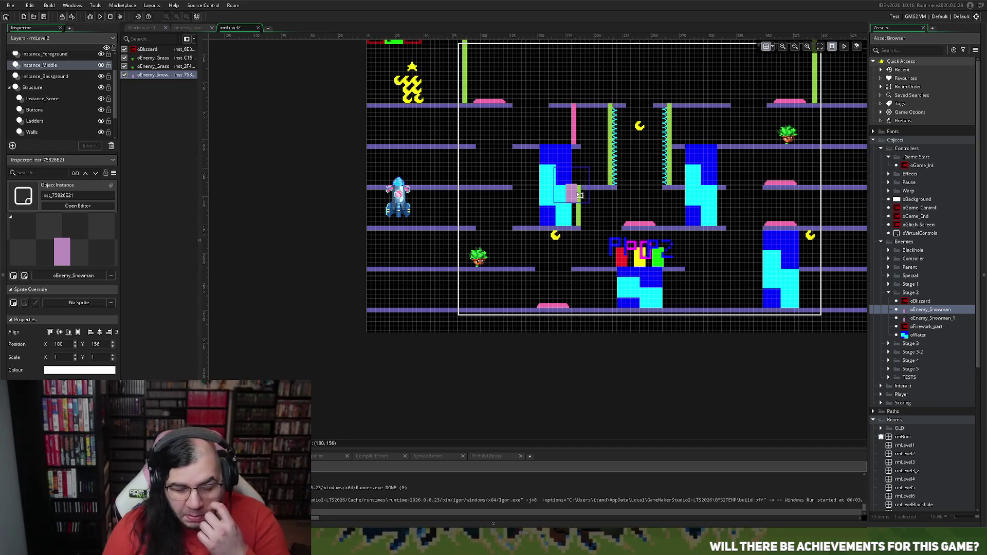
pyautogui.moveTo(580, 195)
pyautogui.mouseDown()
pyautogui.moveTo(581, 206)
pyautogui.moveTo(561, 207)
pyautogui.moveTo(599, 231)
pyautogui.moveTo(804, 299)
pyautogui.moveTo(897, 295)
pyautogui.moveTo(574, 172)
pyautogui.moveTo(411, 80)
pyautogui.moveTo(461, 145)
pyautogui.moveTo(580, 153)
pyautogui.moveTo(596, 82)
pyautogui.moveTo(599, 94)
pyautogui.mouseUp()
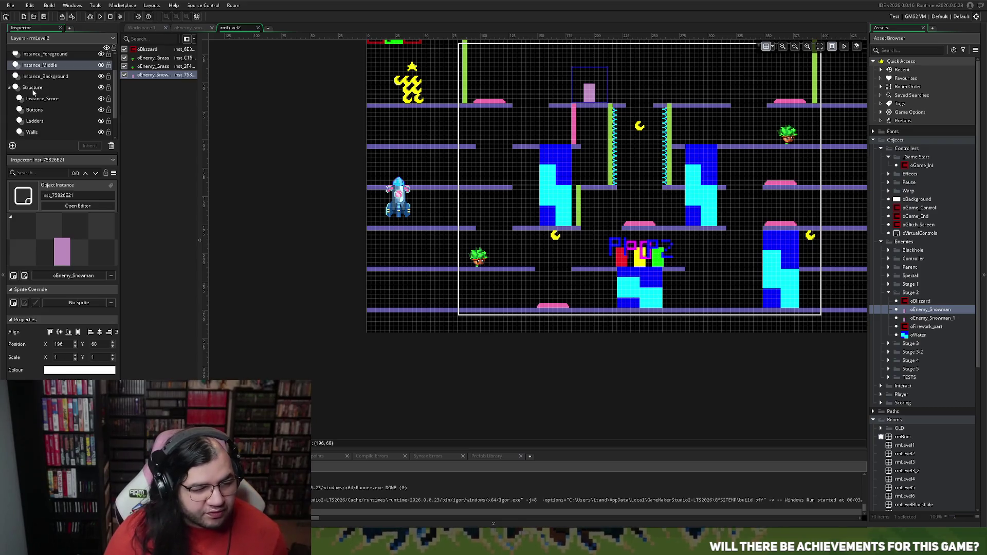
# Delete the green wall piece on the Walls layer
pyautogui.click(35, 120)
pyautogui.click(32, 132)
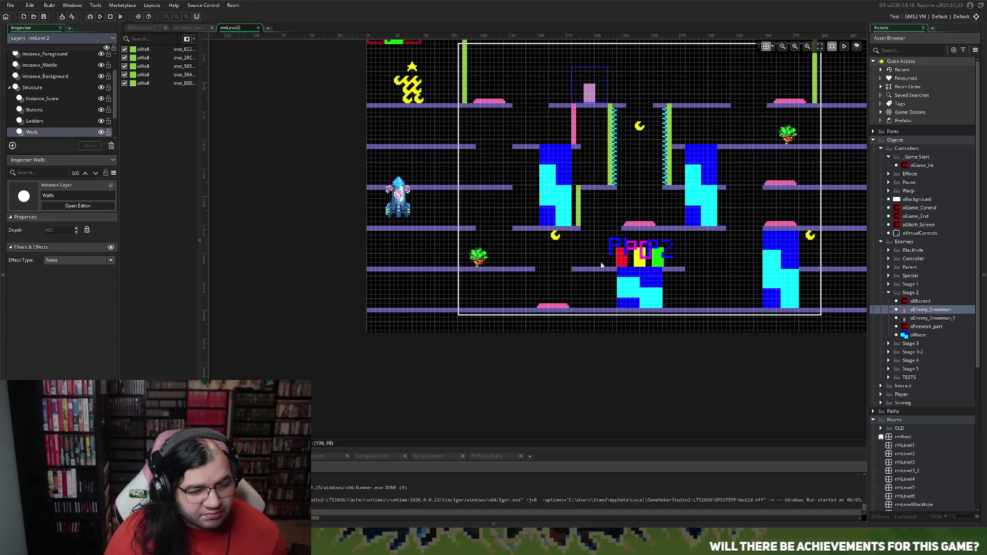
pyautogui.click(580, 218)
pyautogui.press('Delete')
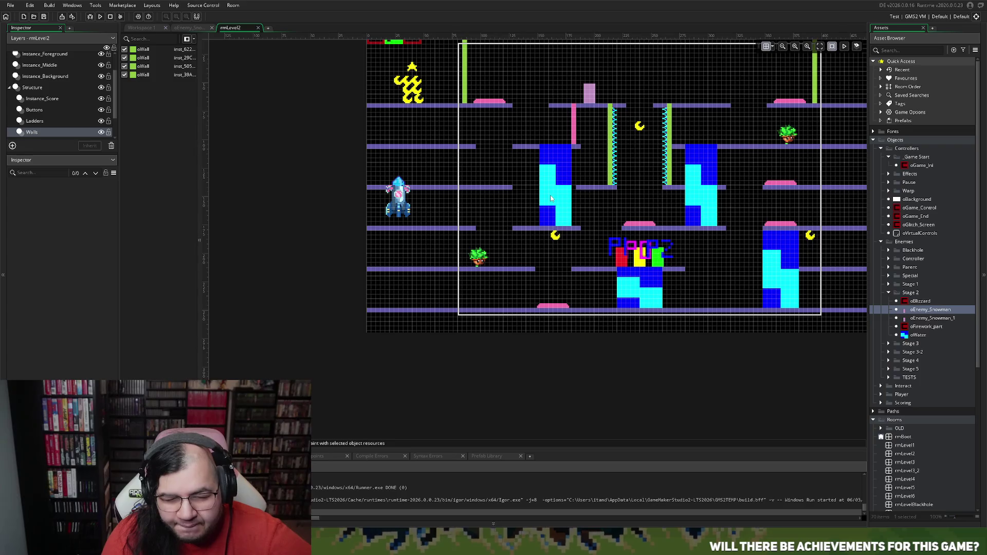
# Shift the left oWater column on Instance_Background a few pixels left
pyautogui.click(41, 65)
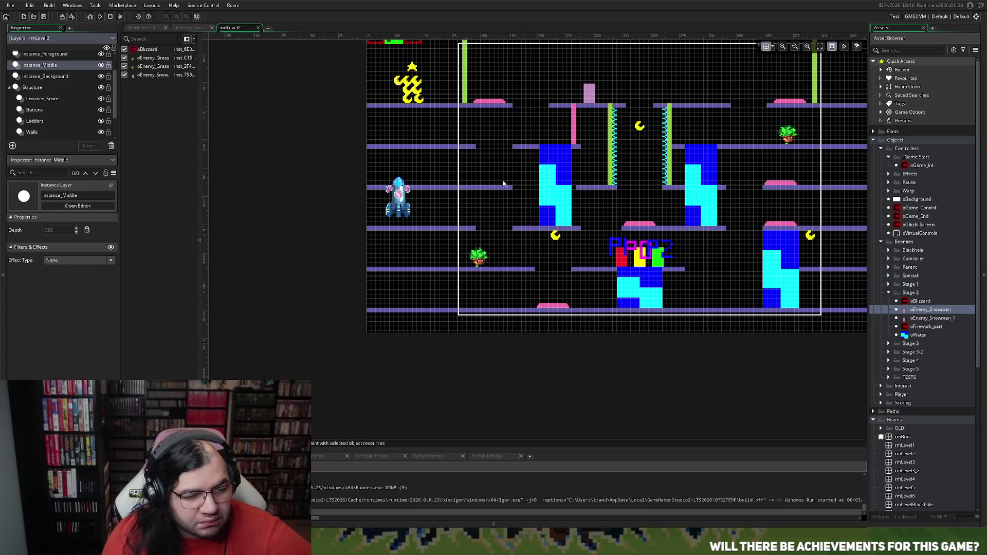
pyautogui.click(46, 76)
pyautogui.moveTo(559, 213); pyautogui.dragTo(545, 212)
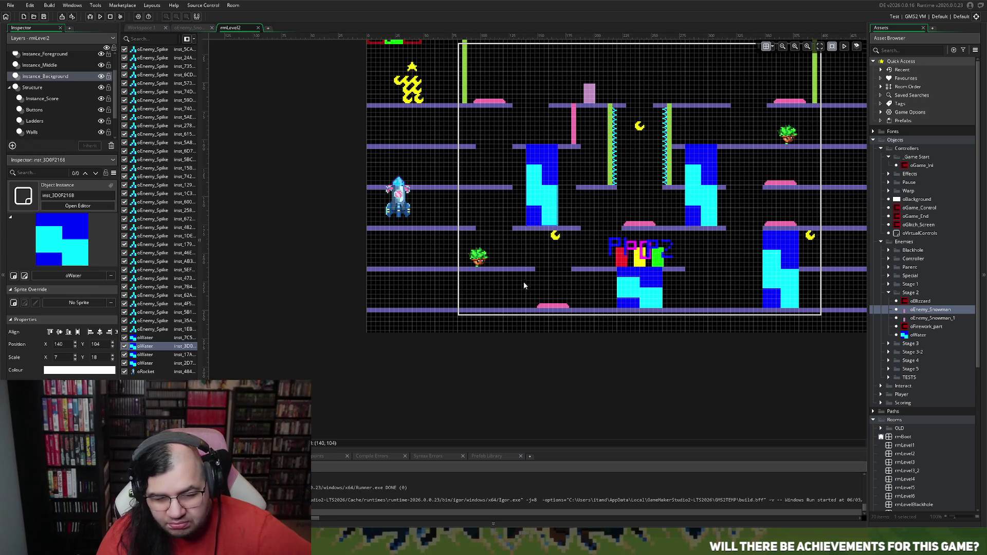
# Nudge the left oWater column to exactly 144, 184 and deselect it
pyautogui.moveTo(539, 205); pyautogui.dragTo(544, 206)
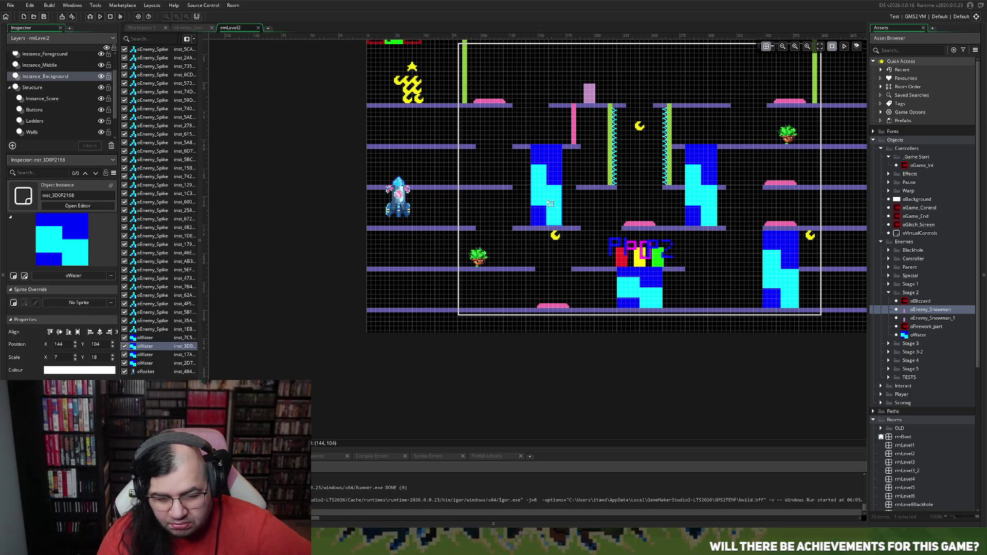
pyautogui.click(586, 191)
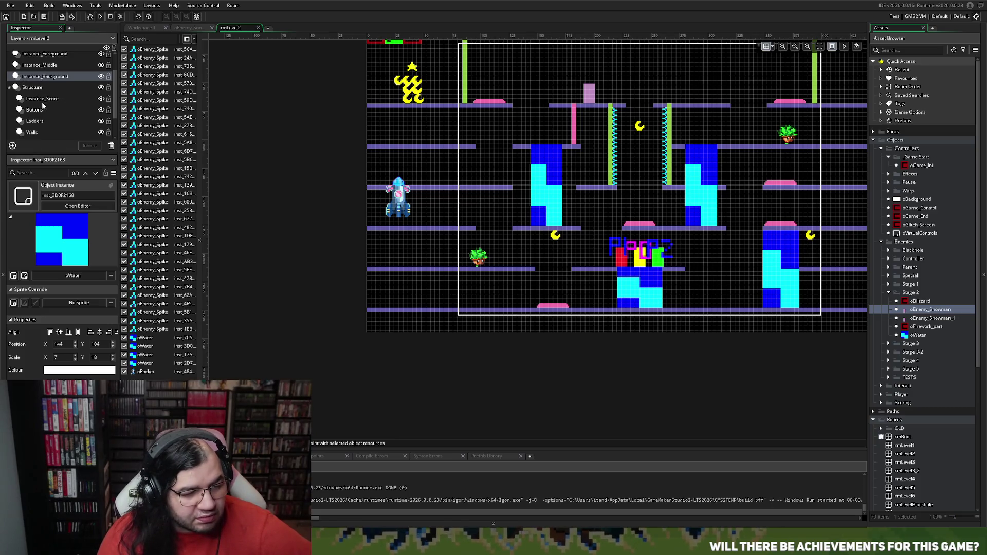
pyautogui.scroll(-1, 39, 127)
pyautogui.click(39, 128)
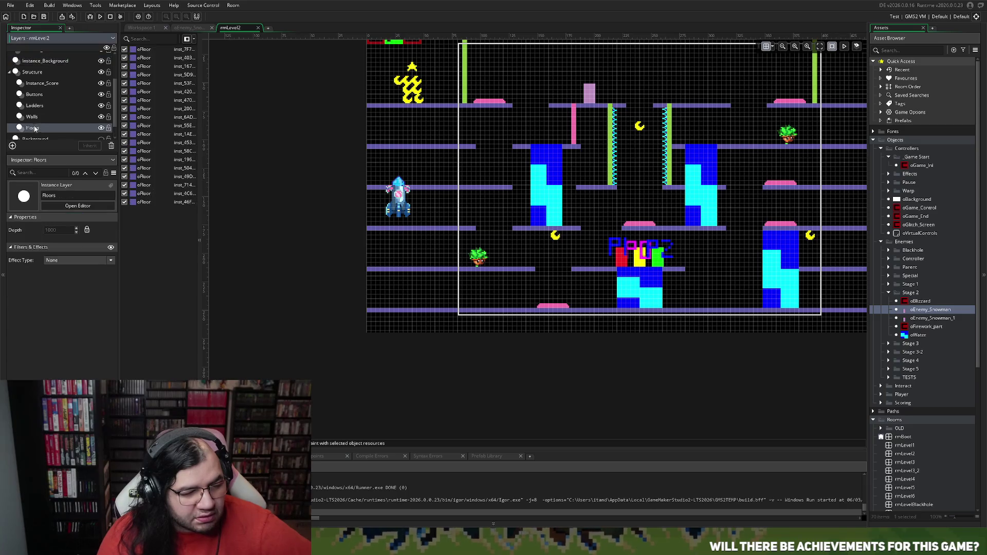
# Undo the last resize of the floor piece beside the water, then select the water column
pyautogui.click(35, 119)
pyautogui.click(34, 128)
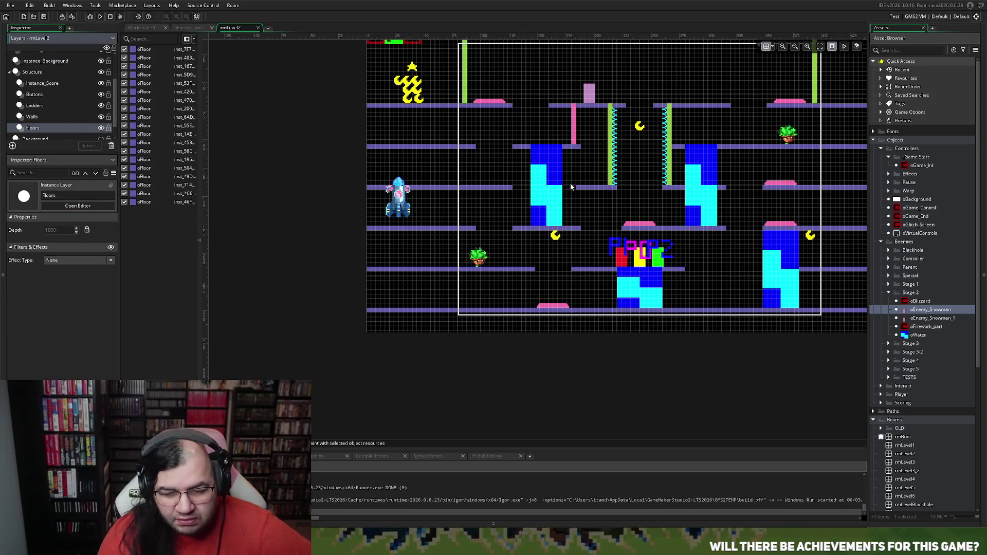
pyautogui.click(586, 190)
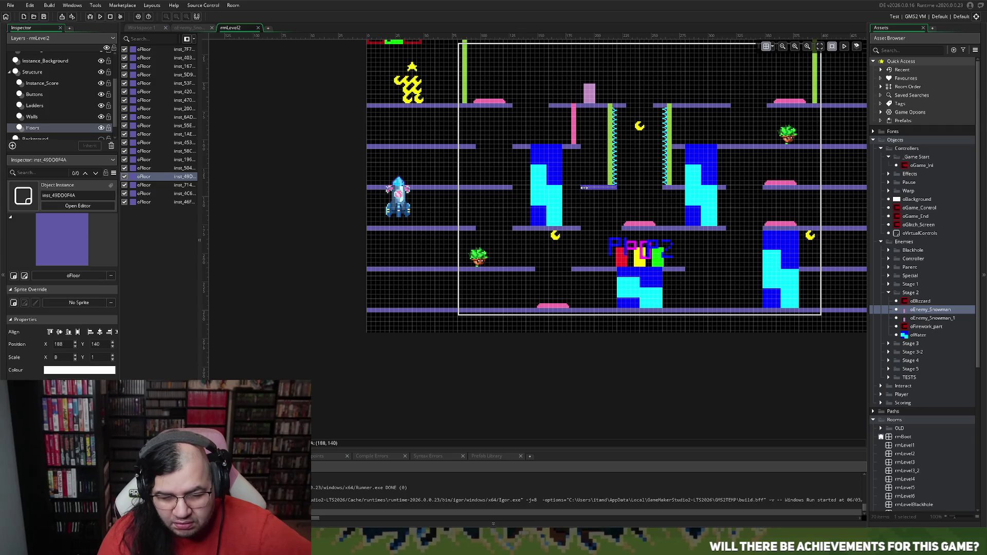
pyautogui.hotkey('ctrl', 'z')
pyautogui.click(581, 232)
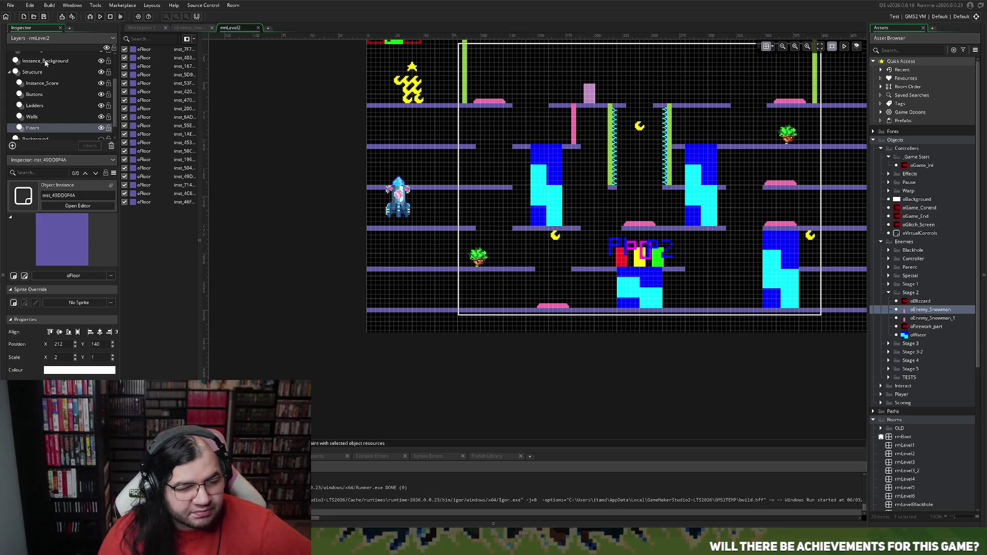
pyautogui.click(44, 61)
pyautogui.click(548, 217)
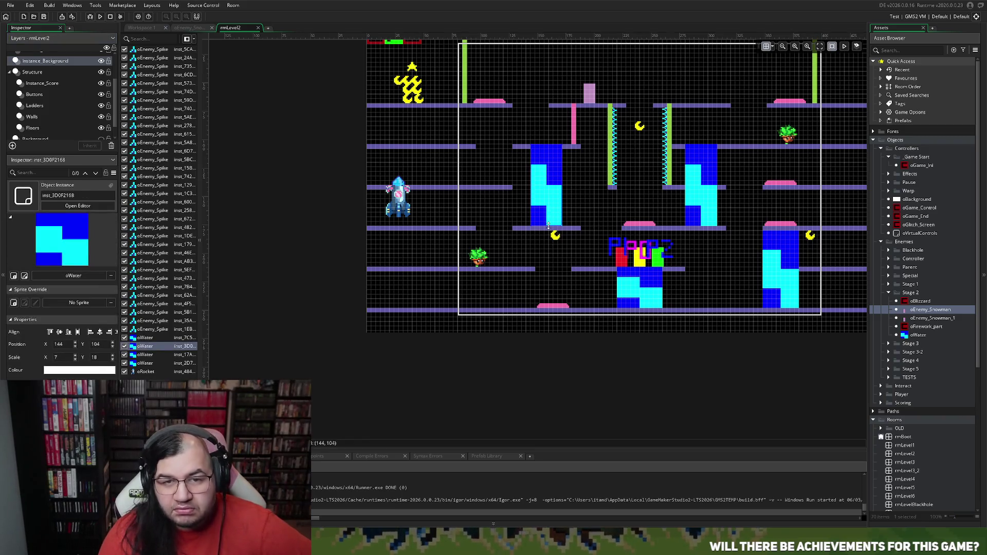
# Halve the water column's height and shift the second-row floor piece right
pyautogui.moveTo(549, 227)
pyautogui.mouseDown()
pyautogui.moveTo(550, 184)
pyautogui.moveTo(594, 180)
pyautogui.mouseUp()
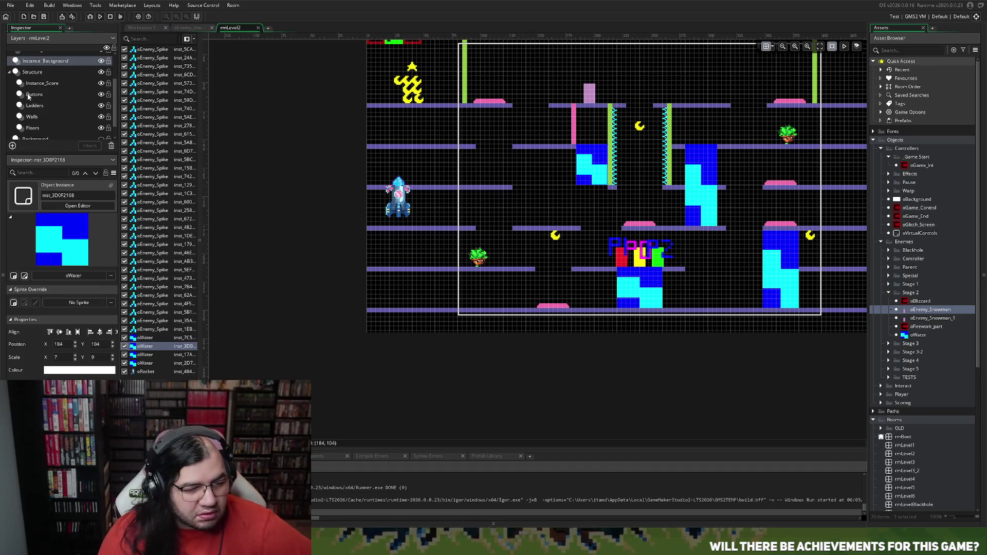
pyautogui.click(48, 128)
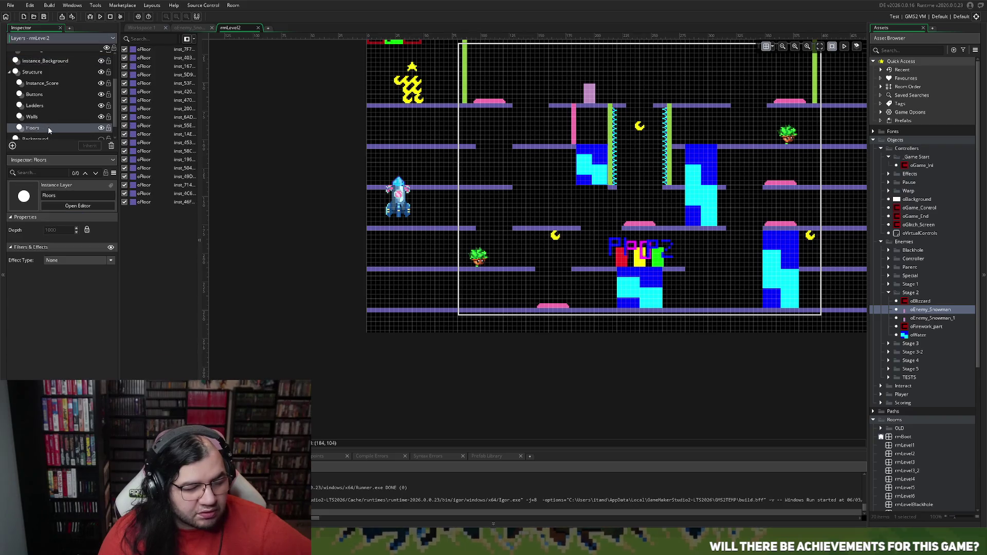
pyautogui.moveTo(528, 145)
pyautogui.mouseDown()
pyautogui.moveTo(562, 149)
pyautogui.moveTo(568, 138)
pyautogui.moveTo(567, 148)
pyautogui.mouseUp()
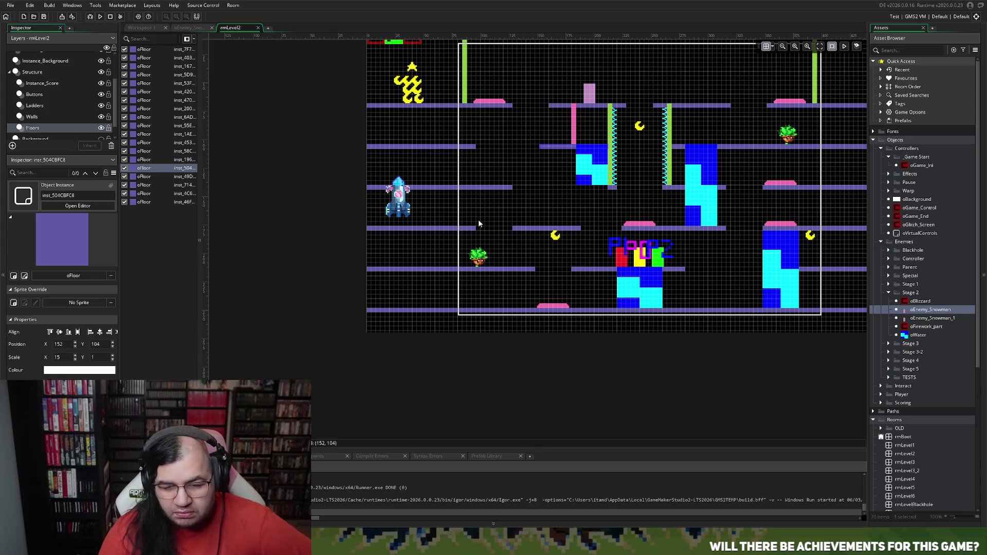
# Lengthen the short floor beside the water leftward and shorten the lower middle floor
pyautogui.click(612, 189)
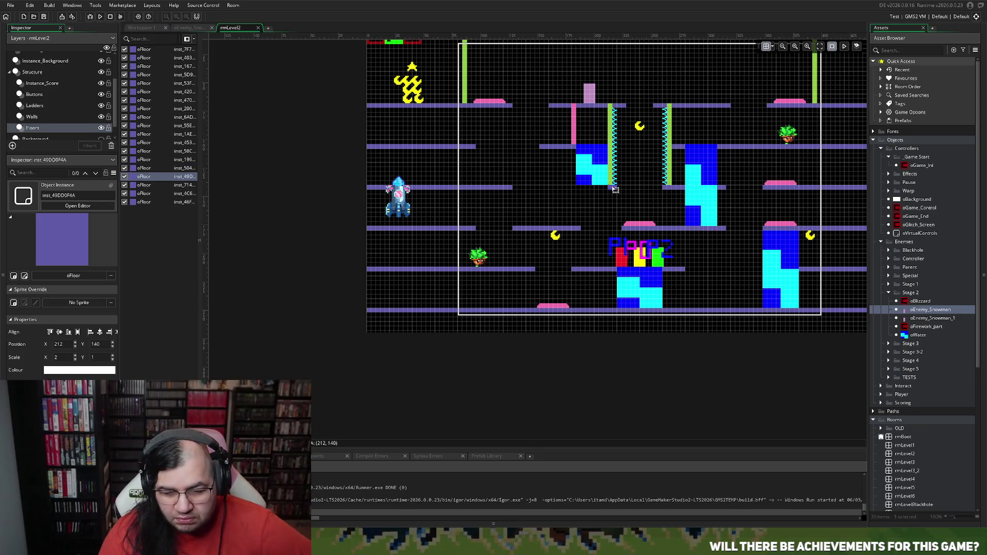
pyautogui.moveTo(586, 189); pyautogui.dragTo(572, 190)
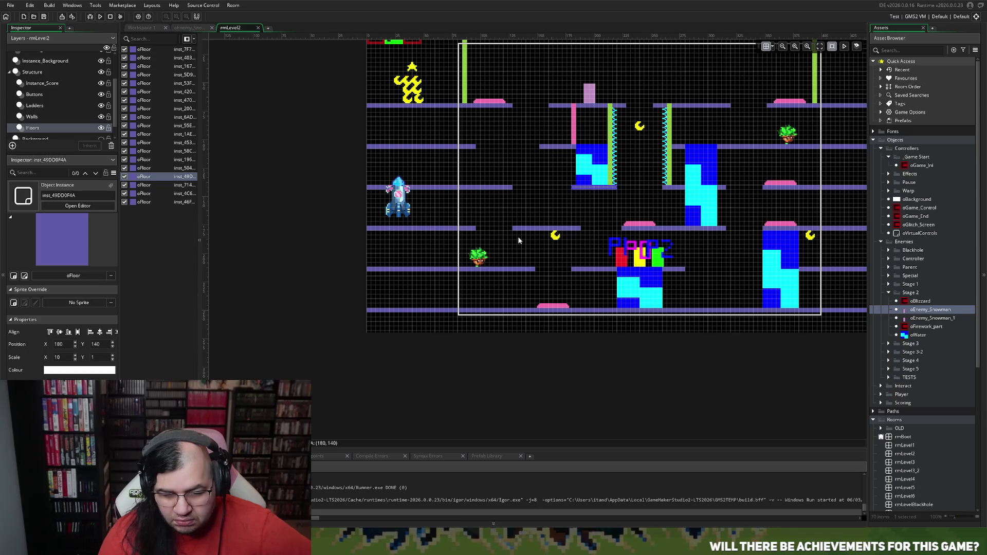
pyautogui.click(581, 228)
pyautogui.moveTo(580, 228); pyautogui.dragTo(570, 230)
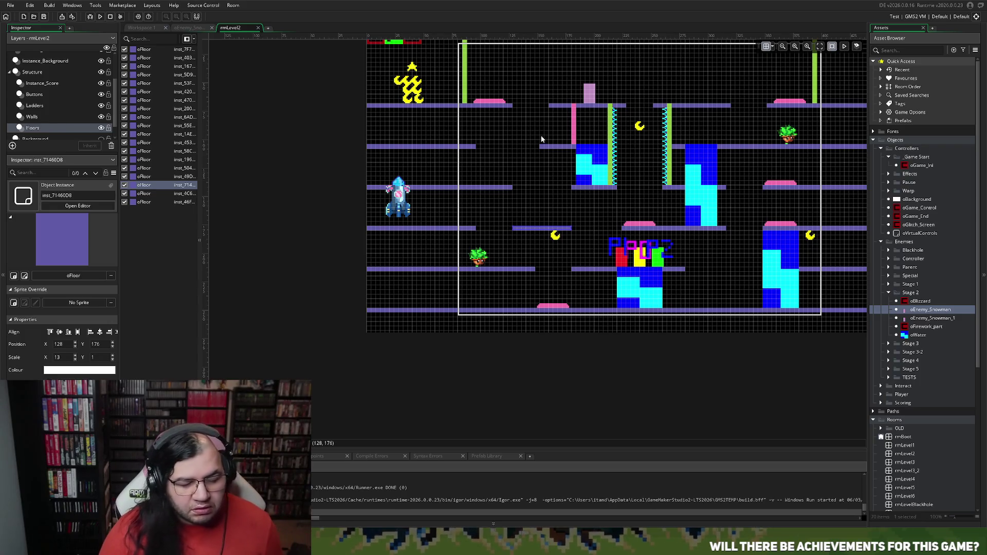
pyautogui.click(48, 64)
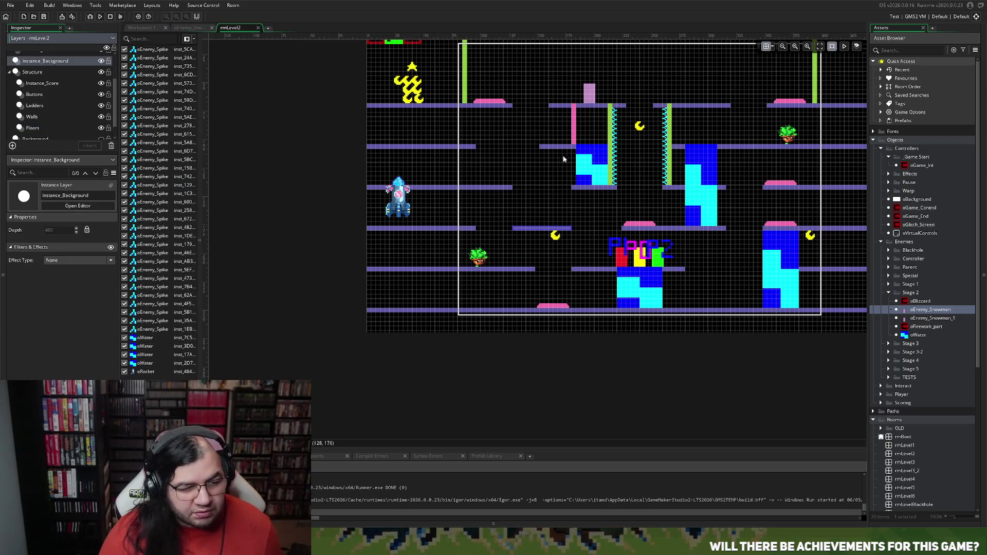
# Copy the water block to 148, 140 and refit the adjacent floor piece to X scale 17
pyautogui.click(586, 173)
pyautogui.moveTo(587, 173)
pyautogui.mouseDown()
pyautogui.moveTo(521, 217)
pyautogui.moveTo(554, 215)
pyautogui.mouseUp()
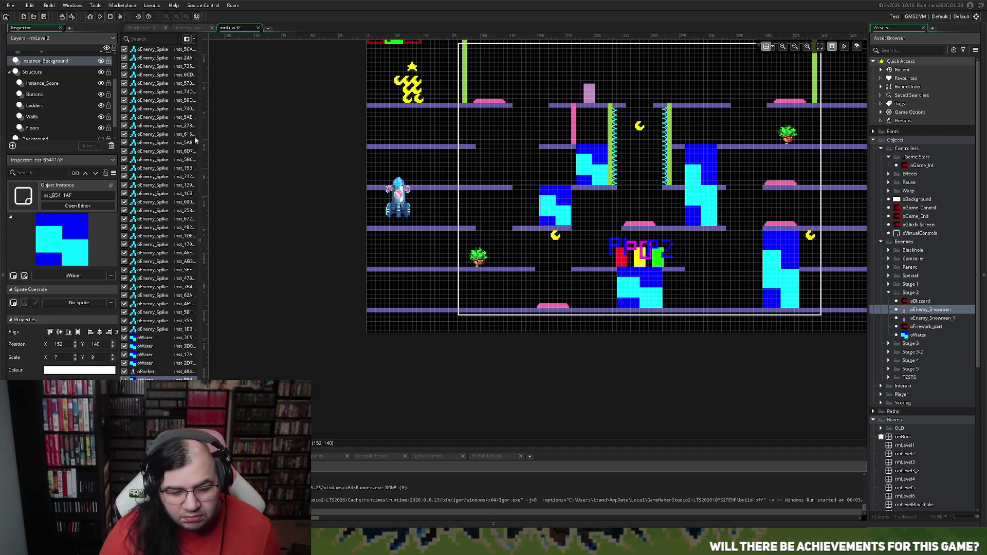
pyautogui.click(32, 128)
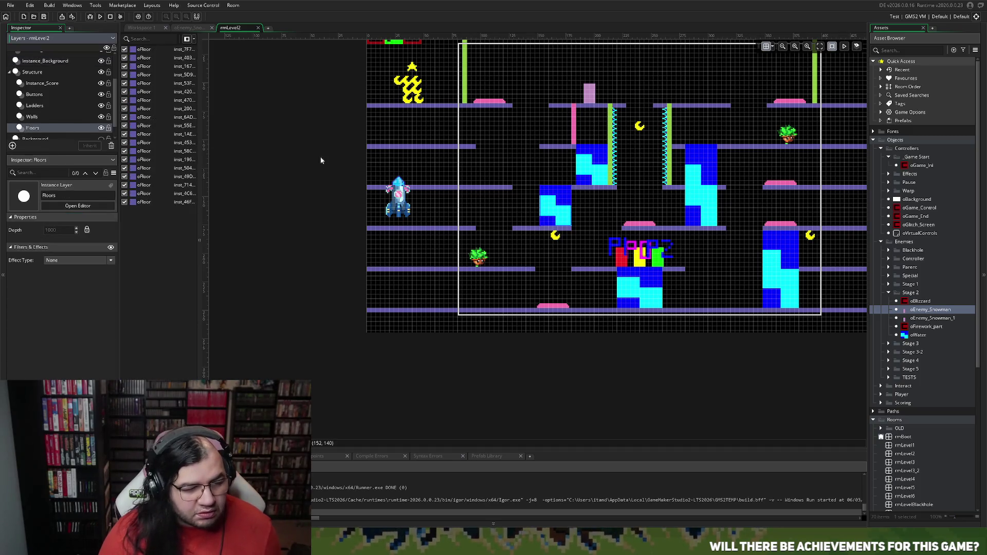
pyautogui.click(583, 188)
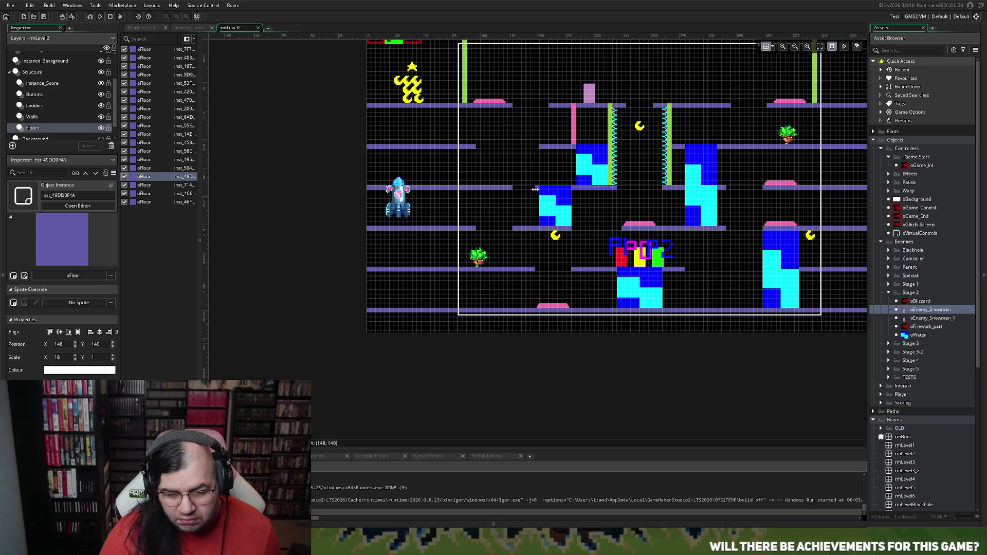
pyautogui.moveTo(536, 189); pyautogui.dragTo(540, 189)
pyautogui.scroll(3, 532, 205)
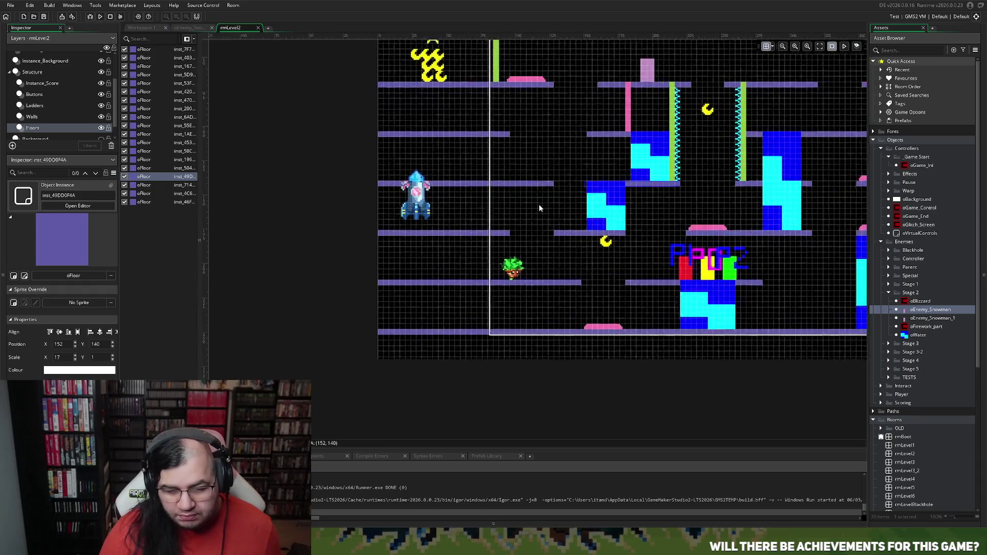
# Zoom in on rmLevel2's left-side platforms and select the long left floor at 0, 140
pyautogui.scroll(1, 538, 208)
pyautogui.scroll(1, 538, 207)
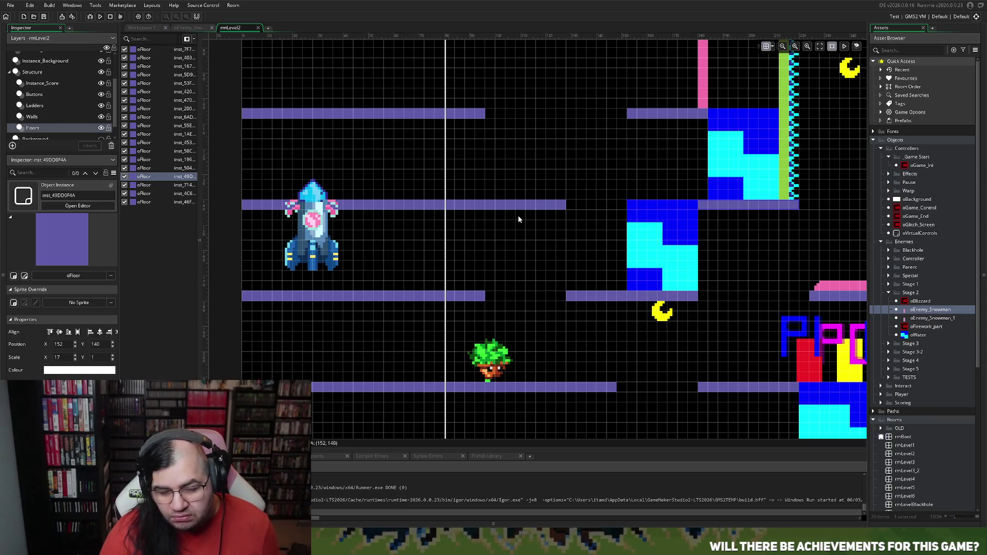
pyautogui.scroll(3, 519, 219)
pyautogui.scroll(-1, 514, 225)
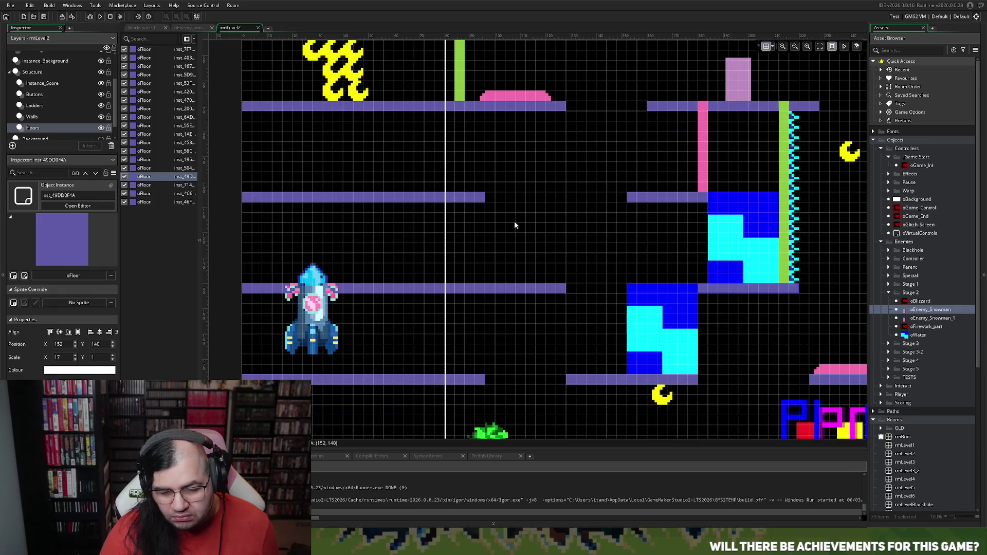
pyautogui.hscroll(2, 513, 225)
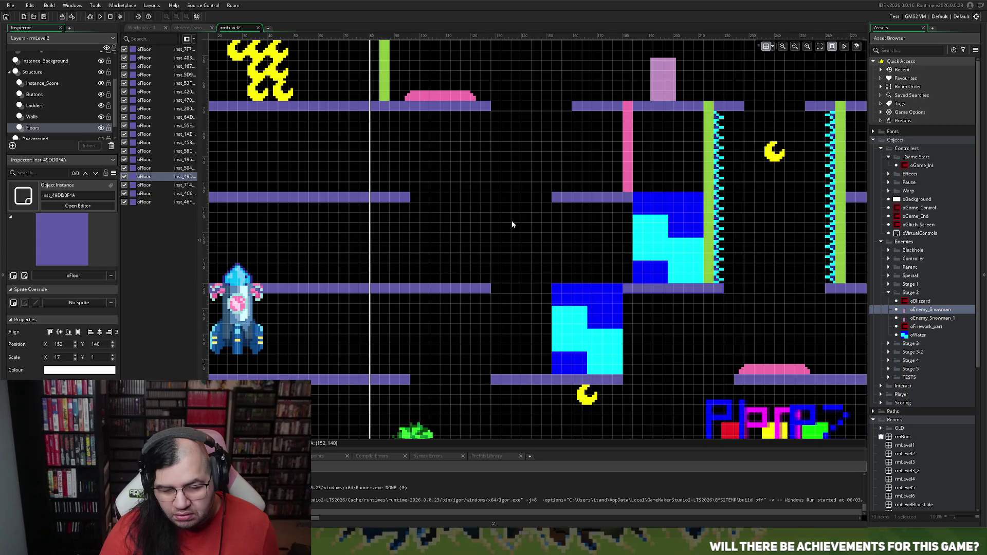
pyautogui.scroll(-2, 506, 224)
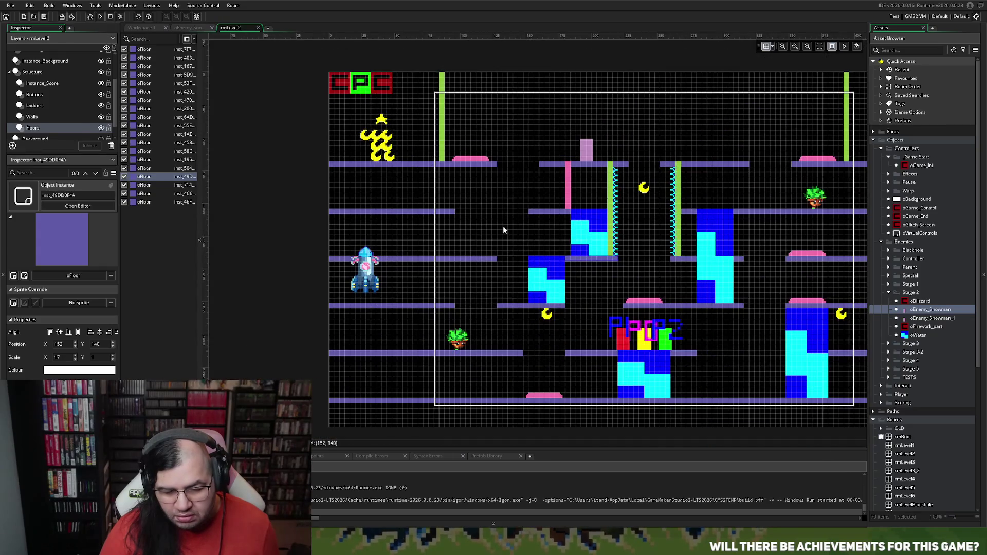
pyautogui.scroll(2, 503, 226)
pyautogui.click(482, 305)
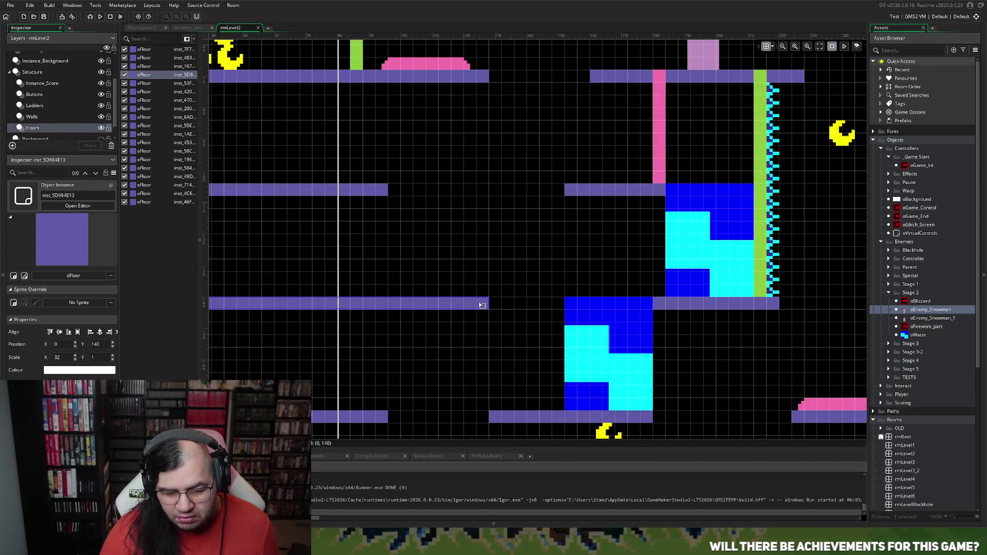
# Shorten the long and lower-left floor pieces and extend the right floor piece leftward
pyautogui.moveTo(489, 303); pyautogui.dragTo(461, 305)
pyautogui.scroll(-3, 452, 310)
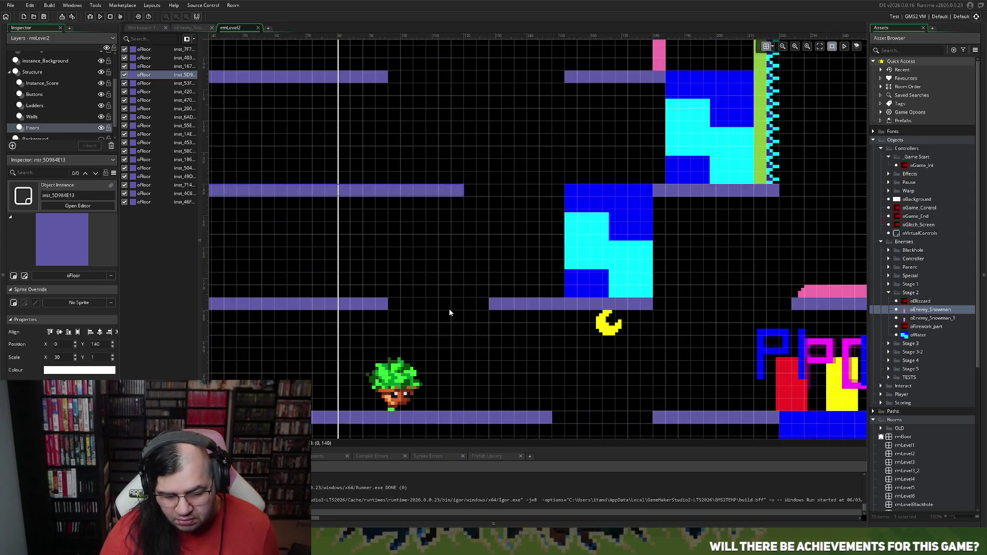
pyautogui.click(383, 304)
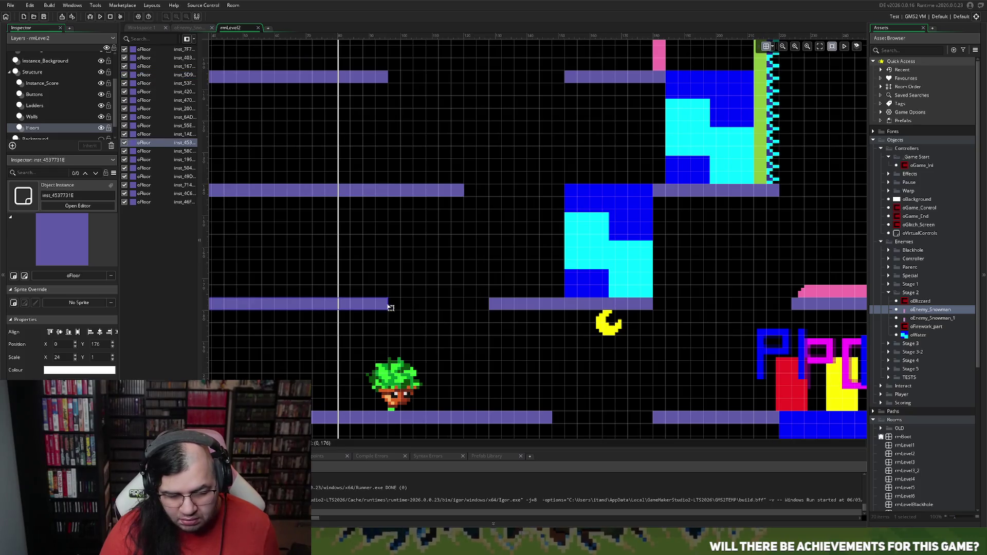
pyautogui.moveTo(389, 304); pyautogui.dragTo(373, 310)
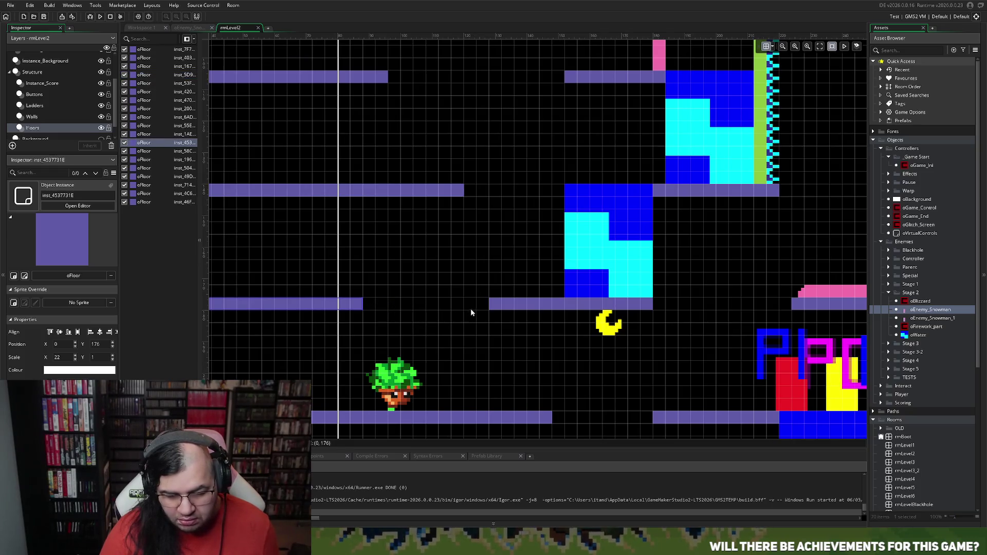
pyautogui.click(489, 305)
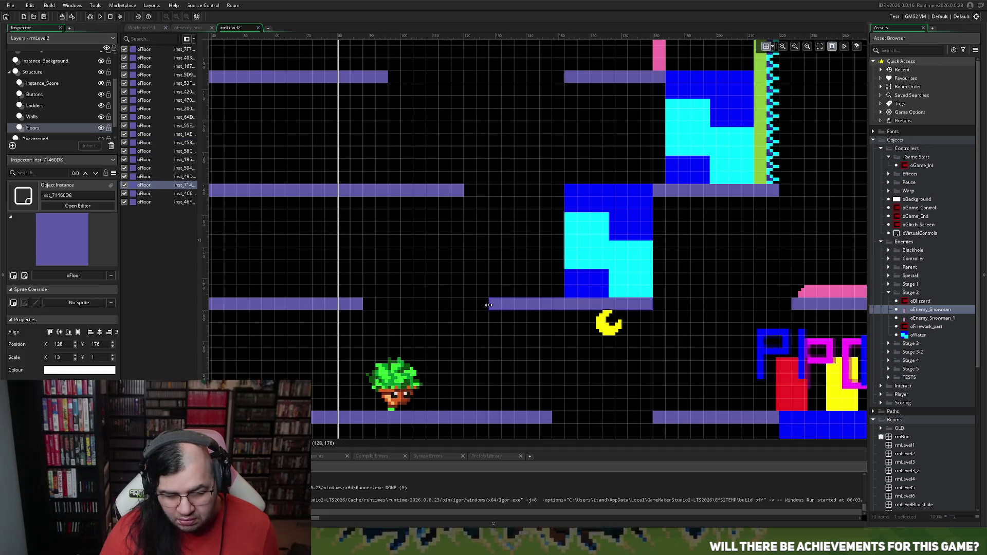
pyautogui.moveTo(489, 305); pyautogui.dragTo(467, 304)
pyautogui.scroll(-2, 487, 279)
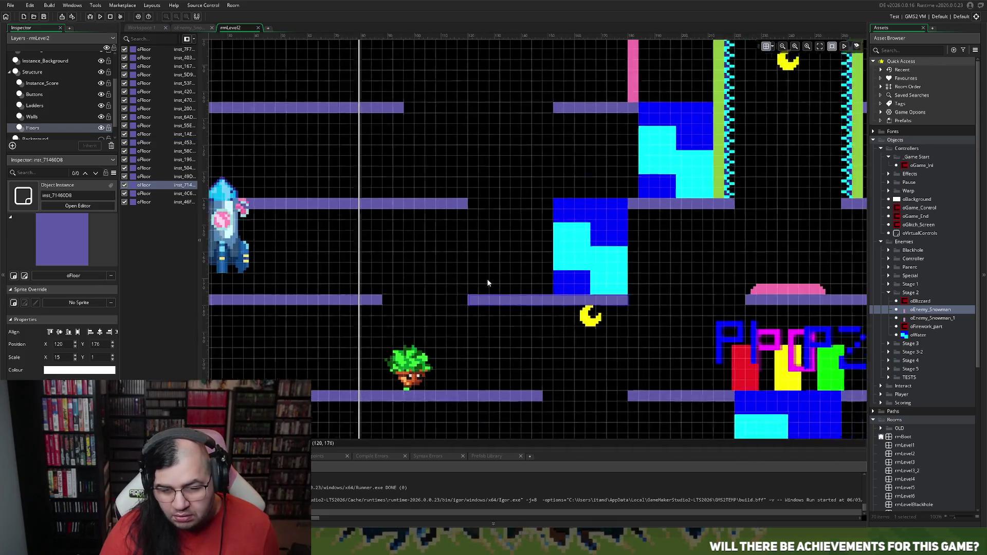
pyautogui.scroll(-1, 485, 283)
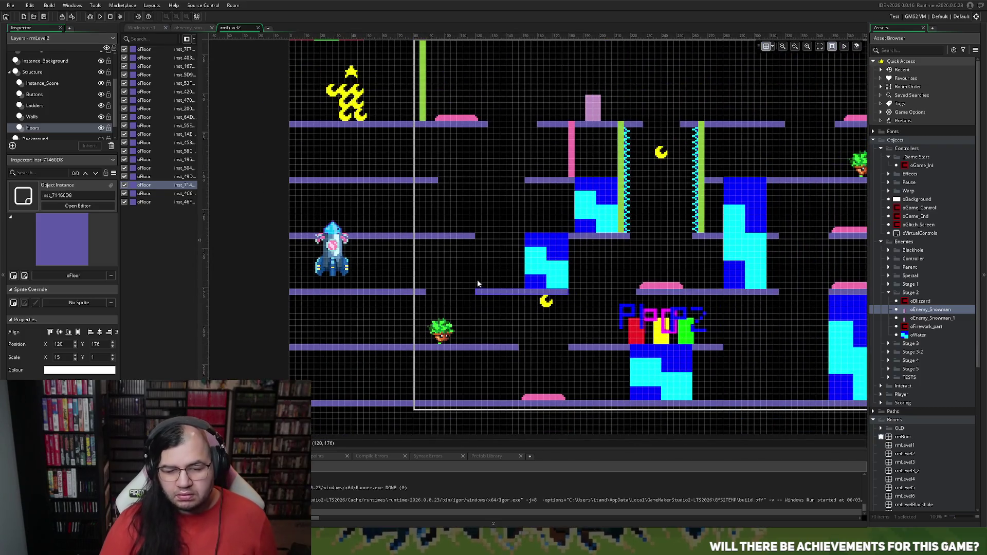
# On the Instance_Background layer, shift the water block right from X 152 to 156
pyautogui.click(548, 261)
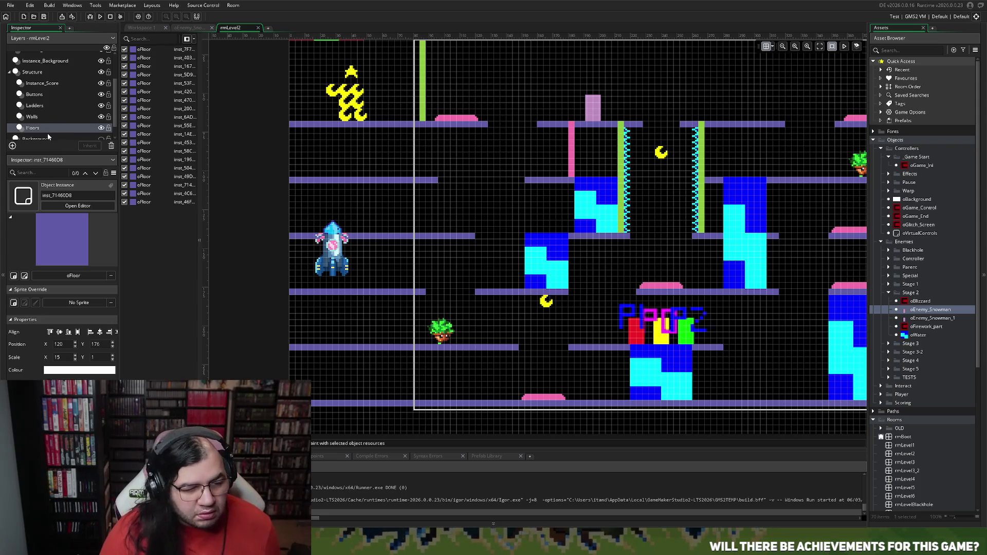
pyautogui.click(45, 118)
pyautogui.click(56, 61)
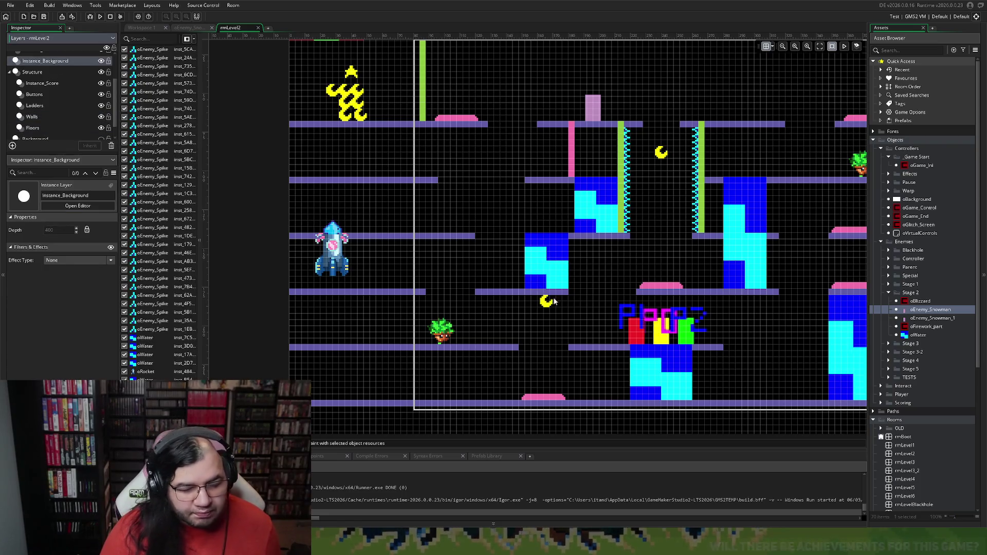
pyautogui.click(547, 268)
pyautogui.moveTo(547, 268); pyautogui.dragTo(550, 269)
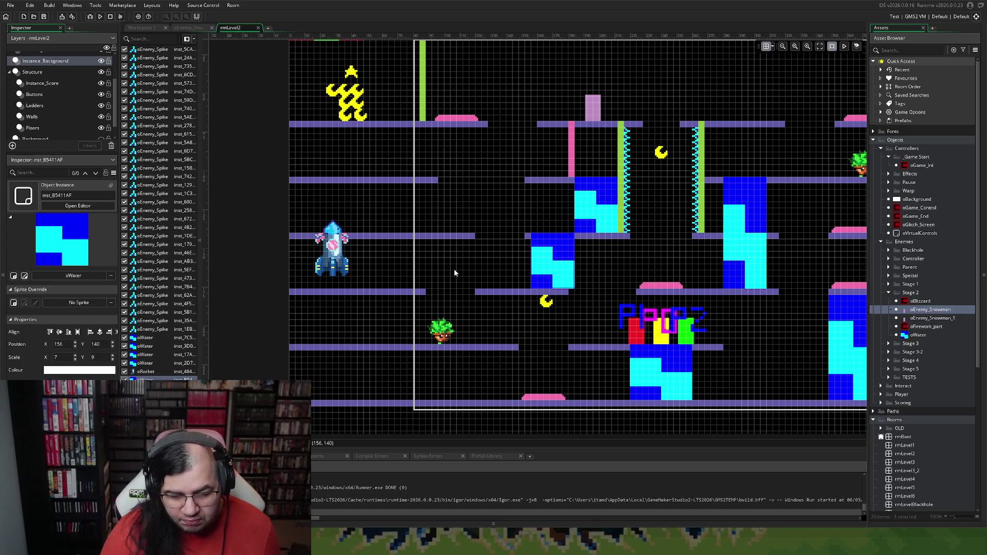
# On the Floors layer, select the lower floor bar next to the water block
pyautogui.click(46, 128)
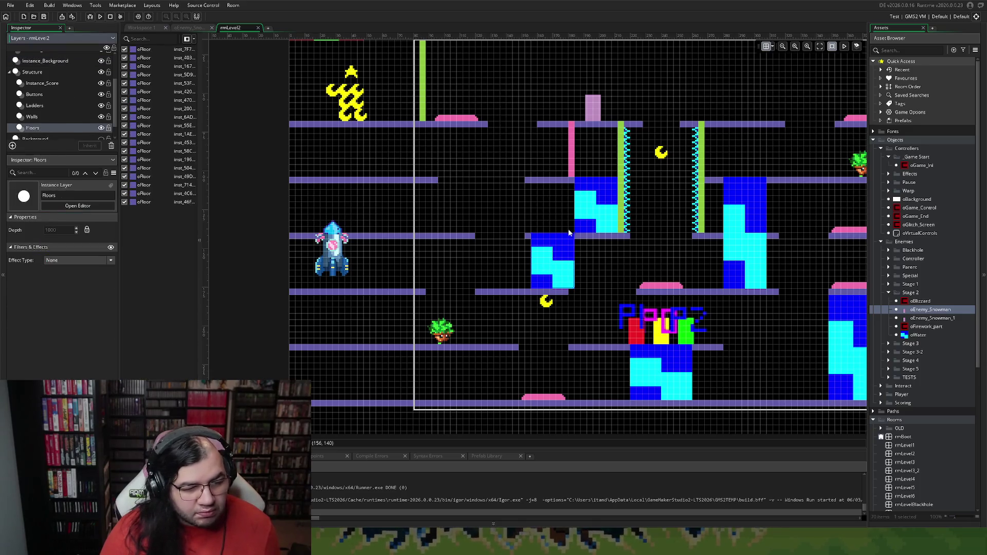
pyautogui.click(526, 239)
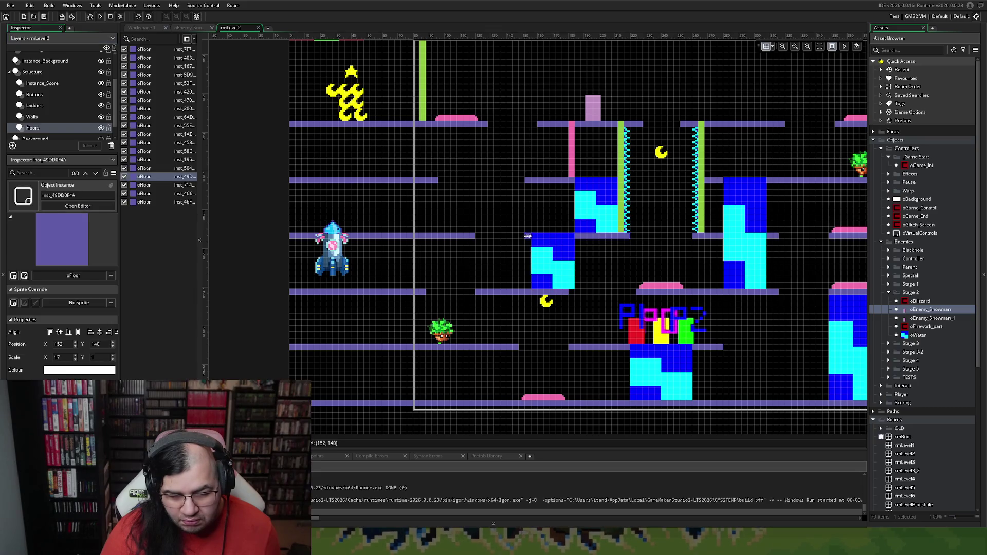
pyautogui.click(482, 293)
pyautogui.scroll(3, 489, 286)
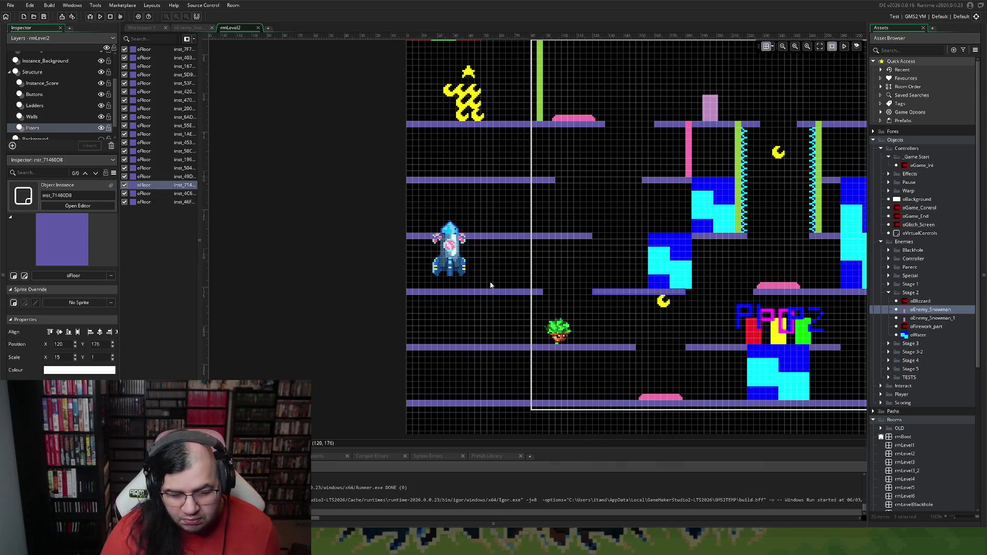
# Resize the floors: middle bar to Scale X 31, bottom bar to 14, bottom-left bar to 23
pyautogui.scroll(4, 539, 286)
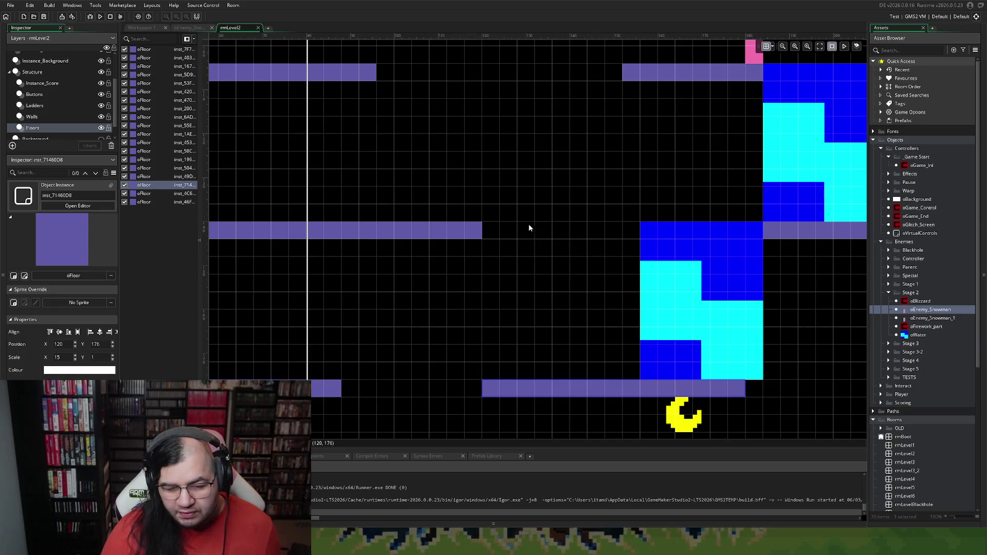
pyautogui.click(481, 230)
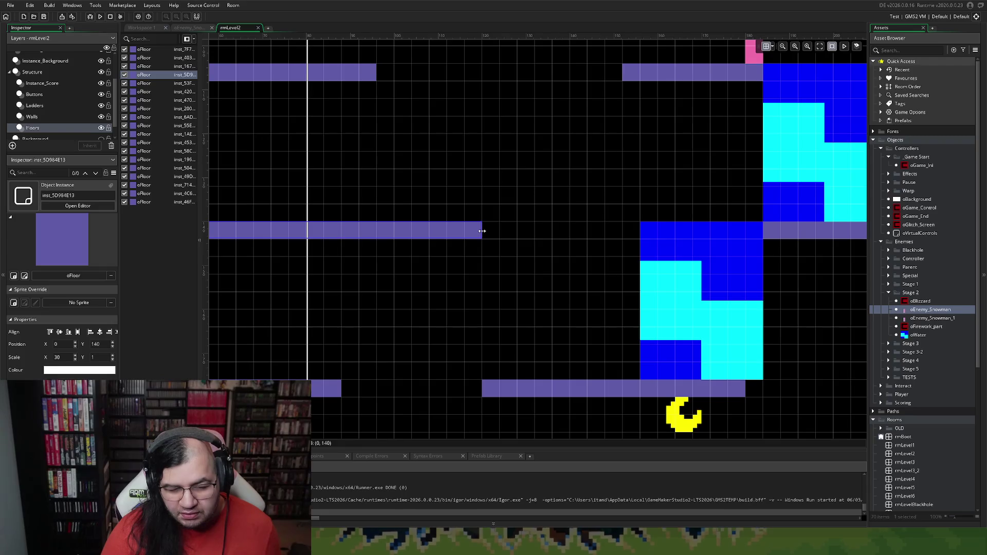
pyautogui.moveTo(497, 232); pyautogui.dragTo(501, 234)
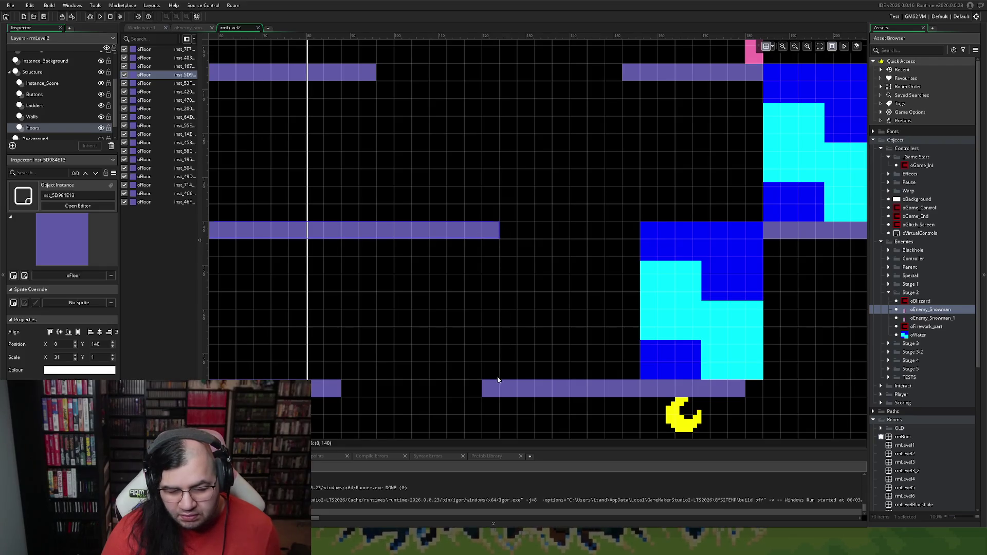
pyautogui.click(497, 381)
pyautogui.moveTo(481, 391); pyautogui.dragTo(494, 391)
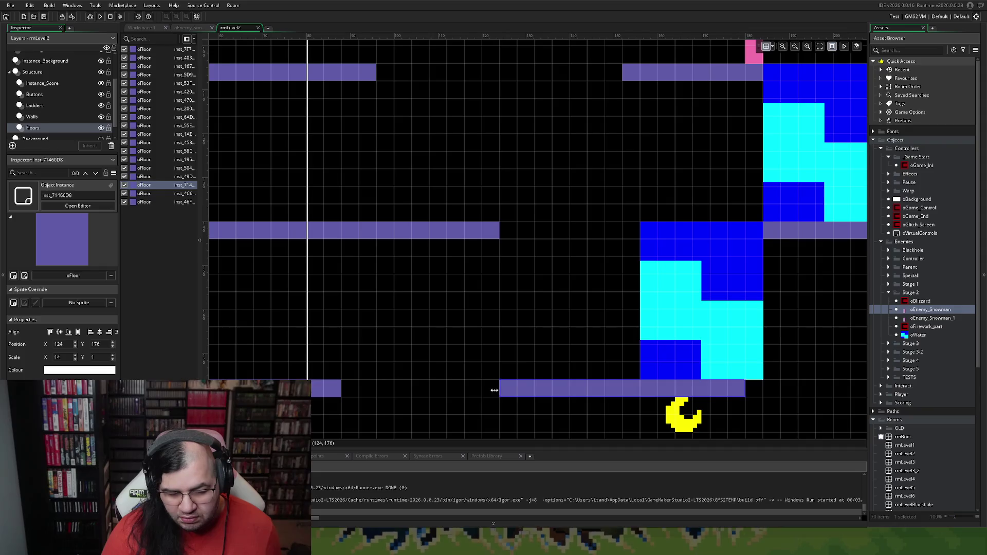
pyautogui.click(337, 391)
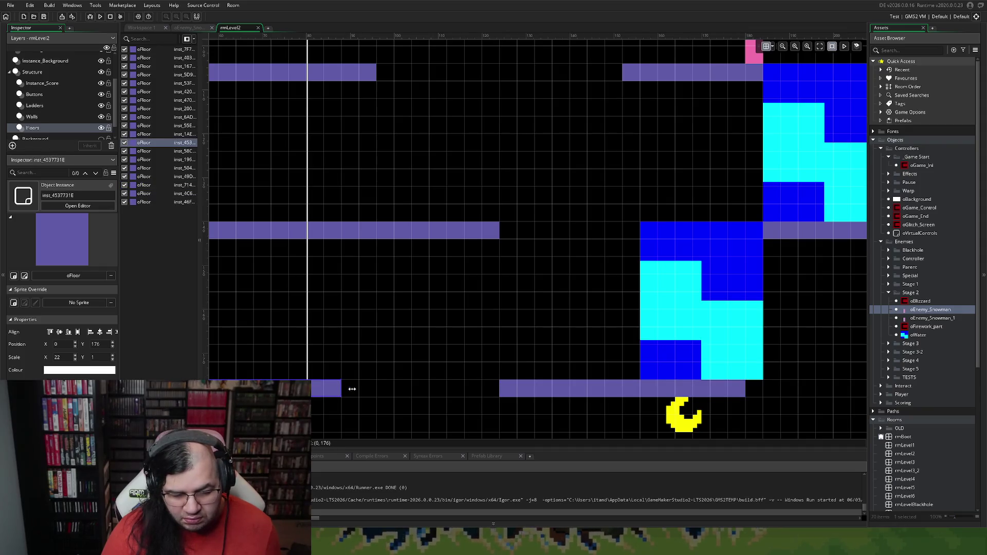
pyautogui.moveTo(352, 389); pyautogui.dragTo(361, 390)
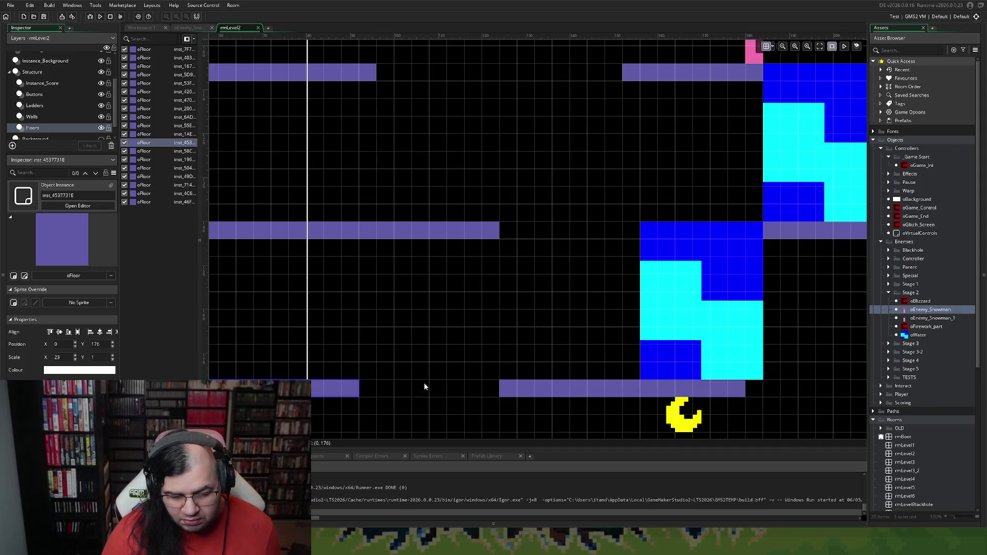
# Inspect the floor bars at height 104 and starting at x 160
pyautogui.scroll(-5, 427, 372)
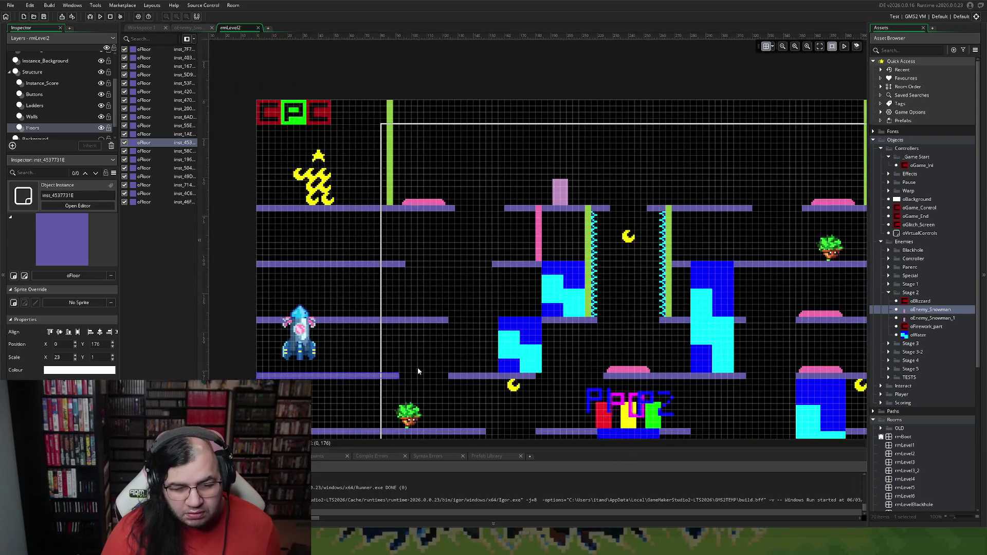
pyautogui.hscroll(3, 417, 370)
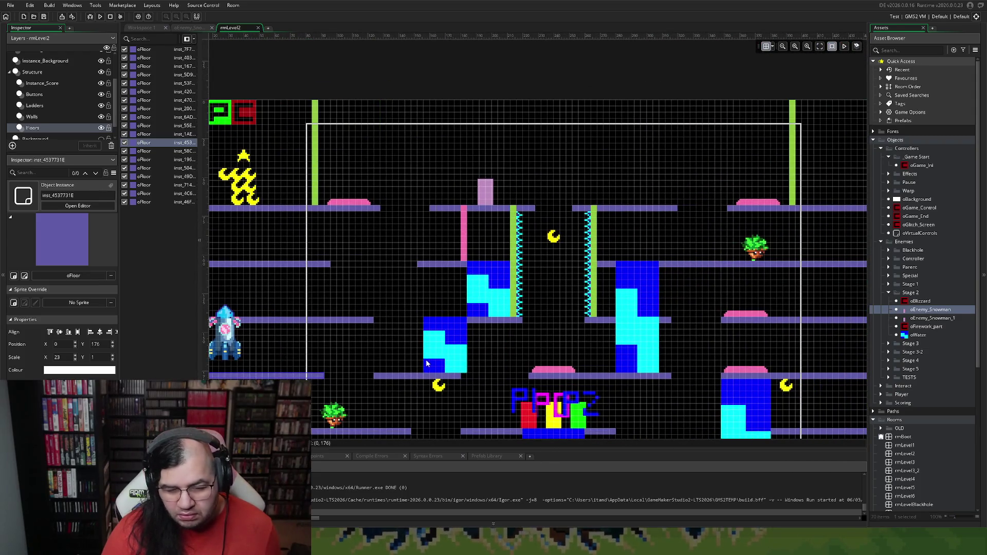
pyautogui.hscroll(-2, 420, 362)
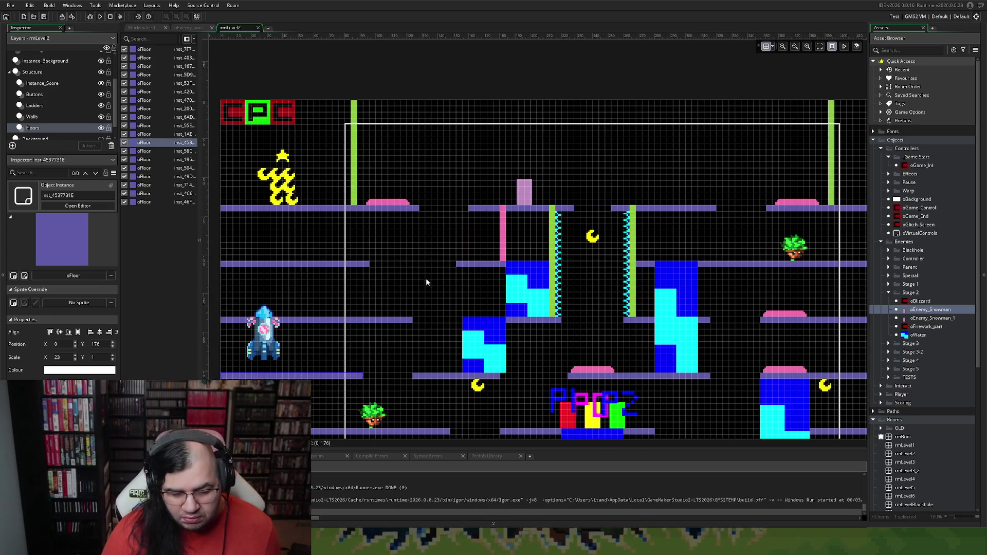
pyautogui.click(369, 265)
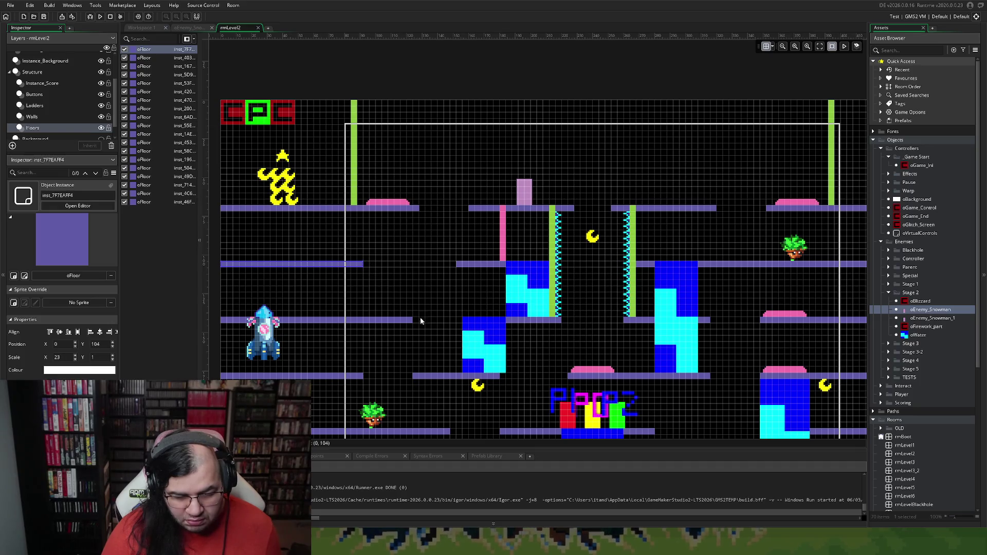
pyautogui.click(458, 265)
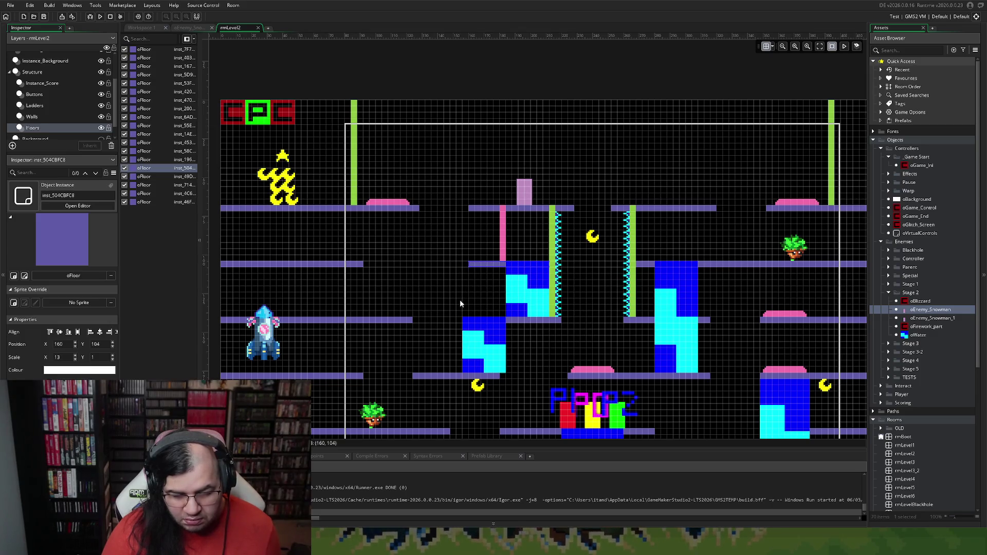
# Review the room and list the Instance_Foreground layer's oPlayer_pos0, oPlayer_pos1 and oPlayer_pos2
pyautogui.scroll(-1, 458, 302)
pyautogui.scroll(2, 457, 302)
pyautogui.scroll(-2, 456, 302)
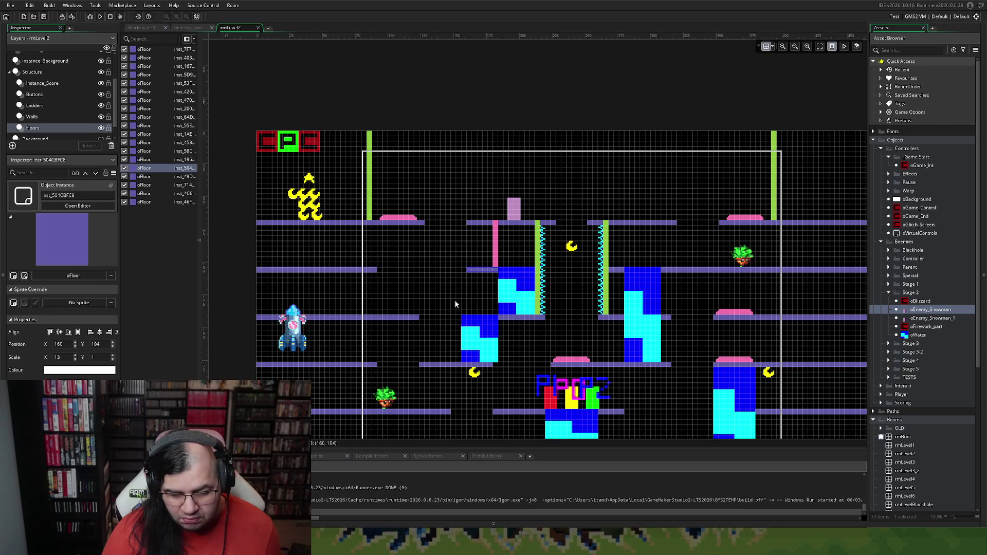
pyautogui.scroll(-2, 455, 304)
pyautogui.scroll(1, 455, 305)
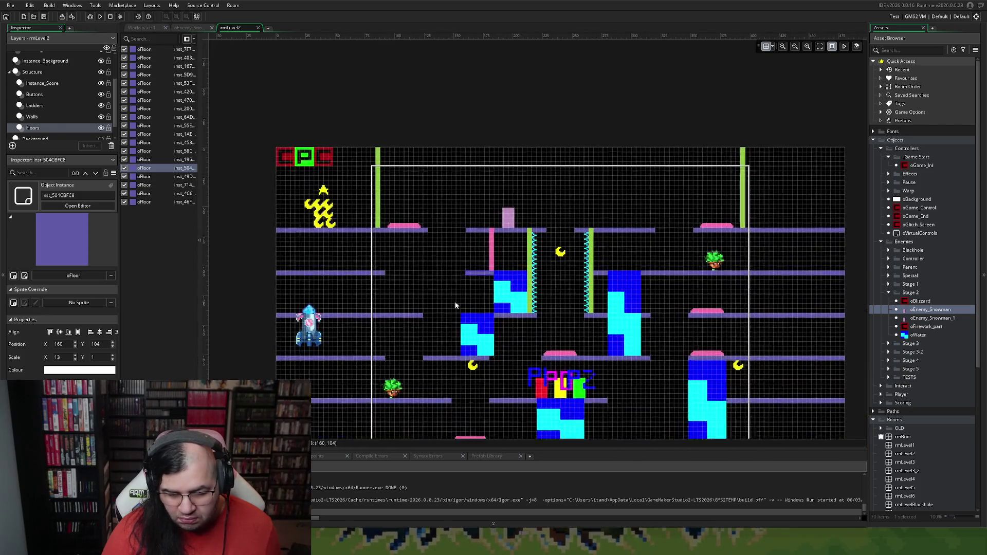
pyautogui.scroll(2, 454, 305)
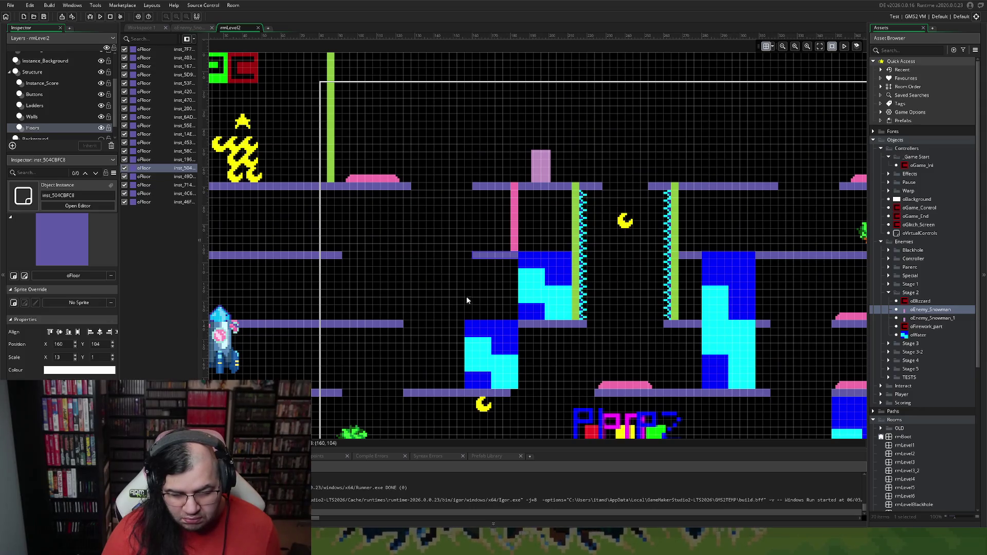
pyautogui.scroll(-2, 480, 285)
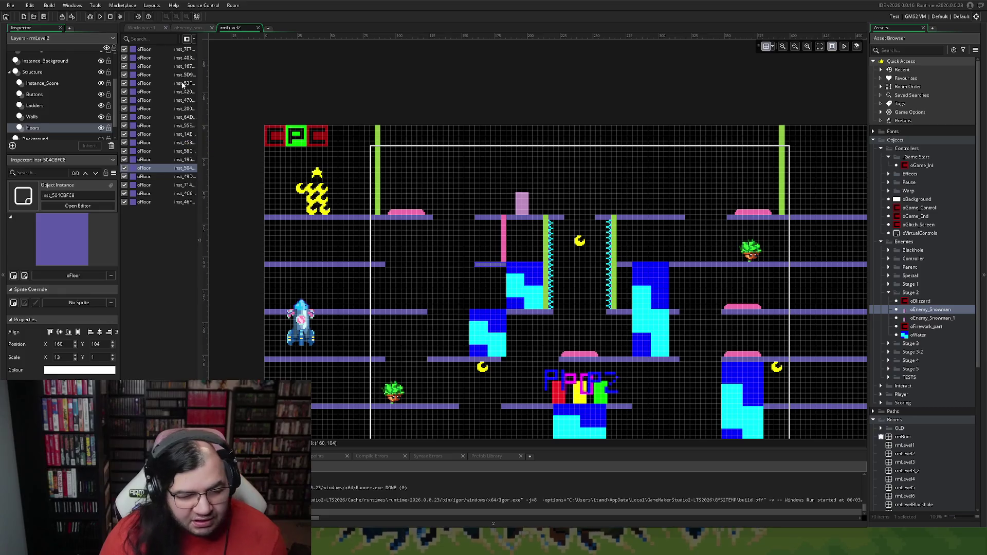
pyautogui.scroll(2, 55, 98)
pyautogui.click(59, 72)
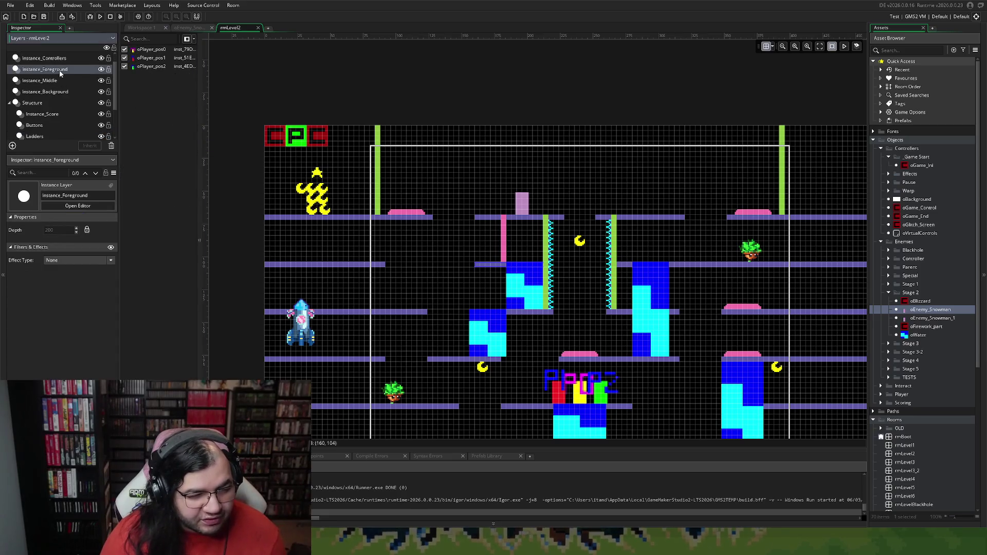
# On Instance_Middle, move the oEnemy_Snowman up to 144, 108 on the second-row platform
pyautogui.click(43, 93)
pyautogui.click(65, 82)
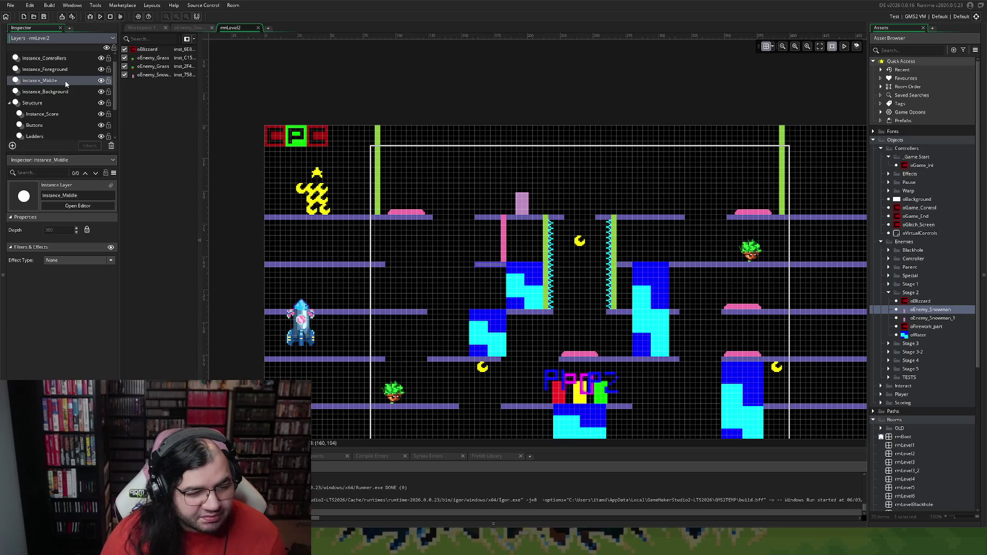
pyautogui.moveTo(523, 204)
pyautogui.mouseDown()
pyautogui.moveTo(469, 198)
pyautogui.moveTo(563, 212)
pyautogui.moveTo(466, 208)
pyautogui.moveTo(456, 317)
pyautogui.moveTo(464, 276)
pyautogui.moveTo(471, 312)
pyautogui.moveTo(474, 230)
pyautogui.moveTo(496, 210)
pyautogui.moveTo(460, 211)
pyautogui.moveTo(472, 232)
pyautogui.moveTo(469, 305)
pyautogui.moveTo(478, 304)
pyautogui.moveTo(469, 225)
pyautogui.moveTo(457, 225)
pyautogui.moveTo(469, 224)
pyautogui.moveTo(461, 261)
pyautogui.mouseUp()
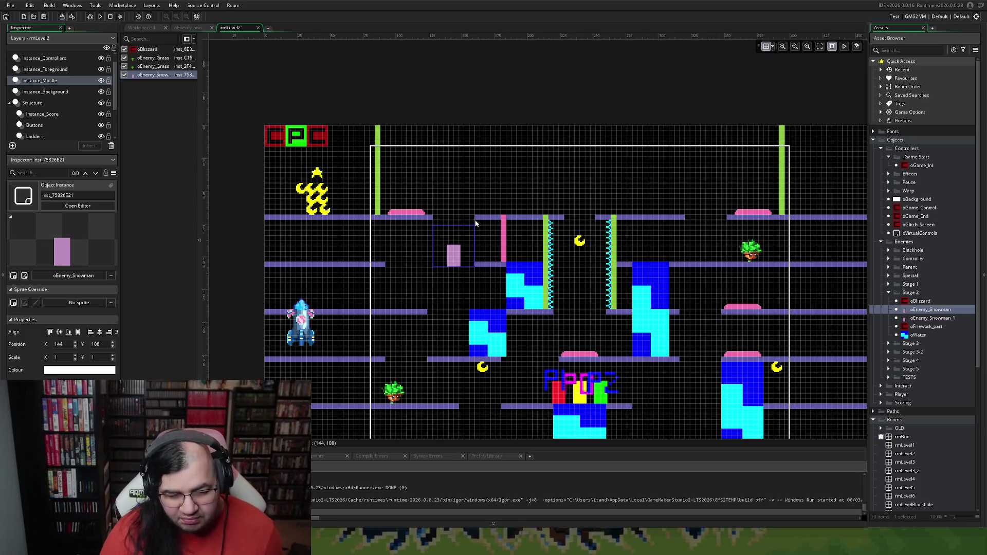
pyautogui.click(42, 139)
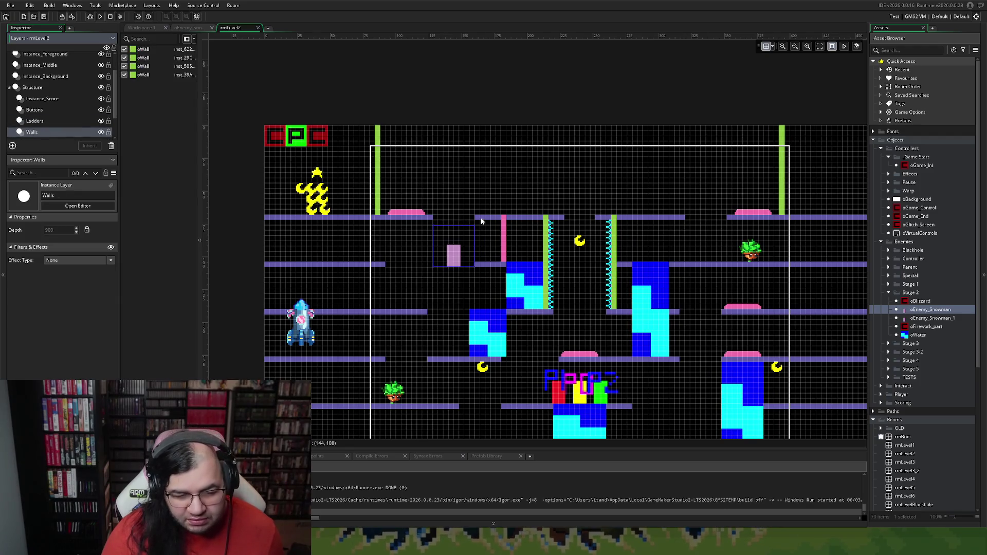
# Widen the upper floor platform one tile leftward and shift the lower platform to X 156
pyautogui.scroll(4, 482, 221)
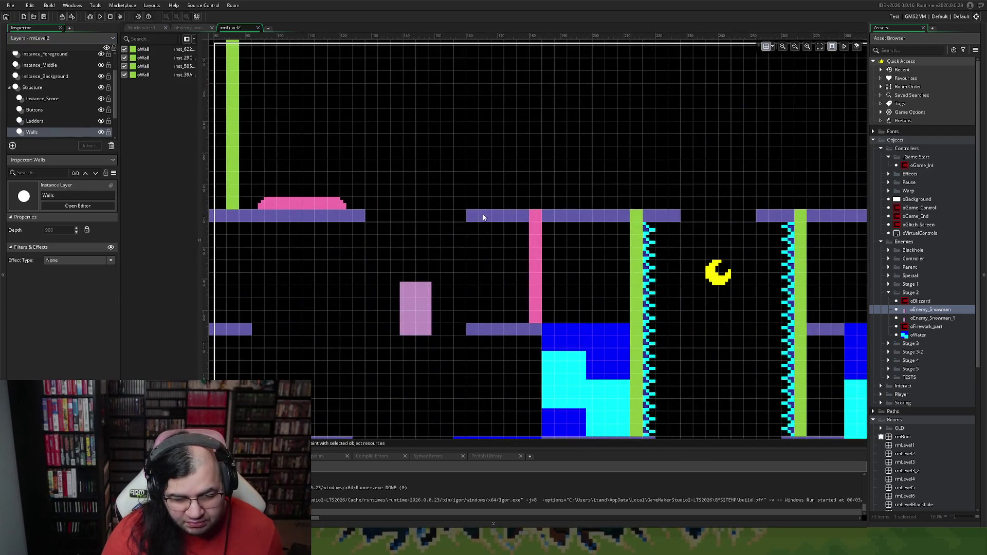
pyautogui.scroll(-1, 46, 130)
pyautogui.click(46, 128)
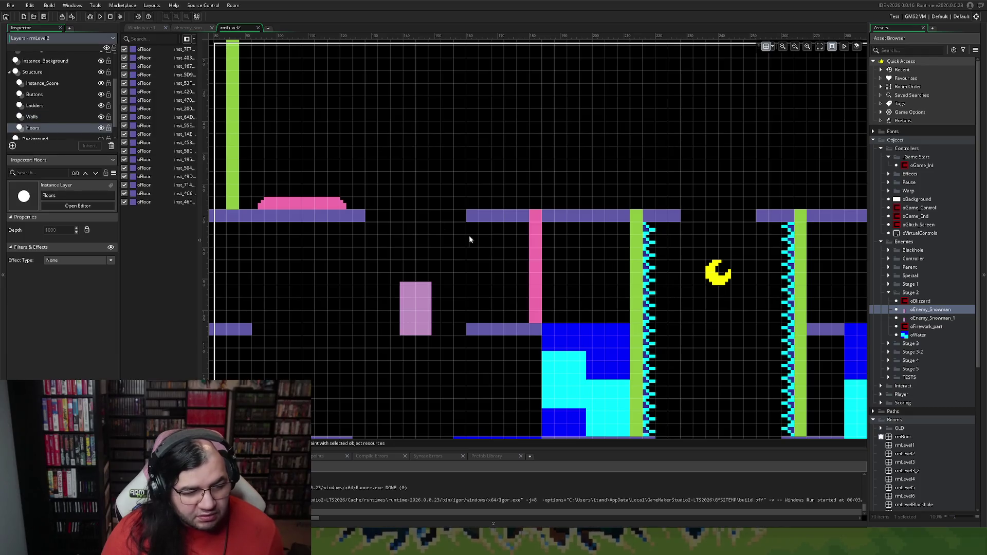
pyautogui.click(482, 222)
pyautogui.moveTo(465, 217); pyautogui.dragTo(455, 219)
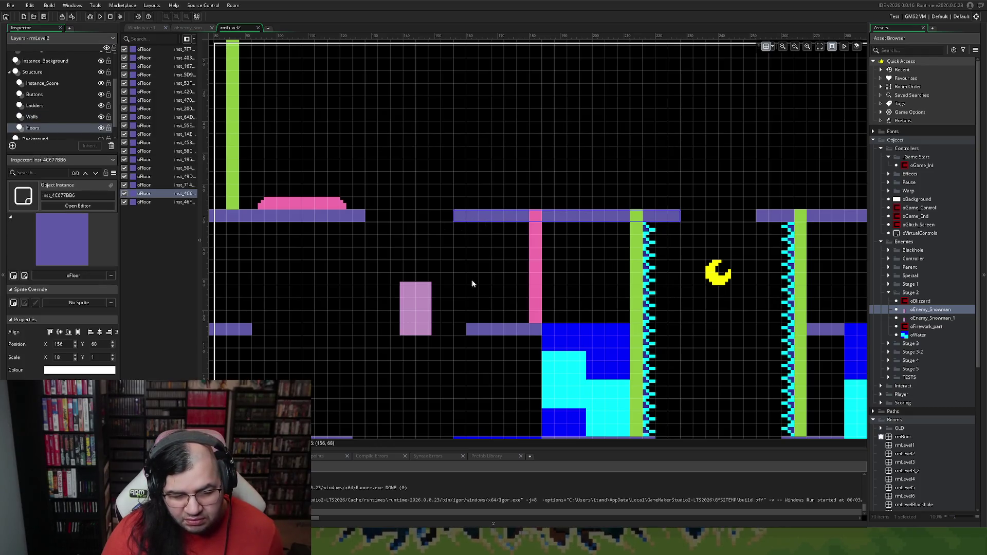
pyautogui.click(473, 332)
pyautogui.moveTo(470, 334); pyautogui.dragTo(461, 335)
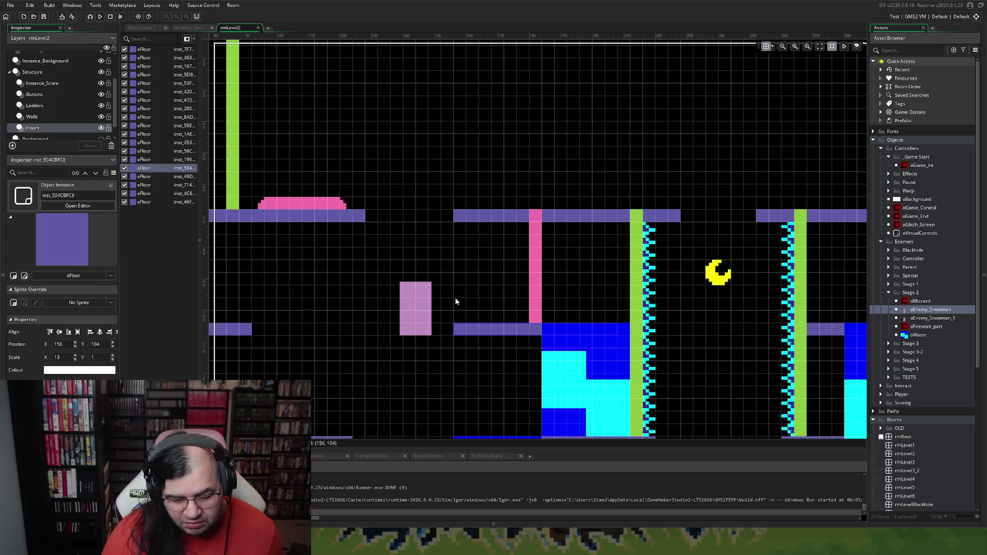
# On Instance_Middle, drag the oEnemy_Snowman to 320, 72 on a top-row platform
pyautogui.scroll(-5, 456, 299)
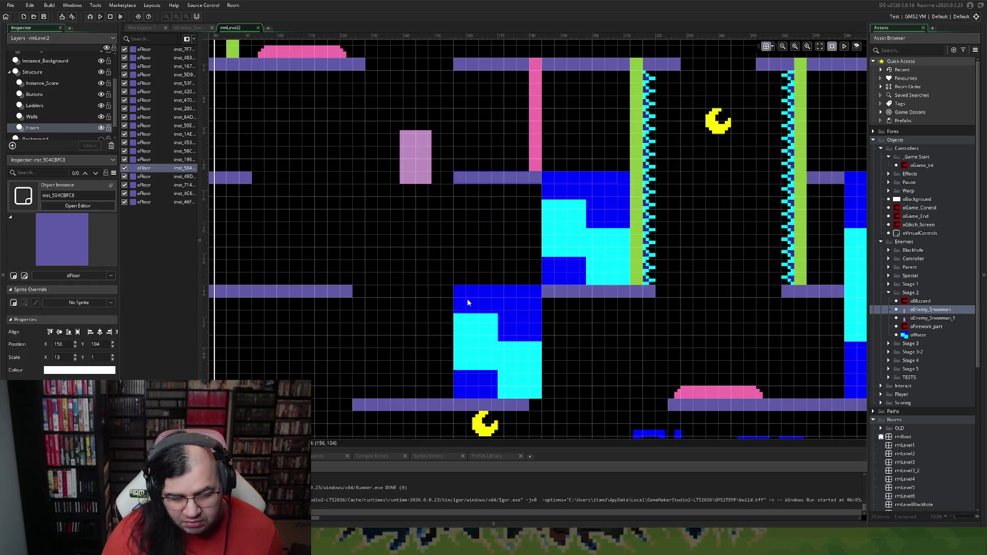
pyautogui.scroll(3, 468, 302)
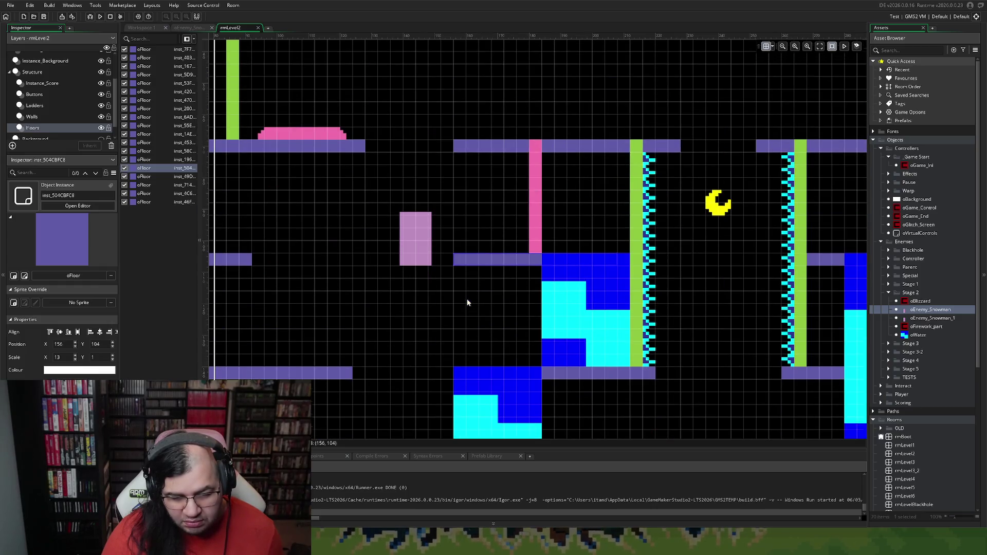
pyautogui.scroll(2, 47, 85)
pyautogui.click(50, 81)
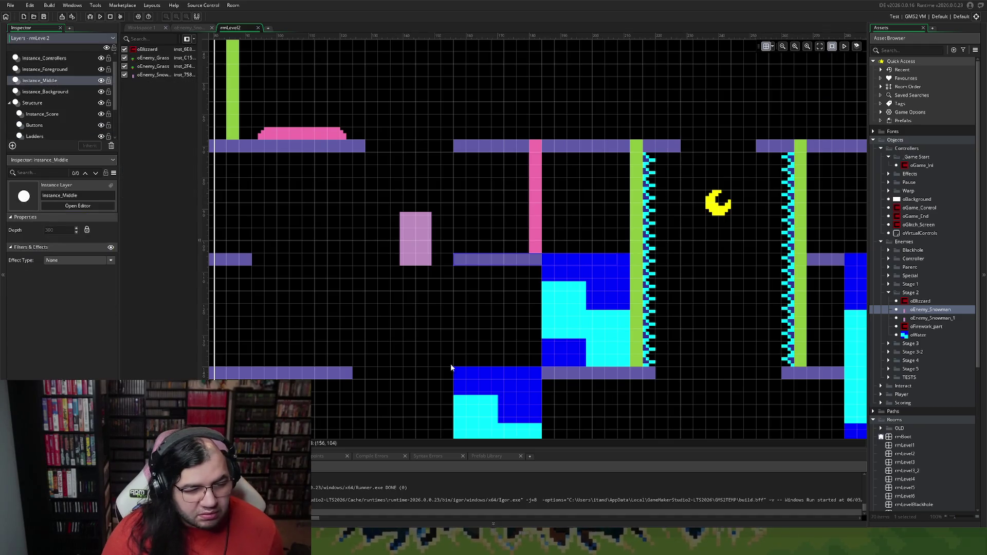
pyautogui.scroll(-3, 421, 278)
pyautogui.moveTo(429, 180)
pyautogui.mouseDown()
pyautogui.moveTo(461, 137)
pyautogui.moveTo(444, 103)
pyautogui.moveTo(441, 332)
pyautogui.moveTo(435, 321)
pyautogui.moveTo(404, 323)
pyautogui.moveTo(396, 363)
pyautogui.moveTo(310, 360)
pyautogui.moveTo(760, 380)
pyautogui.moveTo(716, 354)
pyautogui.moveTo(630, 394)
pyautogui.moveTo(357, 381)
pyautogui.moveTo(611, 267)
pyautogui.moveTo(467, 178)
pyautogui.moveTo(546, 284)
pyautogui.moveTo(550, 319)
pyautogui.moveTo(743, 385)
pyautogui.moveTo(622, 281)
pyautogui.moveTo(543, 161)
pyautogui.moveTo(584, 180)
pyautogui.moveTo(541, 291)
pyautogui.moveTo(495, 325)
pyautogui.moveTo(440, 404)
pyautogui.moveTo(257, 390)
pyautogui.moveTo(740, 247)
pyautogui.moveTo(618, 187)
pyautogui.moveTo(561, 191)
pyautogui.moveTo(660, 198)
pyautogui.moveTo(658, 239)
pyautogui.moveTo(807, 233)
pyautogui.moveTo(313, 229)
pyautogui.moveTo(406, 235)
pyautogui.moveTo(400, 280)
pyautogui.moveTo(414, 296)
pyautogui.moveTo(509, 314)
pyautogui.moveTo(612, 381)
pyautogui.moveTo(825, 390)
pyautogui.moveTo(807, 347)
pyautogui.moveTo(740, 264)
pyautogui.moveTo(659, 227)
pyautogui.moveTo(622, 194)
pyautogui.mouseUp()
pyautogui.scroll(-2, 443, 323)
pyautogui.scroll(-1, 437, 323)
pyautogui.scroll(-2, 437, 322)
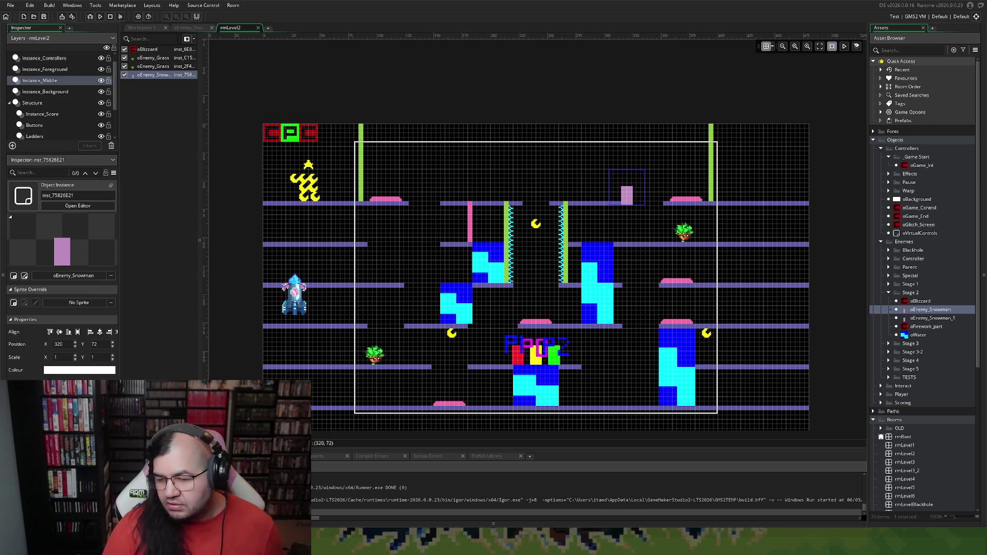
# Drag the oEnemy_Snowman back above the pink ladder to 196, 68 on the top-row floor
pyautogui.moveTo(624, 194)
pyautogui.mouseDown()
pyautogui.moveTo(489, 181)
pyautogui.moveTo(487, 191)
pyautogui.mouseUp()
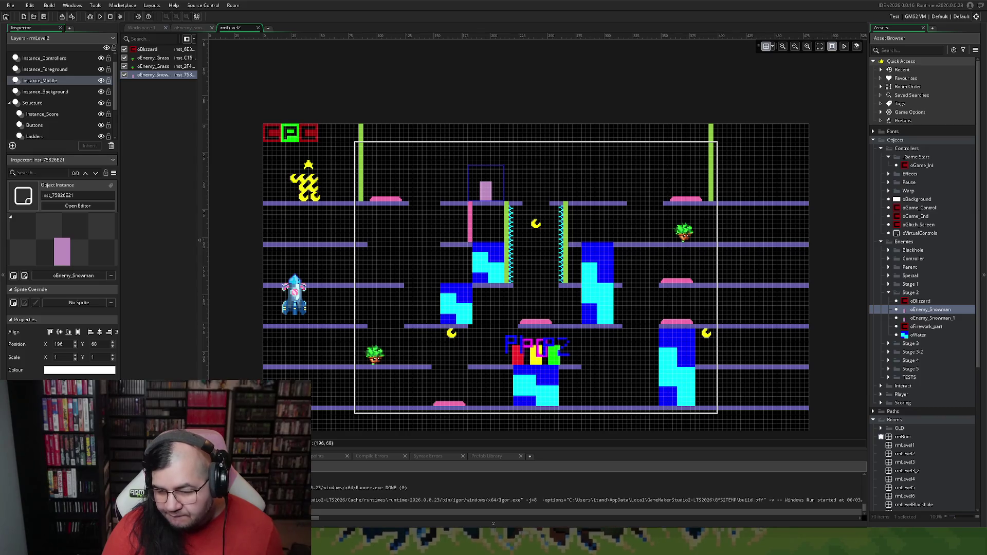
# Open the oEnemy_Snowman object and pick oEnemy_Parent from Enemies > Parent as its parent
pyautogui.doubleClick(912, 311)
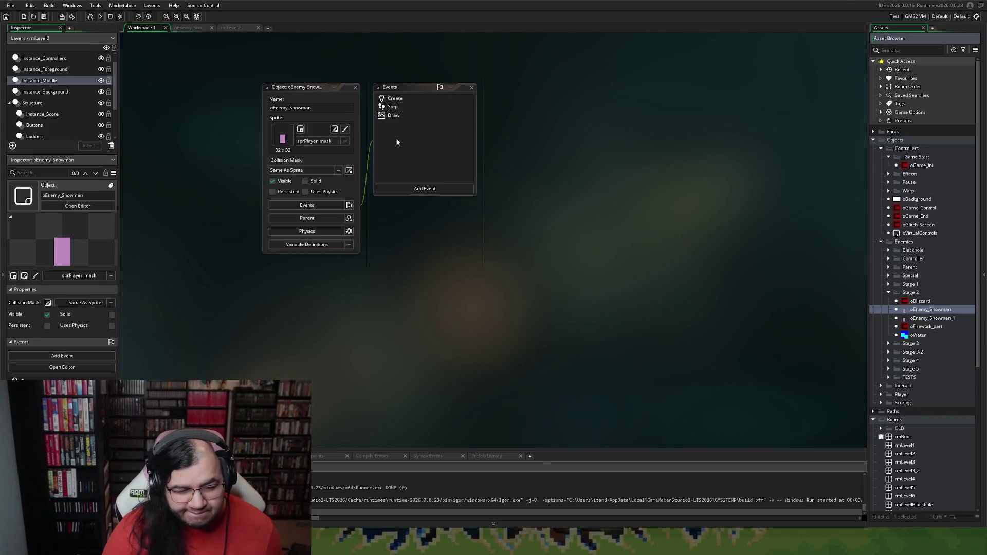
pyautogui.click(318, 220)
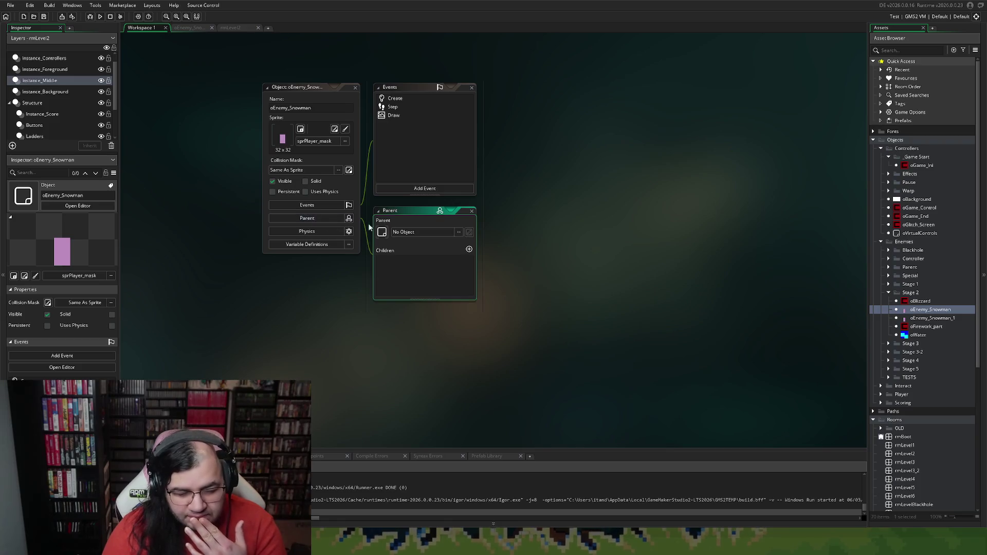
pyautogui.click(459, 232)
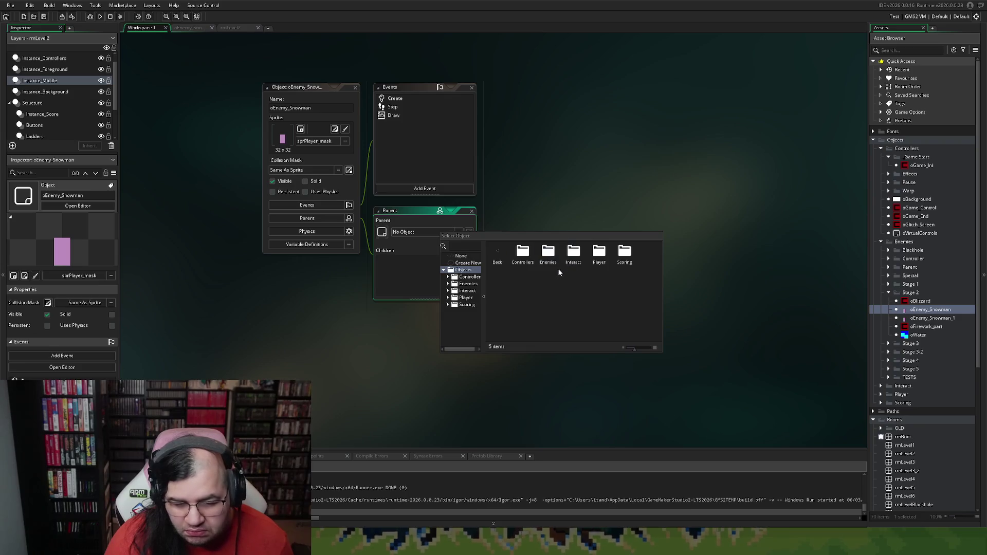
pyautogui.doubleClick(548, 253)
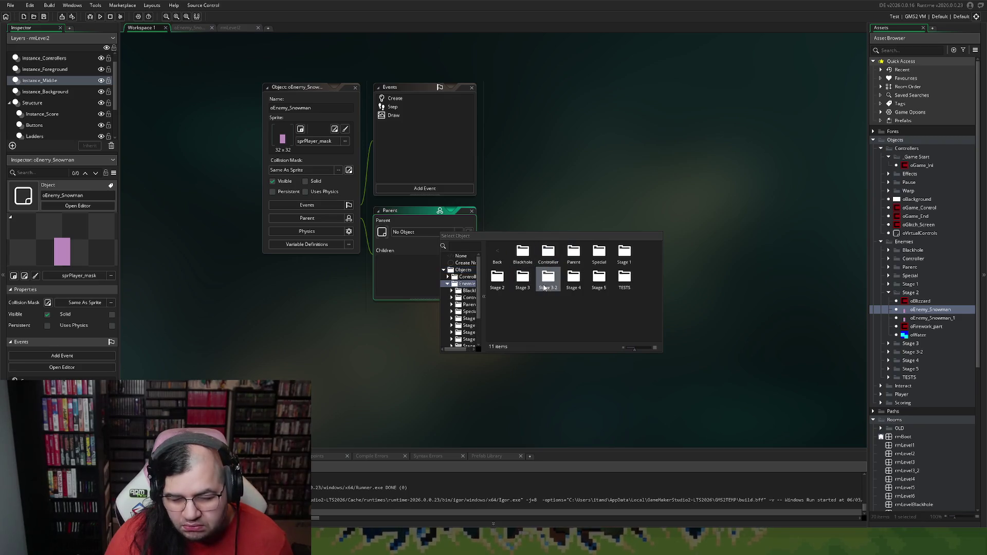
pyautogui.doubleClick(624, 253)
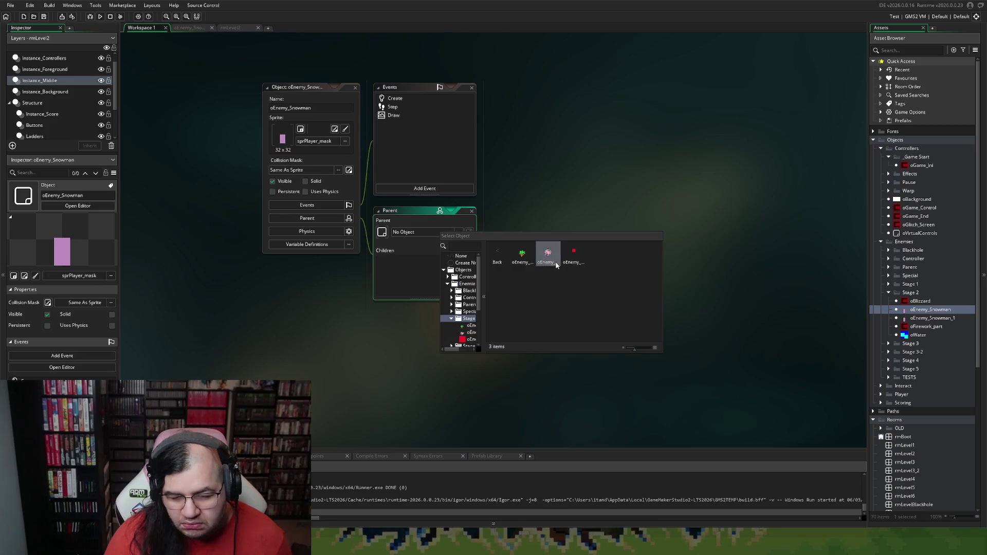
pyautogui.doubleClick(502, 253)
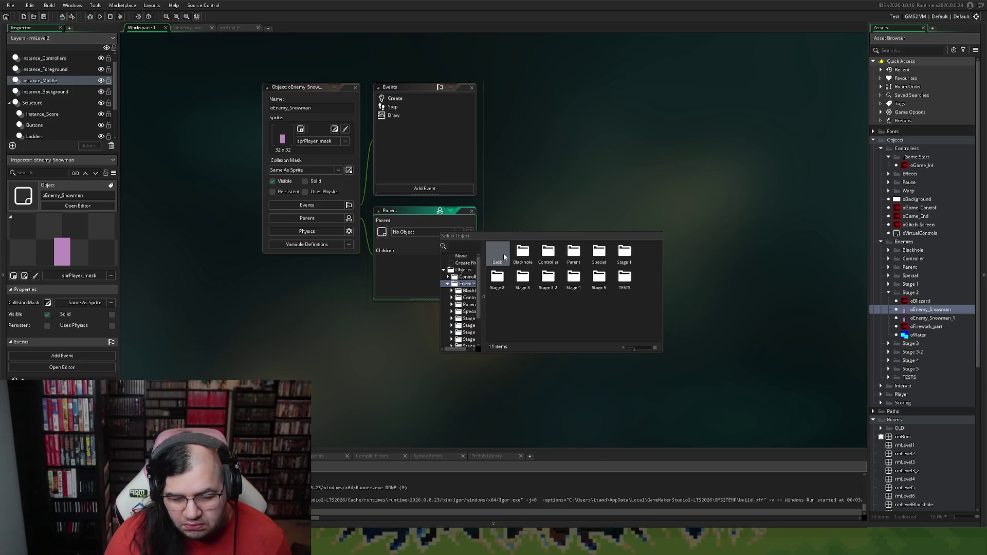
pyautogui.doubleClick(570, 257)
pyautogui.doubleClick(547, 257)
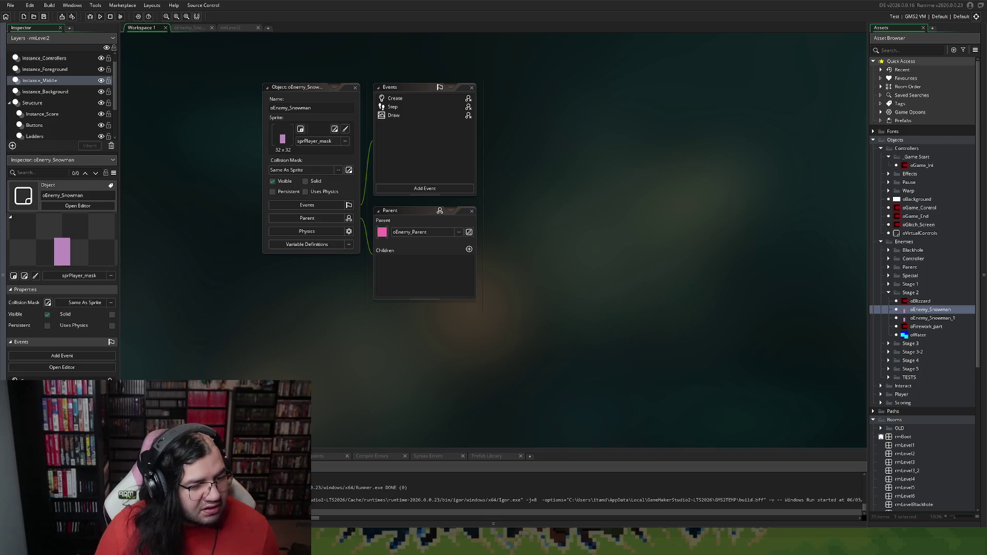
pyautogui.doubleClick(393, 107)
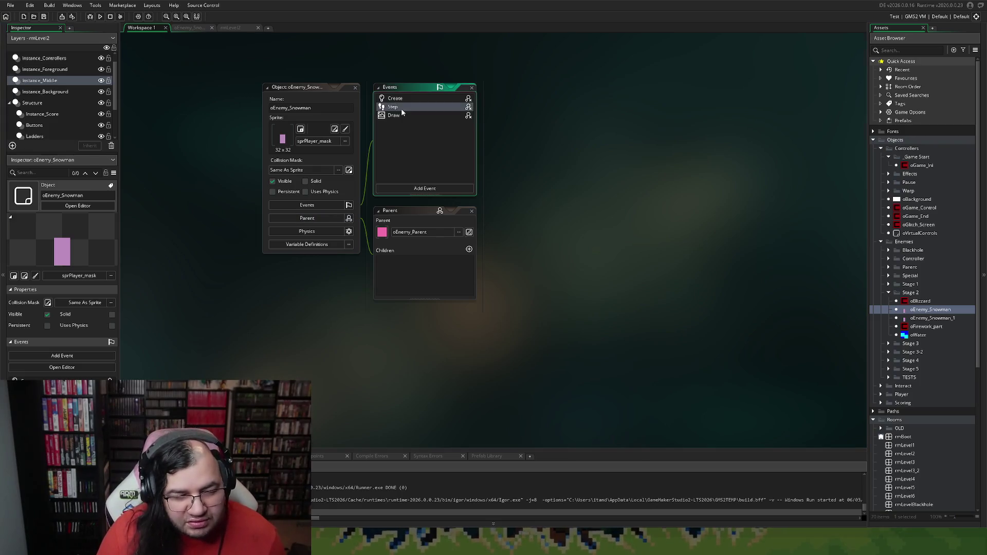
# Replace the snowman's SNOWMAN_FALL case block with the new pasted blizzard-ending code
pyautogui.scroll(3, 341, 202)
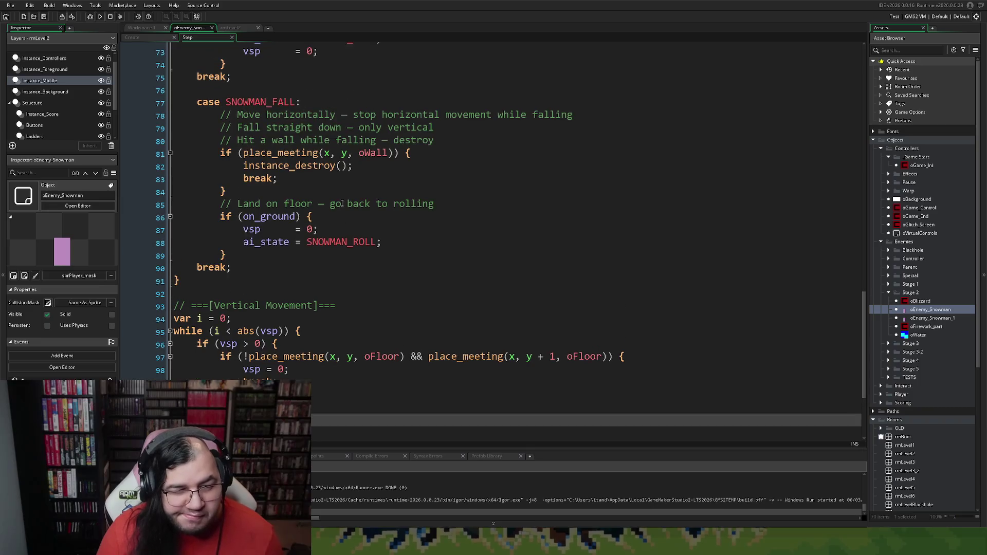
pyautogui.scroll(2, 144, 200)
pyautogui.scroll(-1, 263, 285)
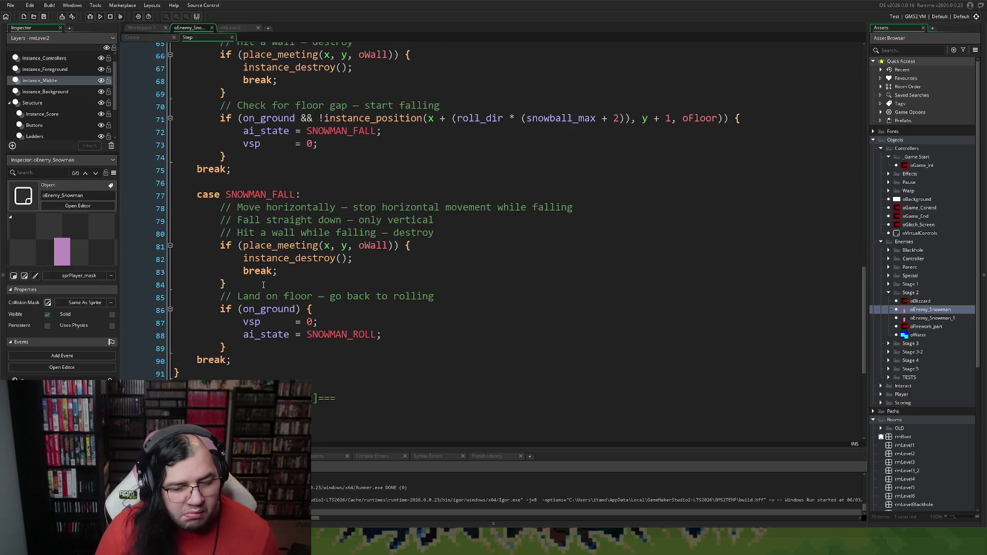
pyautogui.moveTo(240, 361)
pyautogui.mouseDown()
pyautogui.moveTo(195, 247)
pyautogui.moveTo(191, 195)
pyautogui.mouseUp()
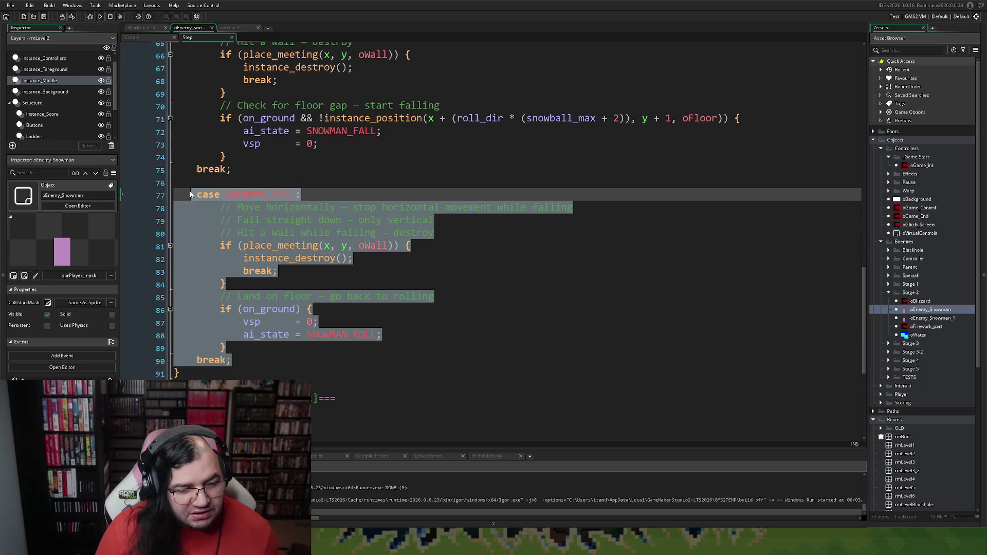
pyautogui.hotkey('ctrl', 'v')
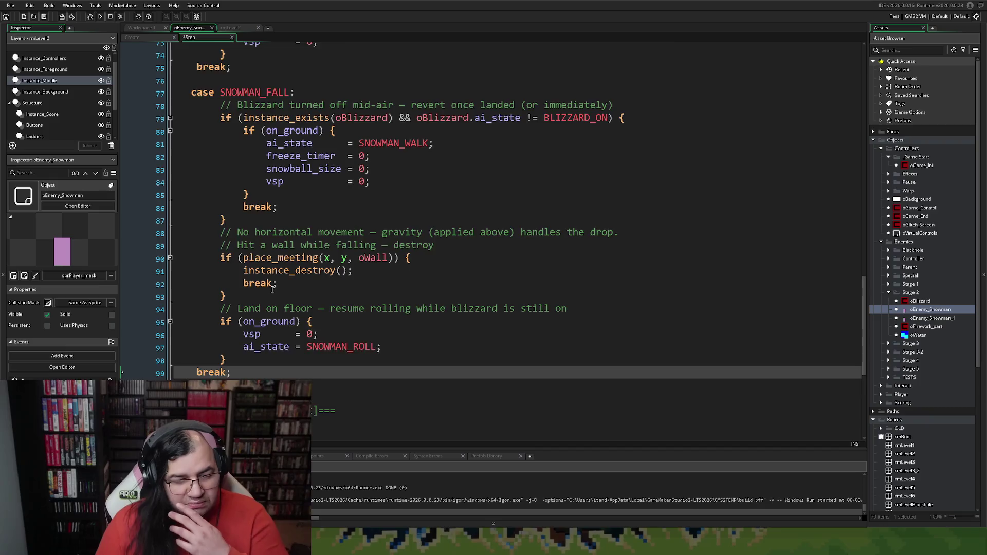
# Replace global with oGame_Control. on lines 1 and 2 of the Step code
pyautogui.scroll(9, 266, 305)
pyautogui.scroll(7, 265, 291)
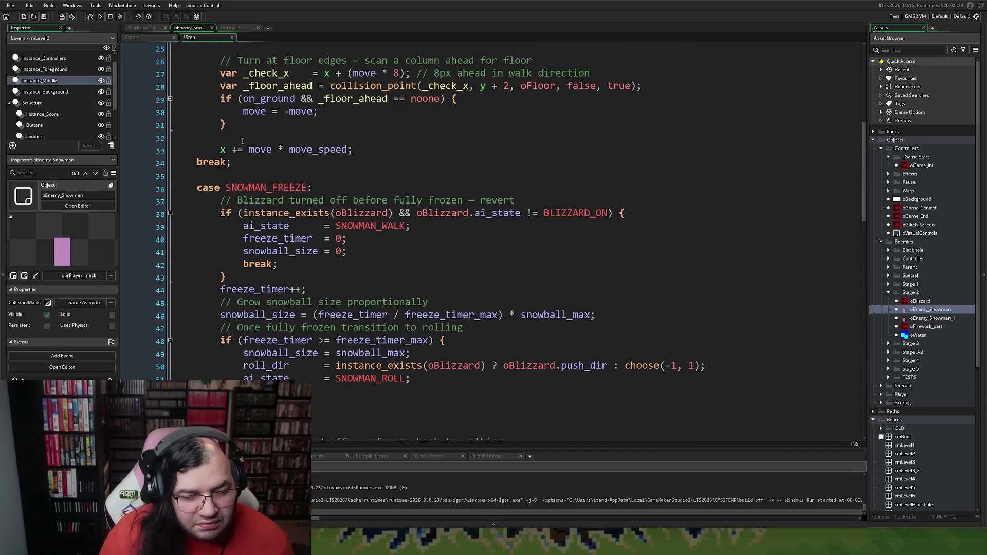
pyautogui.scroll(4, 249, 237)
pyautogui.scroll(4, 225, 47)
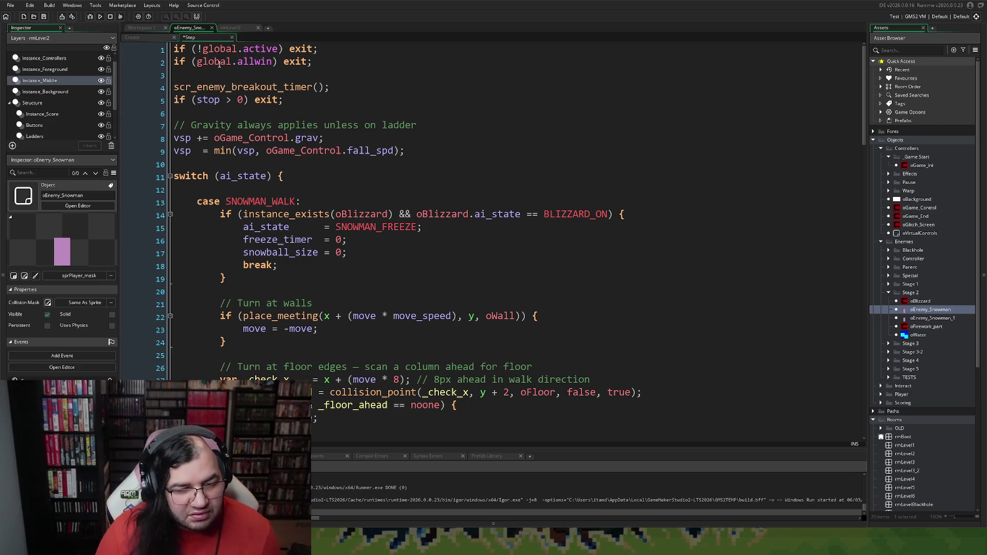
pyautogui.moveTo(290, 137)
pyautogui.mouseDown()
pyautogui.moveTo(203, 139)
pyautogui.moveTo(215, 139)
pyautogui.mouseUp()
pyautogui.moveTo(293, 139); pyautogui.dragTo(217, 139)
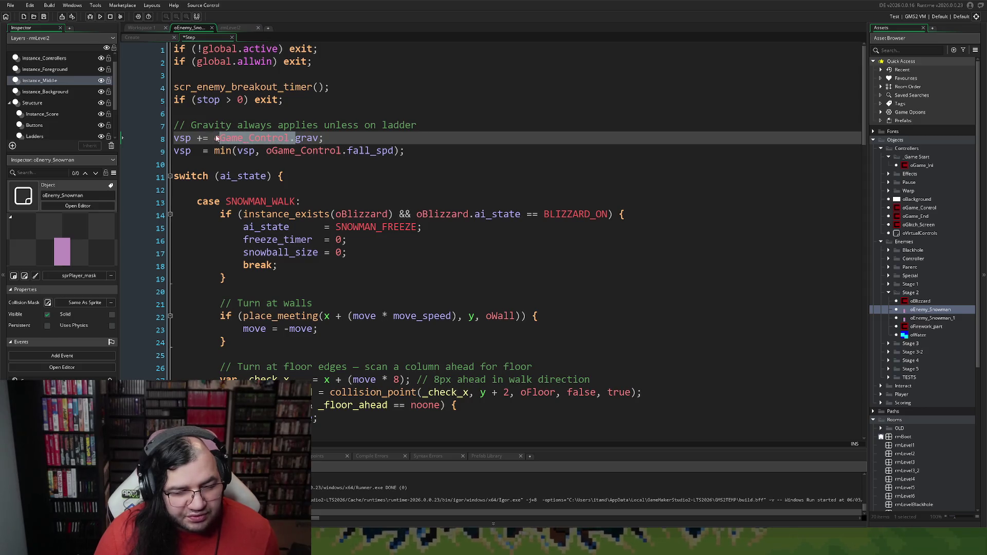
pyautogui.moveTo(239, 49); pyautogui.dragTo(202, 49)
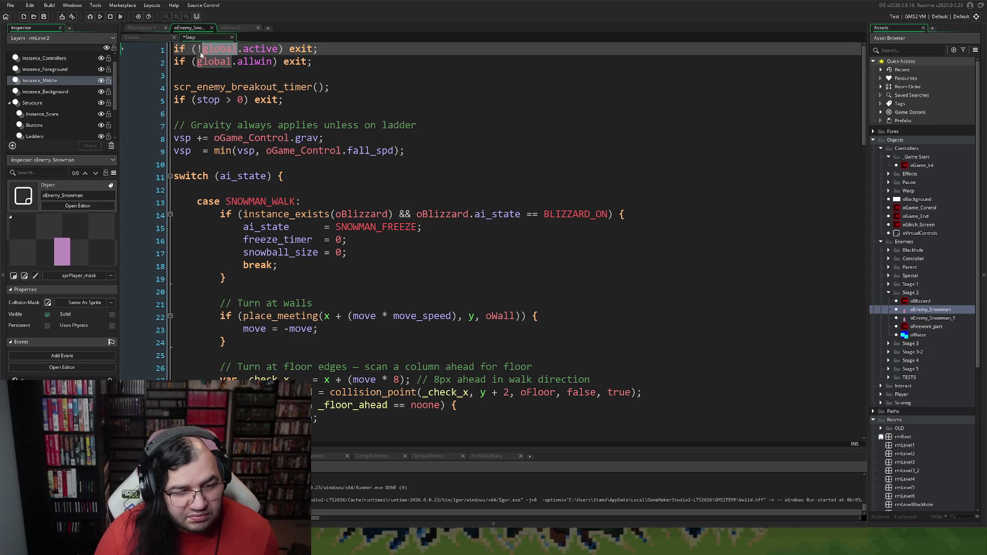
pyautogui.write('oGame_Control.')
pyautogui.doubleClick(202, 62)
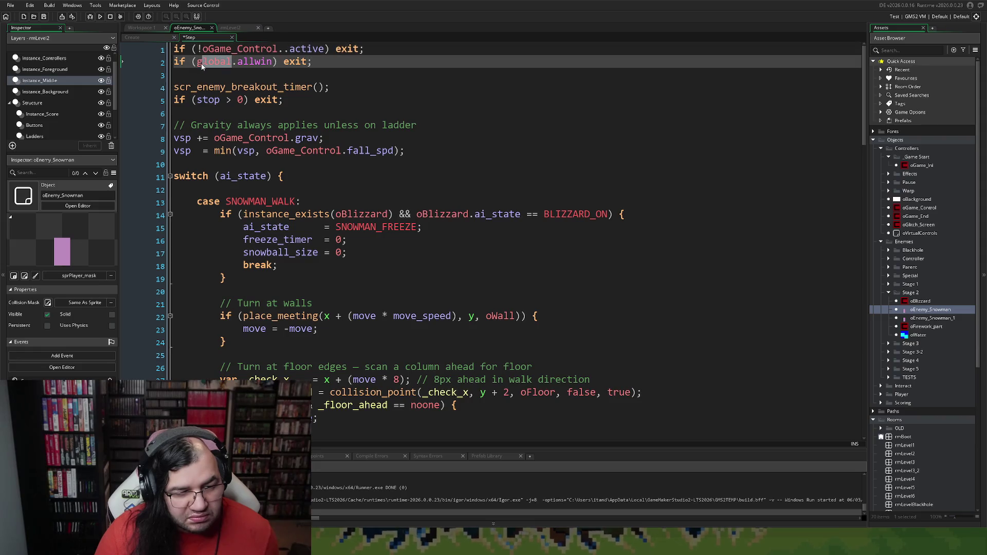
pyautogui.write('oGame_Control.')
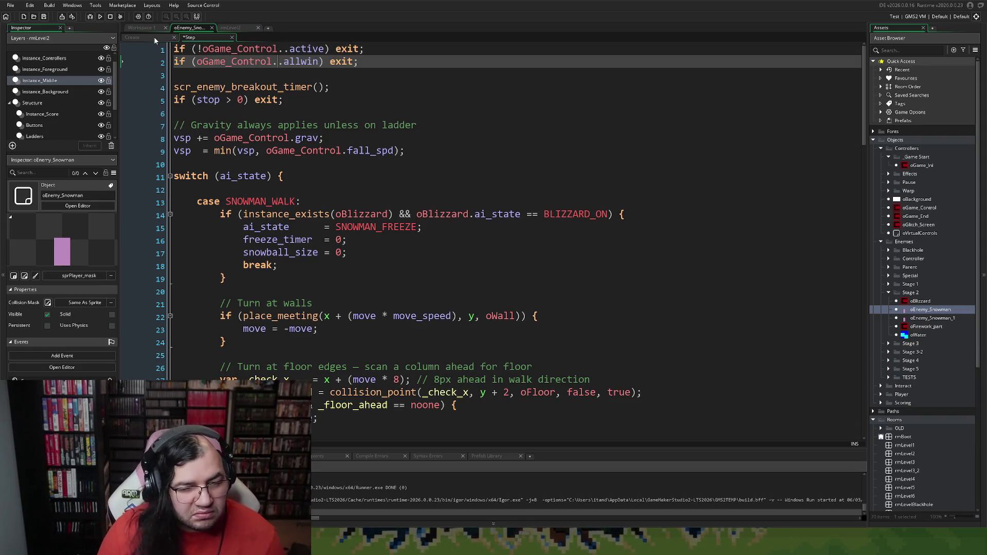
pyautogui.click(161, 38)
pyautogui.scroll(-2, 224, 133)
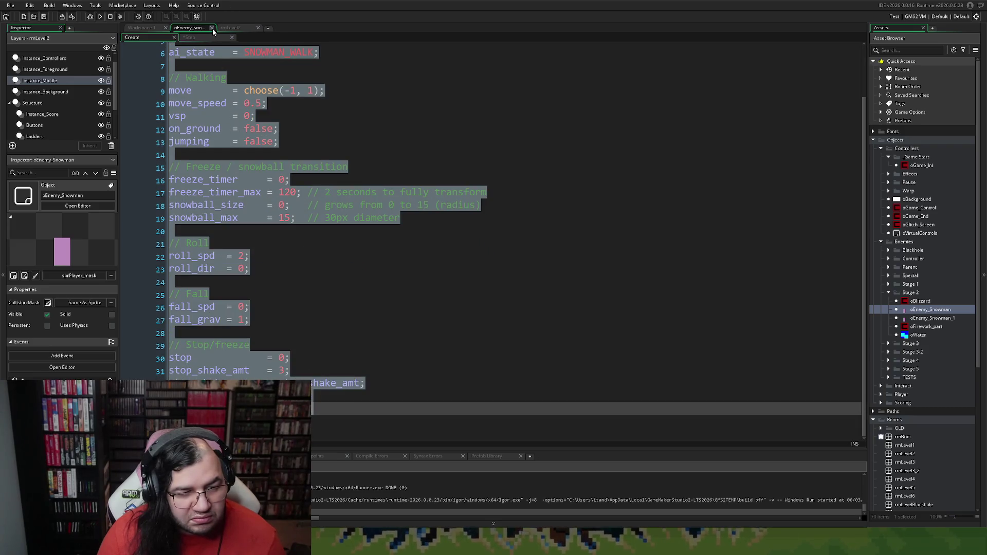
# Review the snowman's Draw event code and close the oEnemy_Snowman editor windows
pyautogui.click(211, 28)
pyautogui.doubleClick(392, 116)
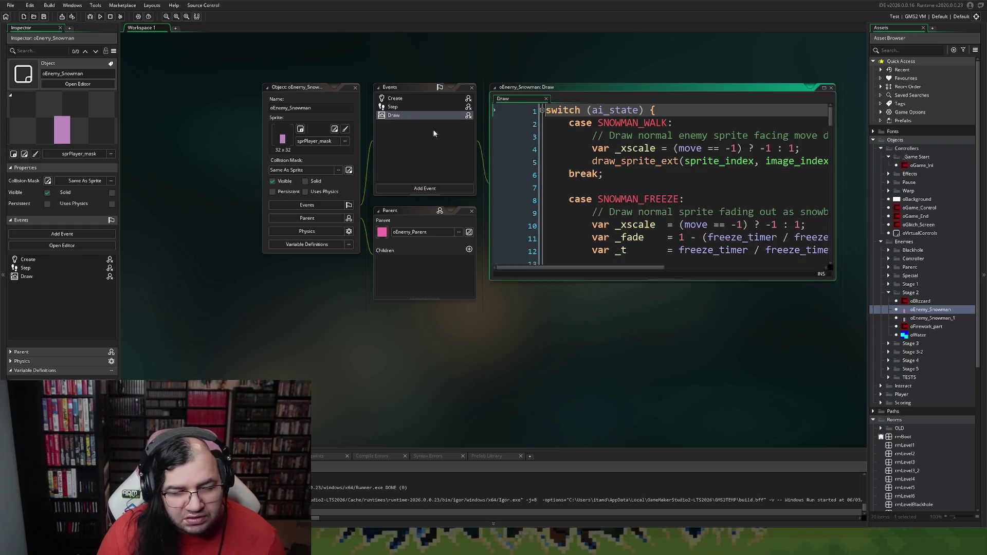
pyautogui.scroll(-2, 619, 161)
pyautogui.scroll(-11, 618, 162)
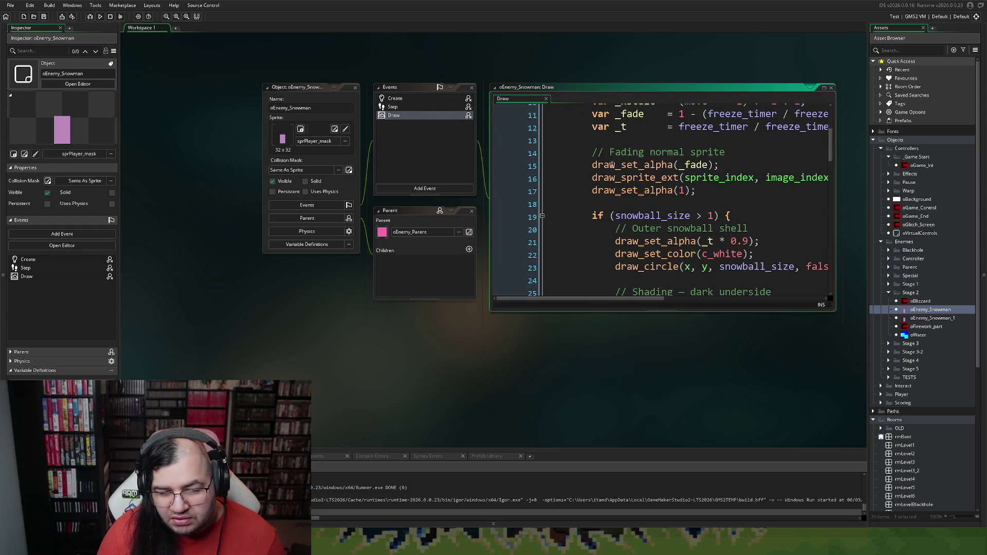
pyautogui.scroll(1, 593, 175)
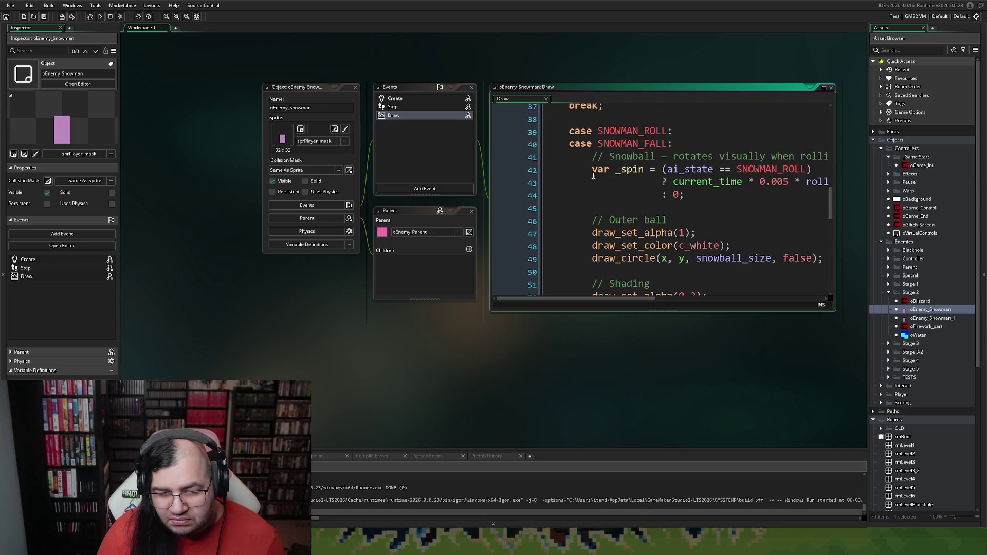
pyautogui.scroll(-10, 586, 178)
pyautogui.scroll(-2, 580, 181)
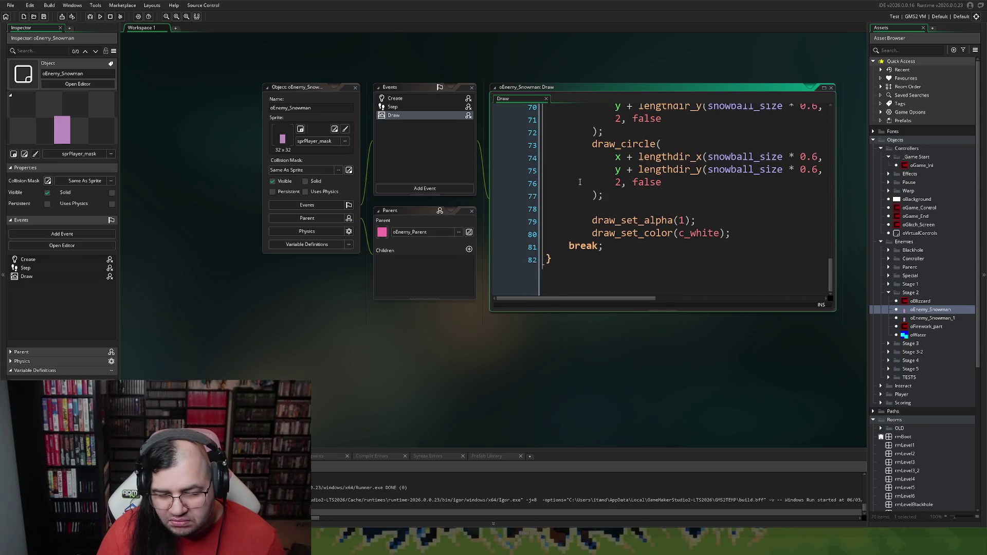
pyautogui.click(355, 88)
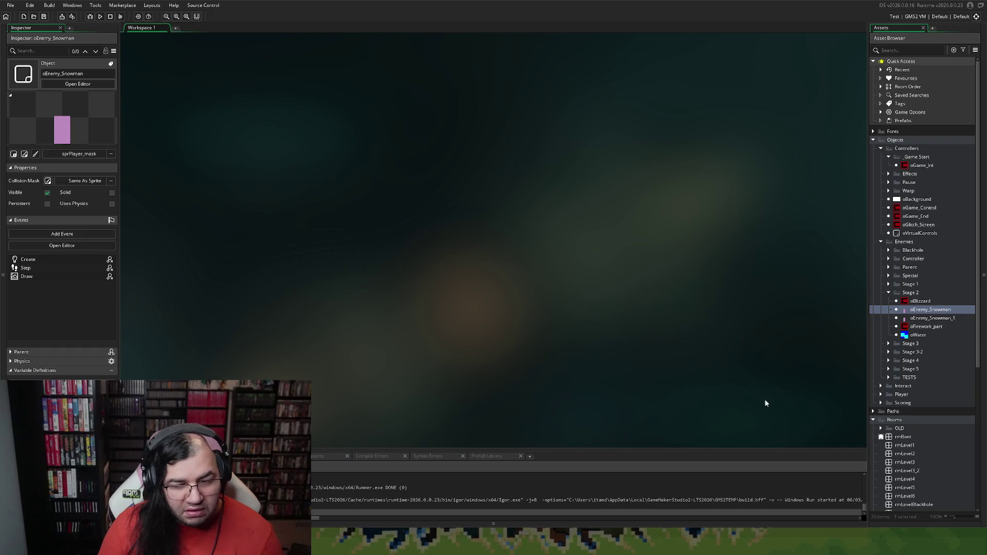
# Open rmLevel2 and run a test build, which reports compile errors
pyautogui.doubleClick(909, 455)
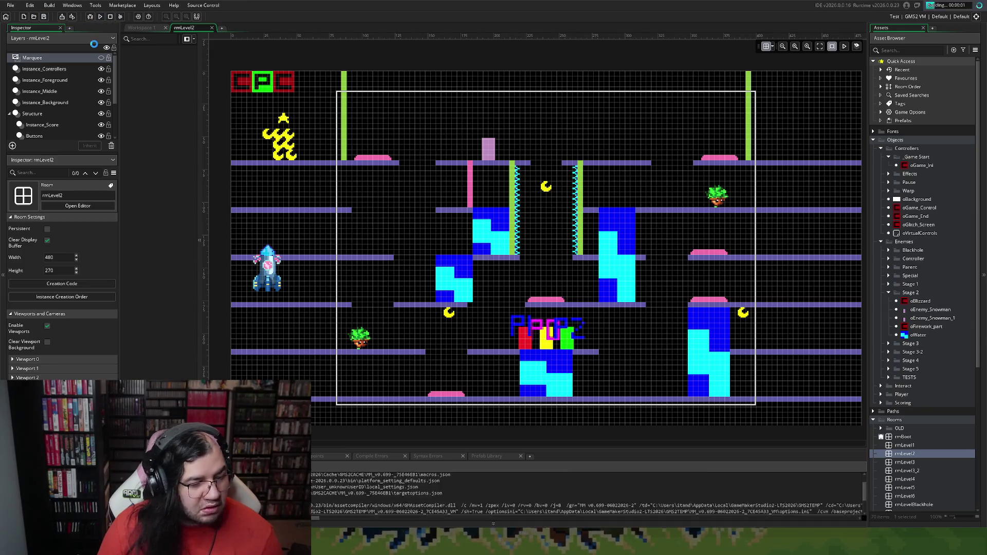
pyautogui.click(100, 17)
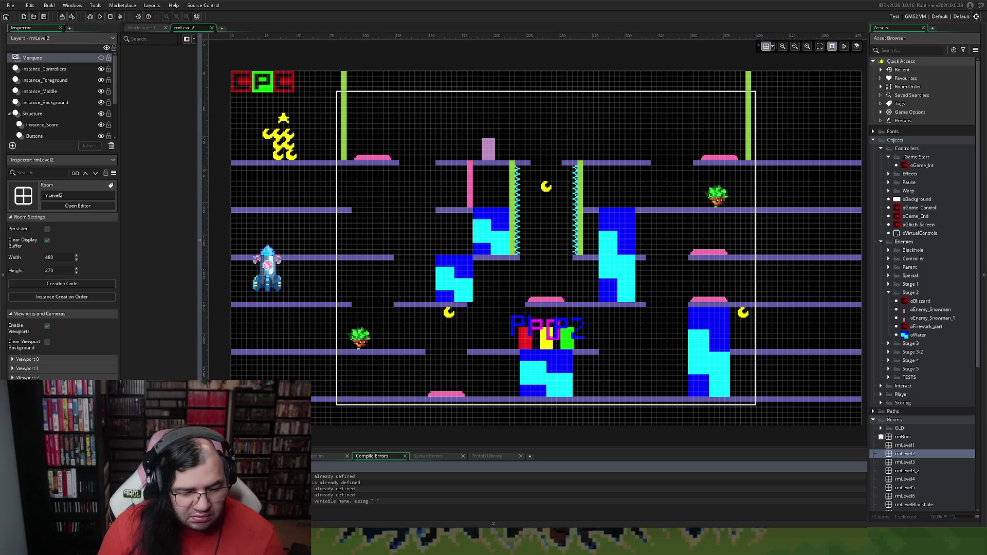
pyautogui.click(141, 28)
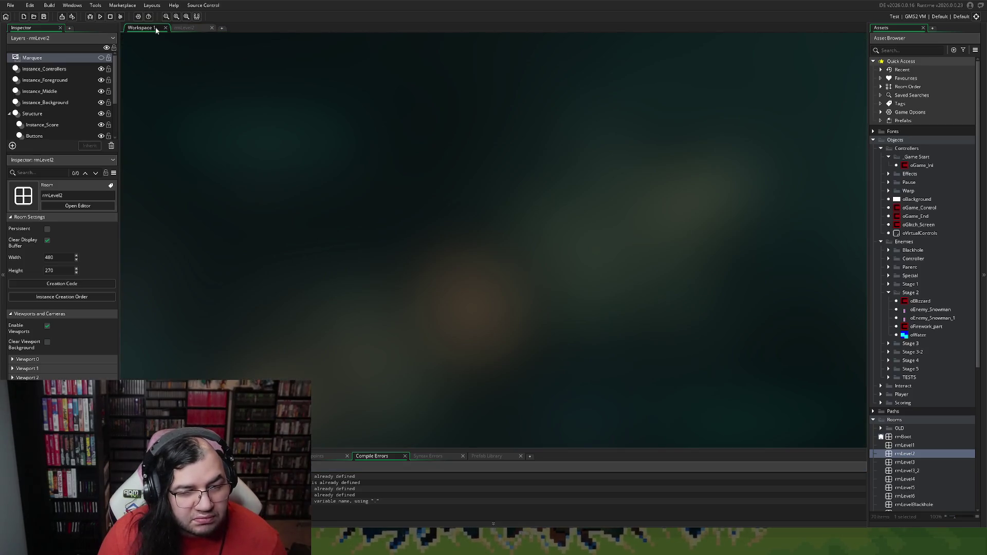
# Inspect the oBlizzard and oFirework_part objects, then close the oFirework_part editor
pyautogui.click(917, 302)
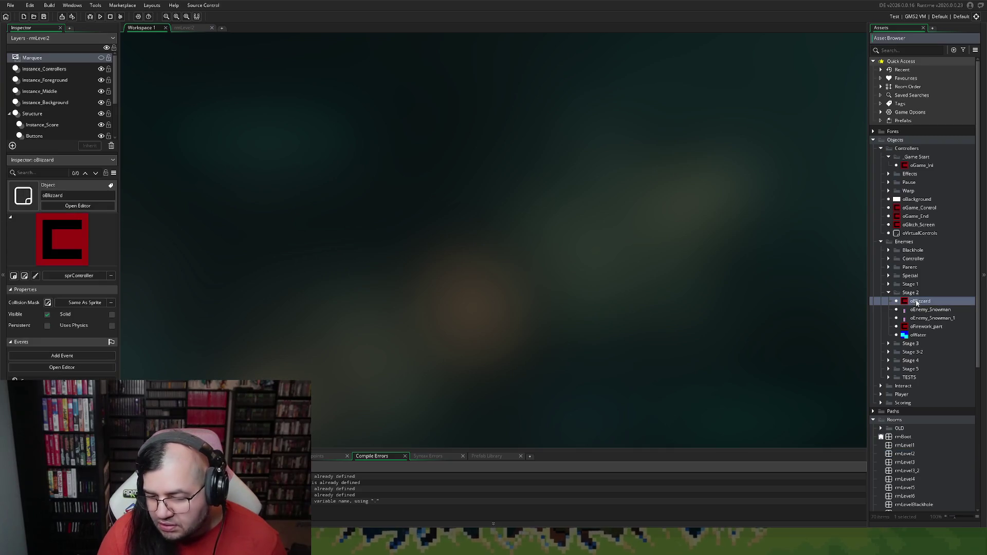
pyautogui.doubleClick(925, 327)
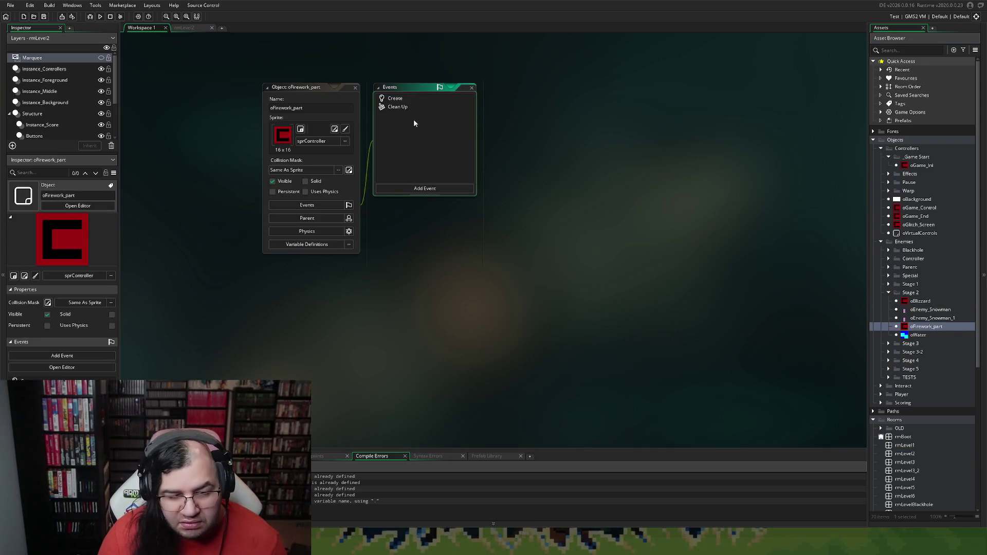
pyautogui.click(360, 96)
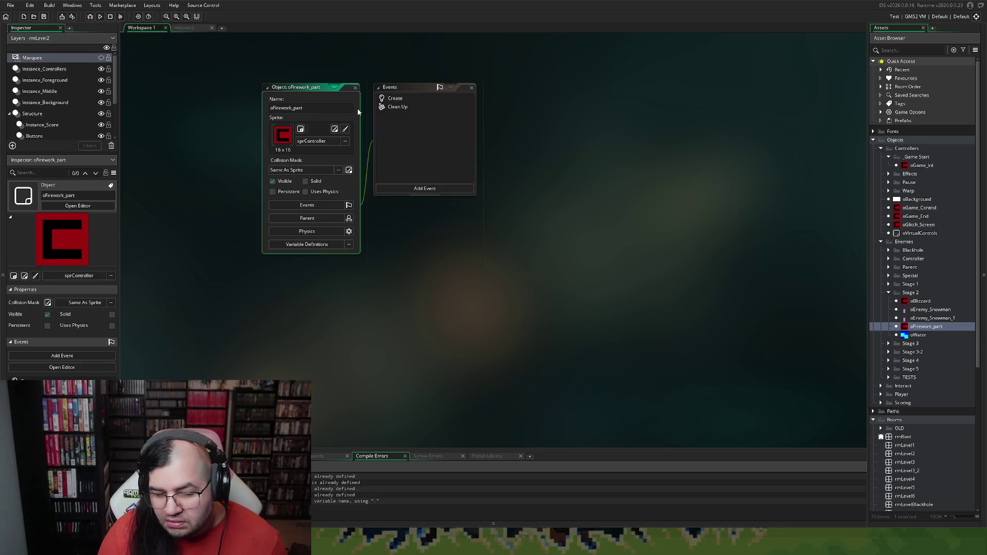
pyautogui.click(356, 89)
# Delete the duplicate oEnemy_Snowman_1 object and run the game again
pyautogui.click(926, 319)
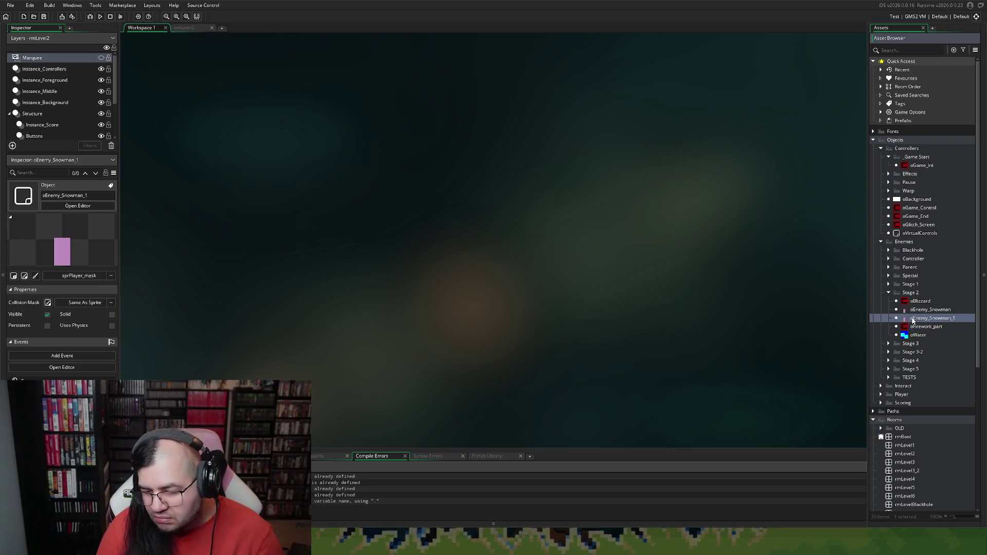
pyautogui.press('Delete')
pyautogui.press('Return')
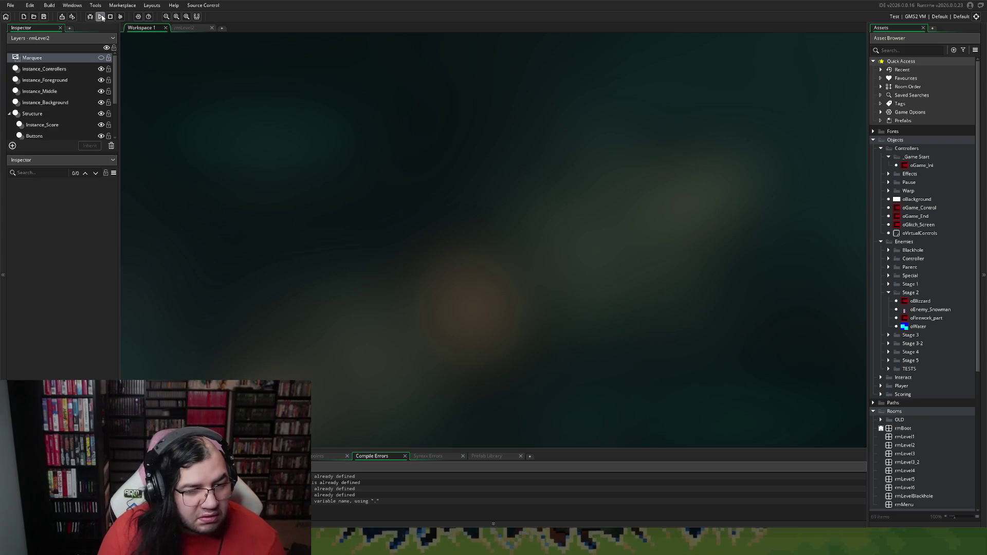
pyautogui.click(101, 17)
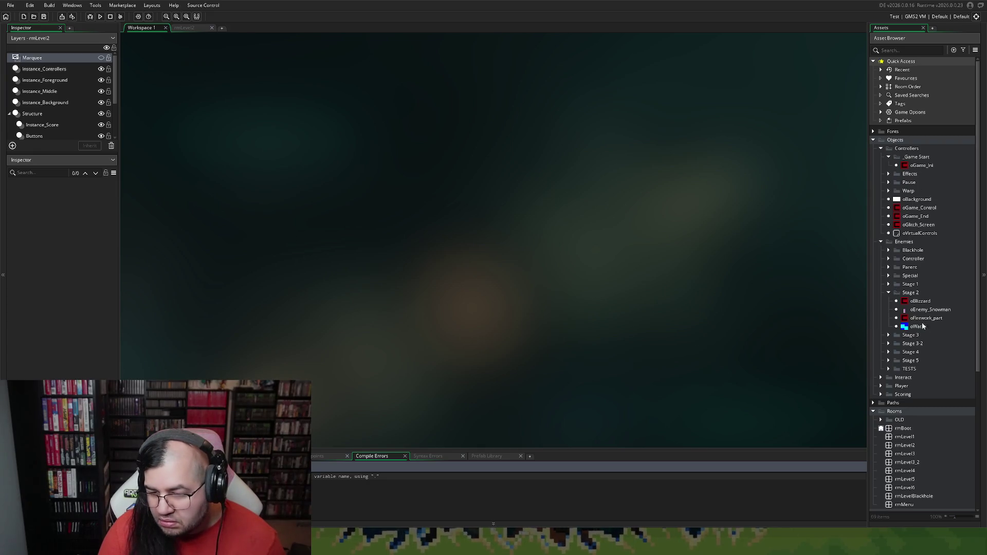
pyautogui.doubleClick(914, 309)
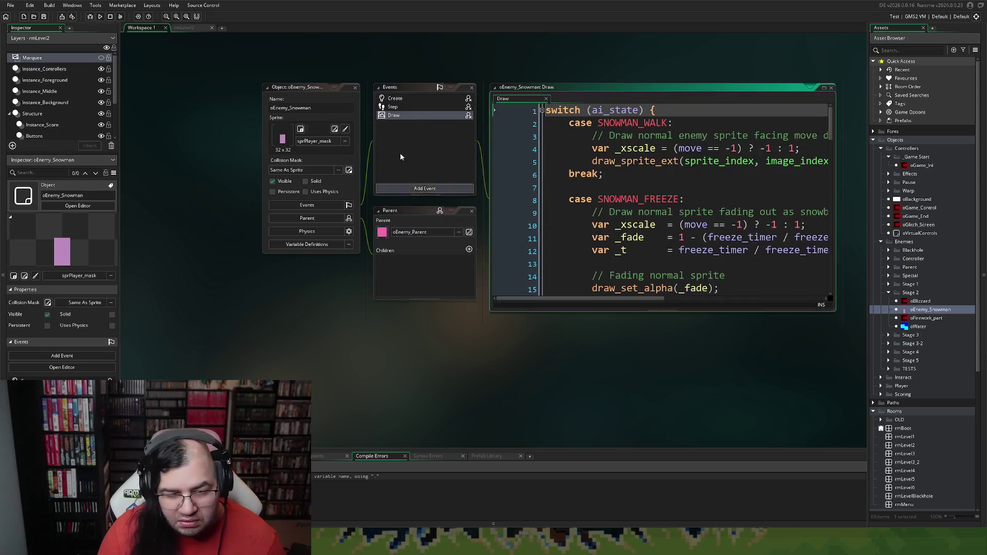
# Correct the Step code to oGame_Control.active and oGame_Control.allwin, then run the game
pyautogui.click(409, 106)
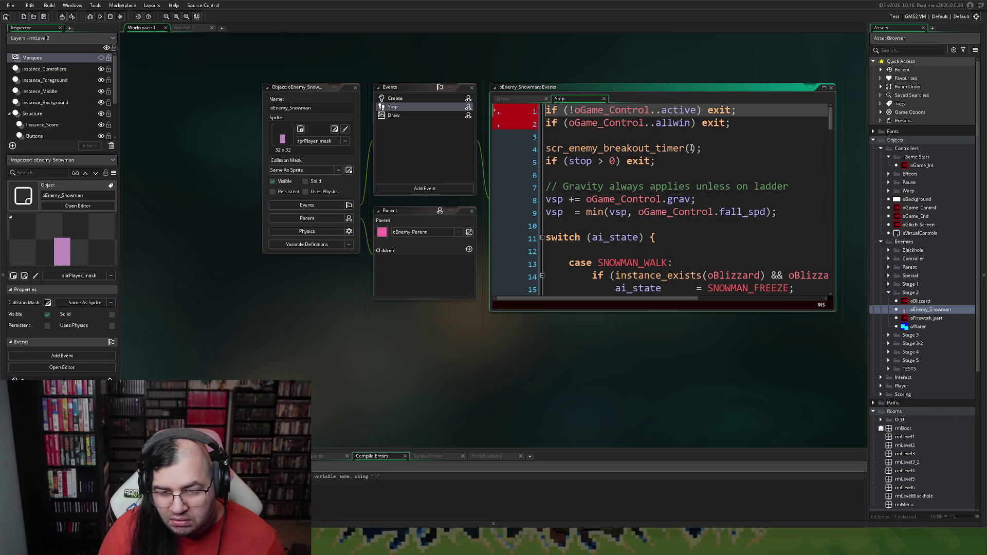
pyautogui.press('BackSpace')
pyautogui.press('Down')
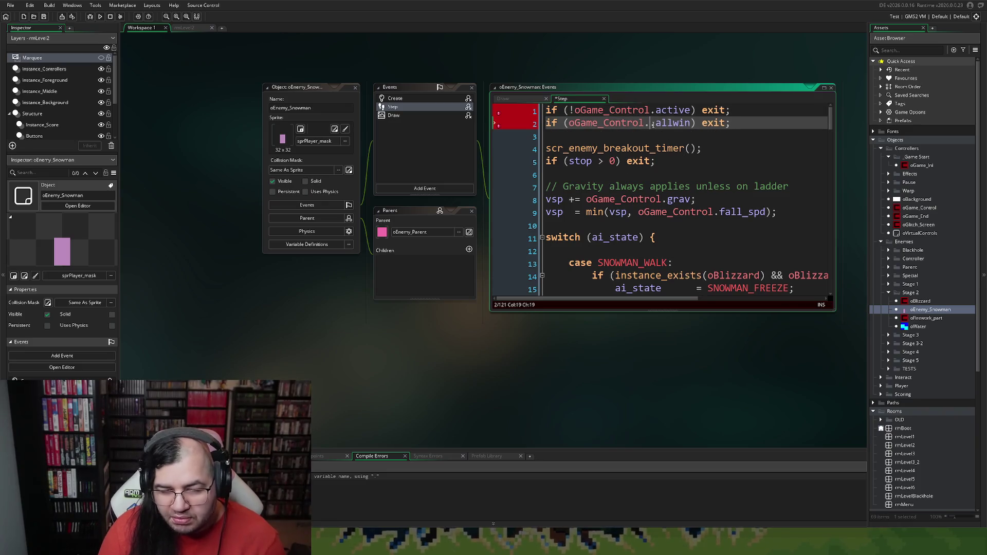
pyautogui.press('BackSpace')
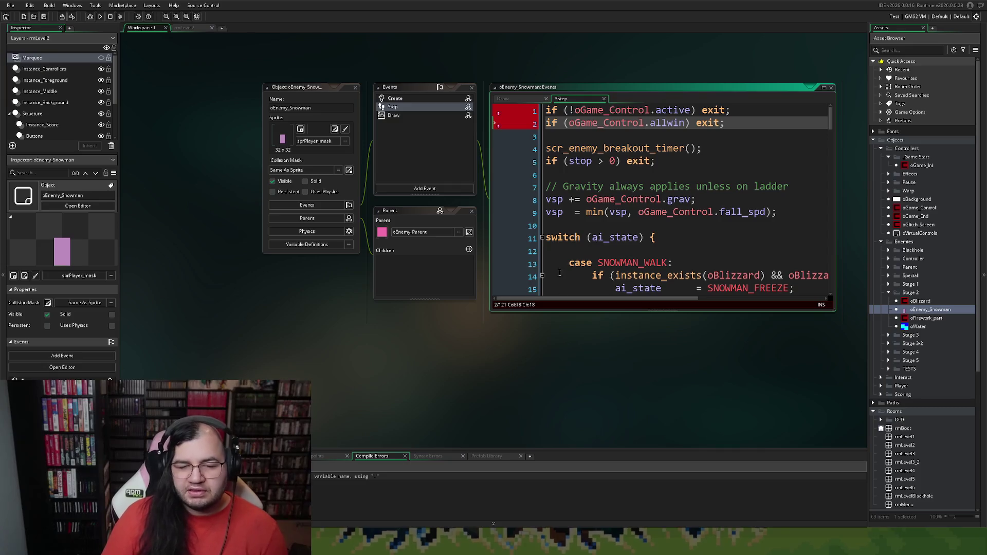
pyautogui.click(101, 15)
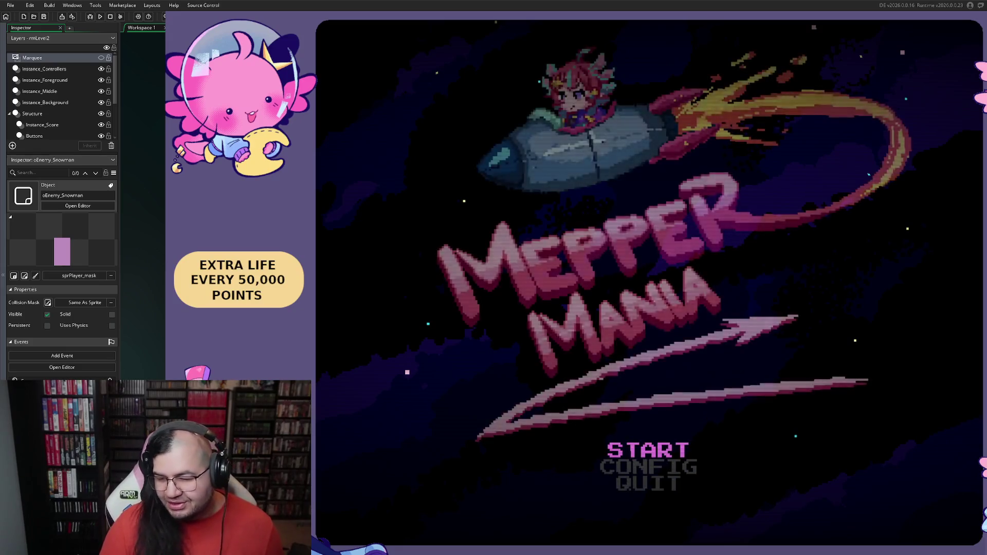
# Start a game from the title menu and move the player onto the middle checkered platform
pyautogui.press('Return')
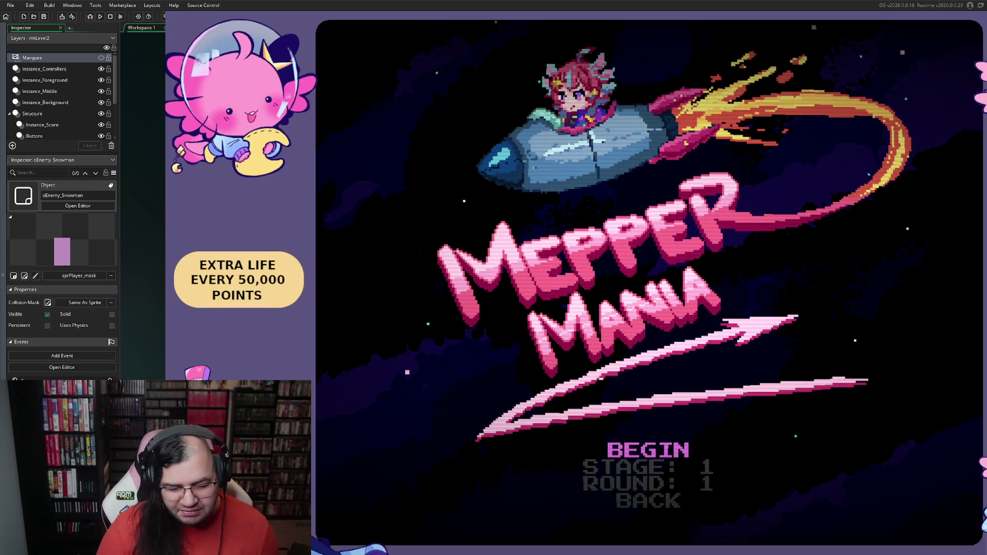
pyautogui.press('Return')
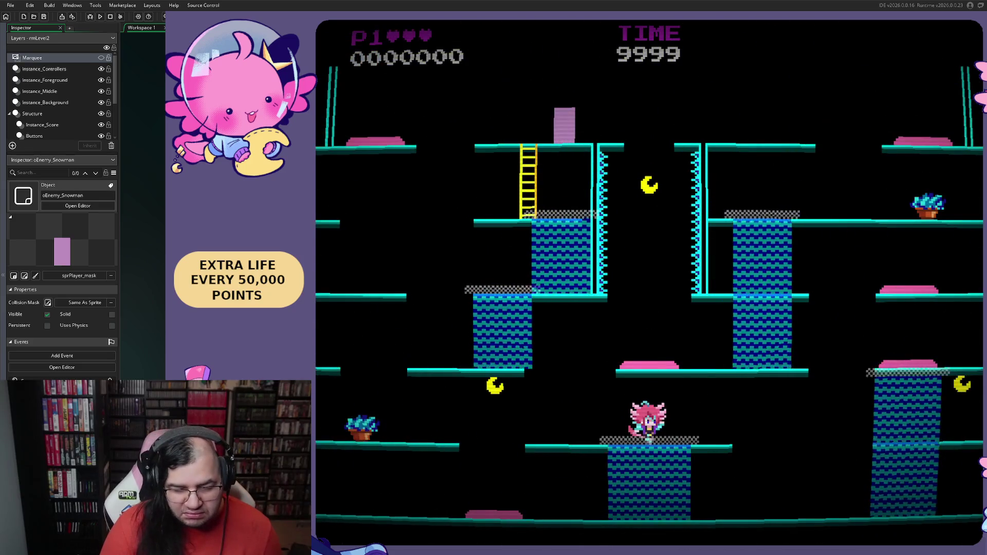
pyautogui.press('Left')
pyautogui.press('space')
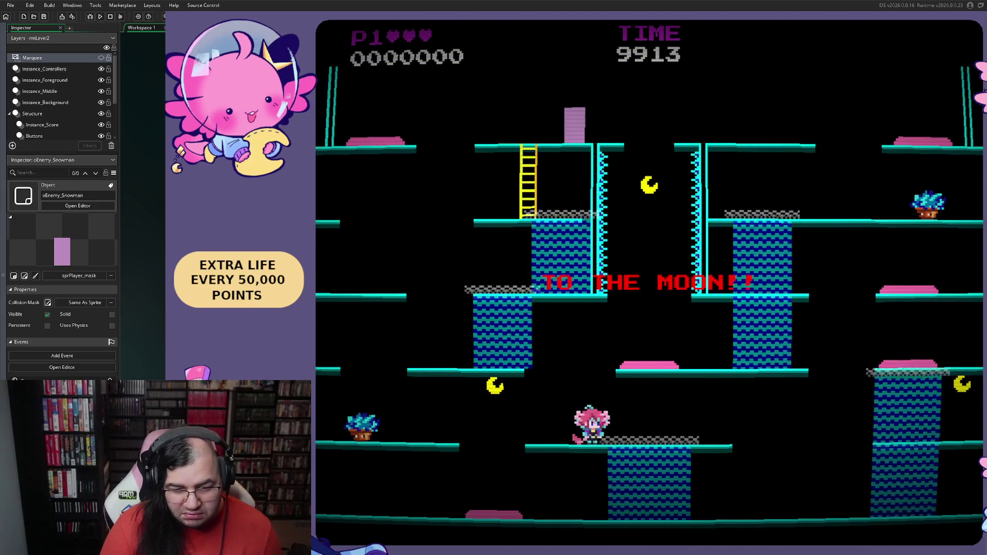
pyautogui.press('Left')
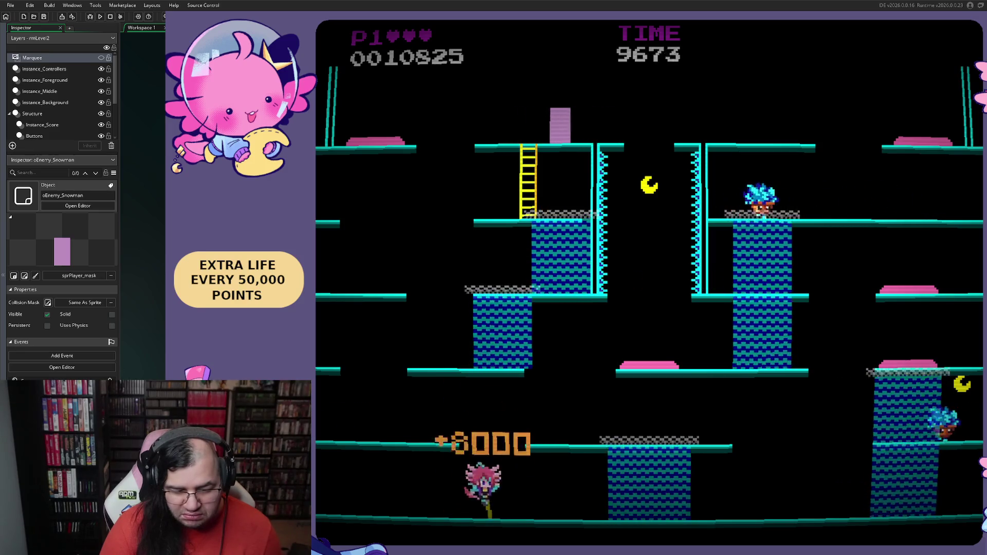
pyautogui.press('Right')
pyautogui.press('space')
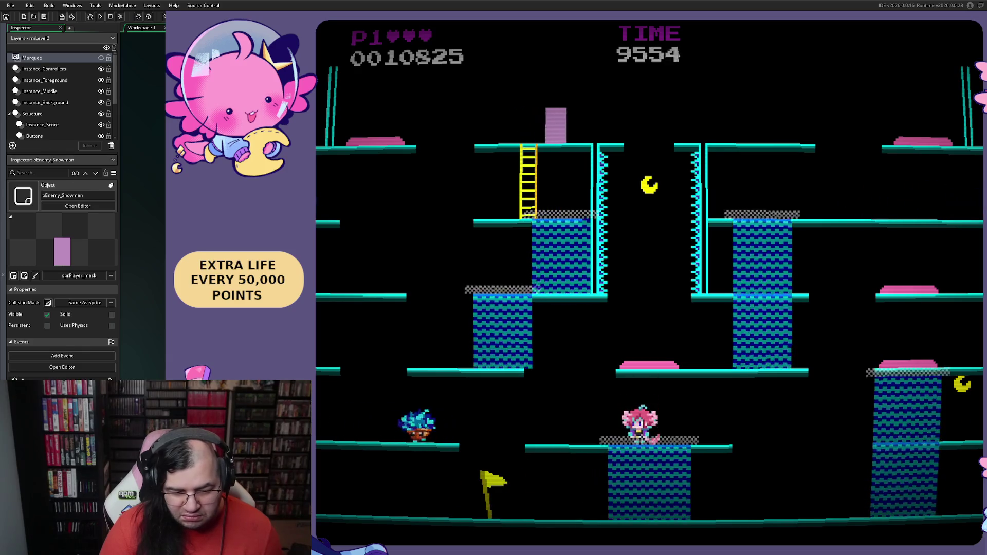
# Move between the bottom floor and the middle checkered platform, landing by the flag
pyautogui.press('Left')
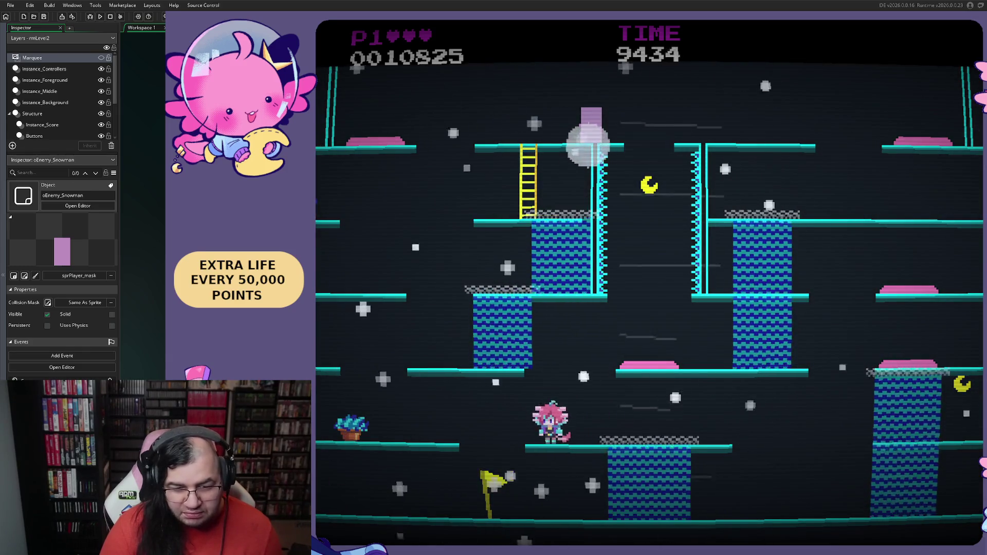
pyautogui.press('Right')
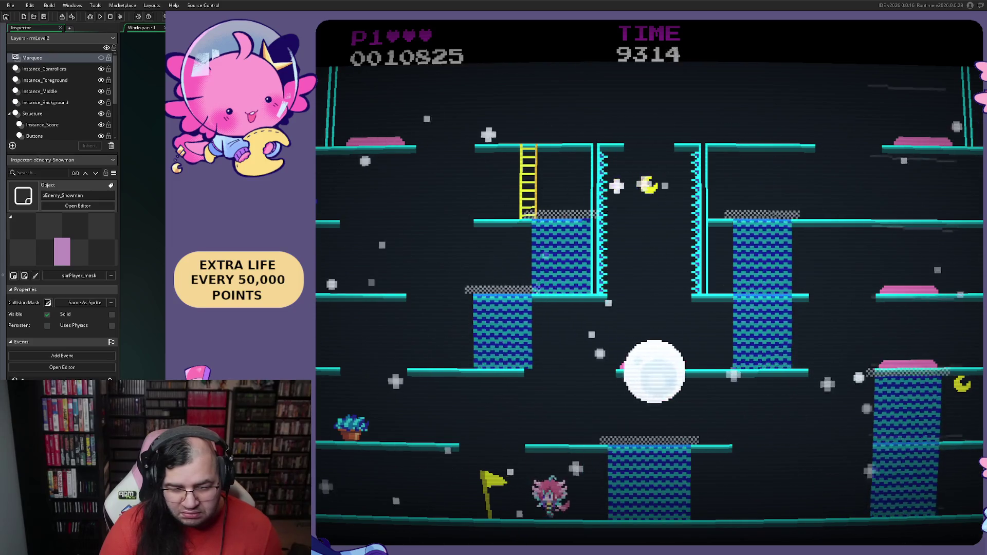
pyautogui.press('Right')
pyautogui.press('space')
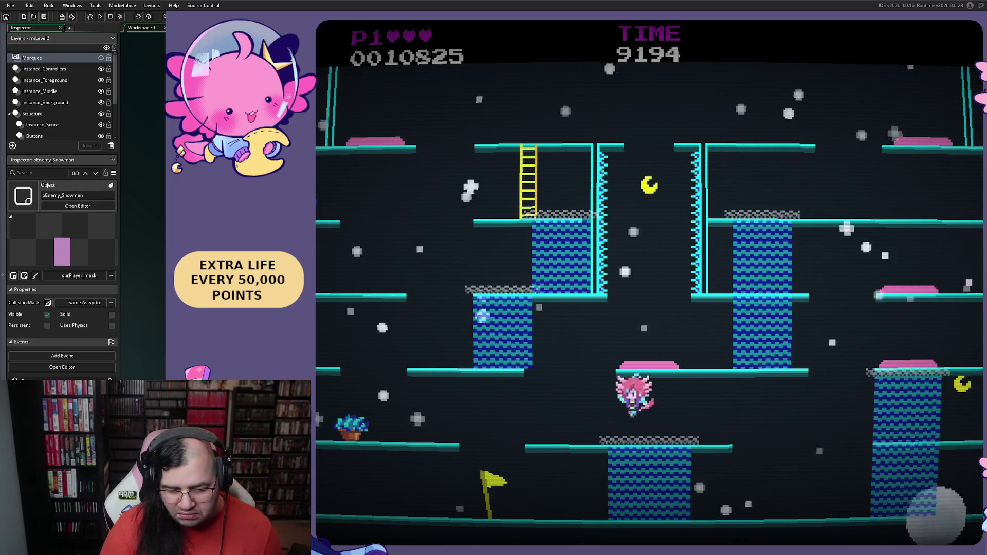
pyautogui.press('Left')
pyautogui.press('space')
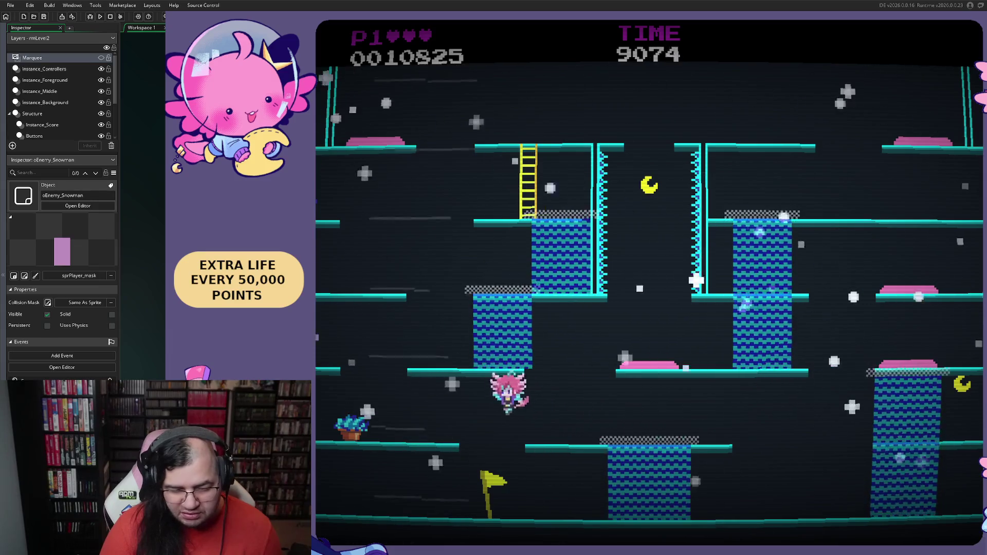
pyautogui.press('Right')
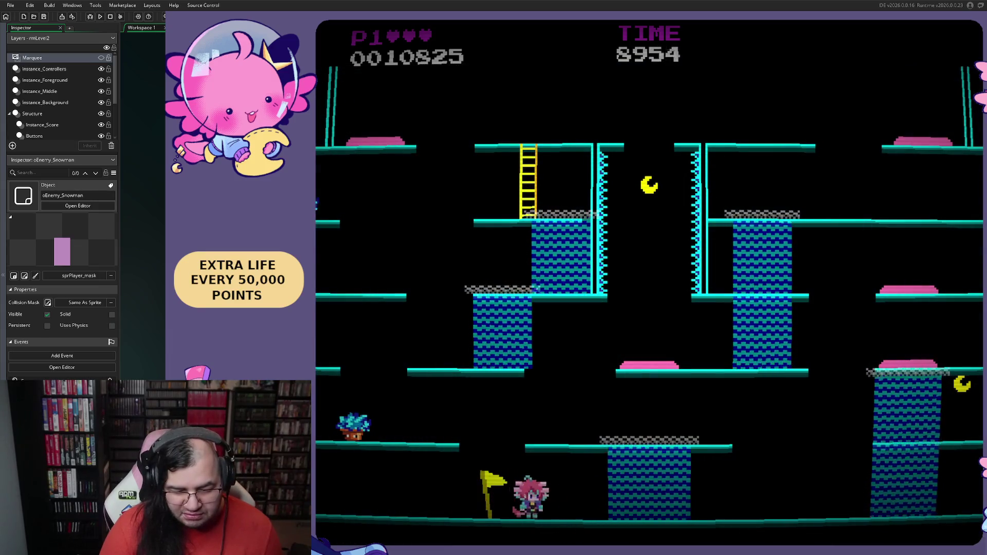
pyautogui.press('space')
# Drop to the lower-left floor, wrap to the right edge and climb toward the upper-middle platform
pyautogui.press('Left')
pyautogui.press('space')
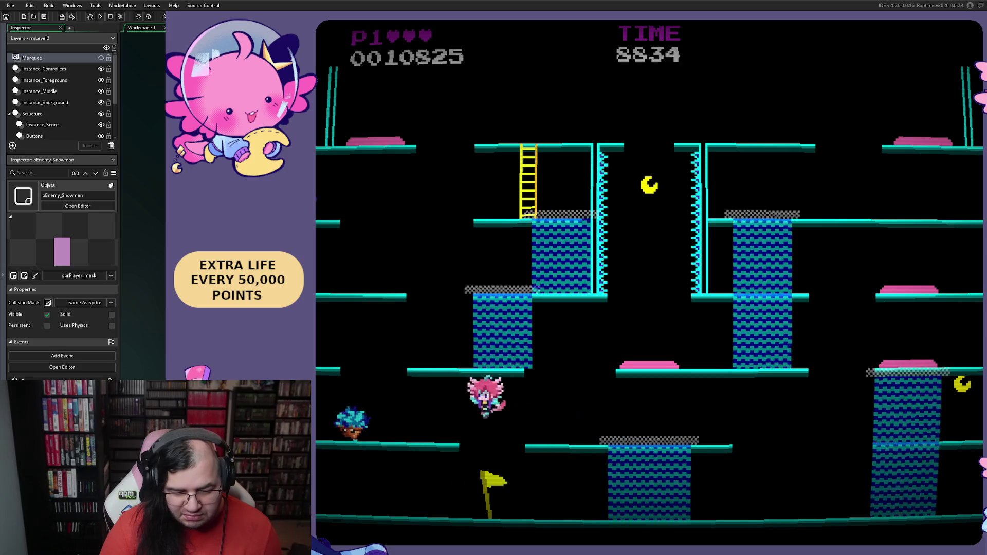
pyautogui.press('Left')
pyautogui.press('Right')
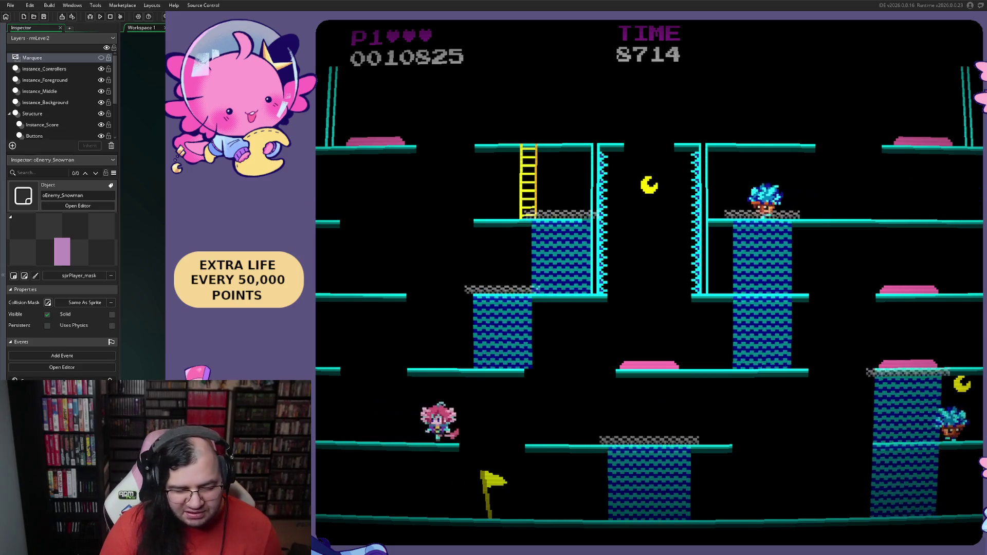
pyautogui.press('Left')
pyautogui.press('space')
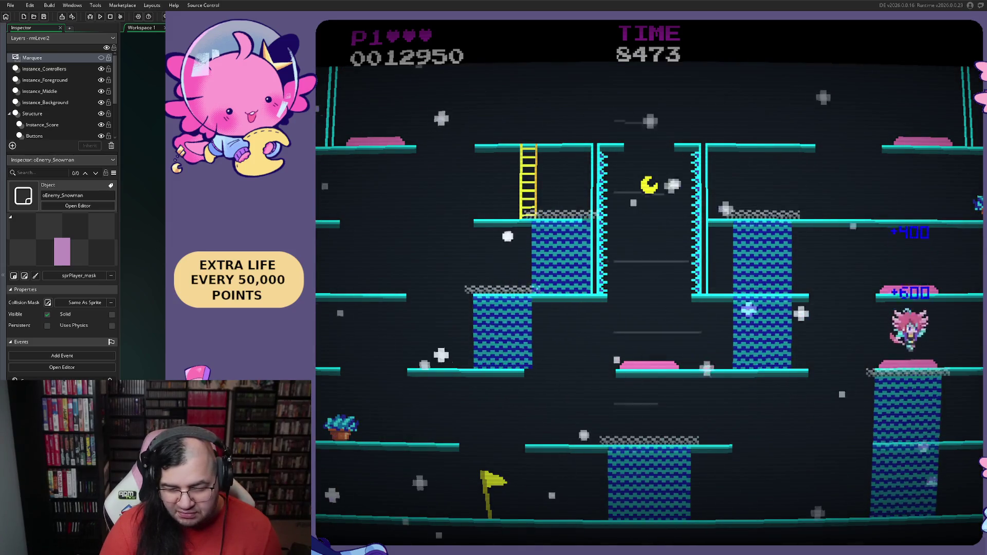
pyautogui.press('Left')
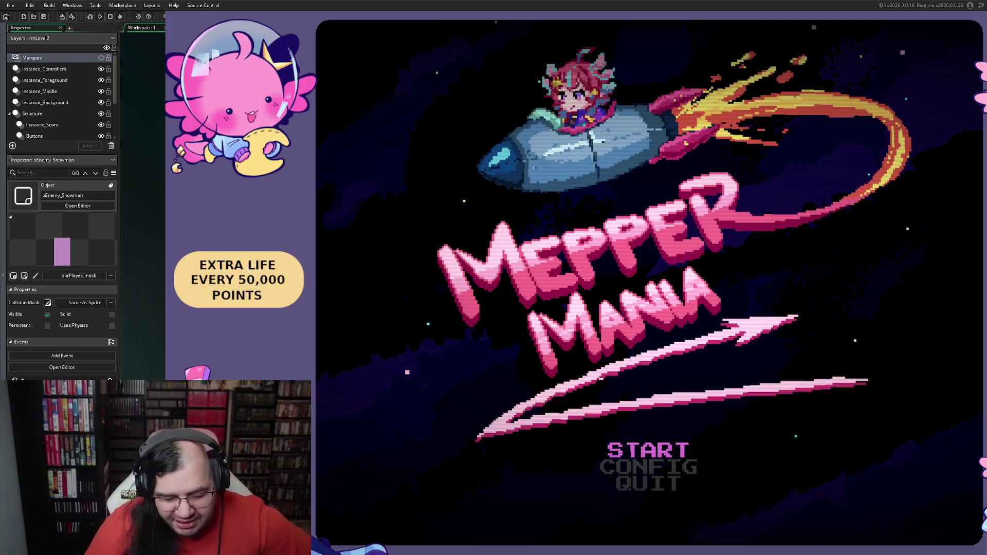
# Set the starting stage to 2 in the game menu and begin playing
pyautogui.press('Return')
pyautogui.press('Down')
pyautogui.press('Right')
pyautogui.press('Up')
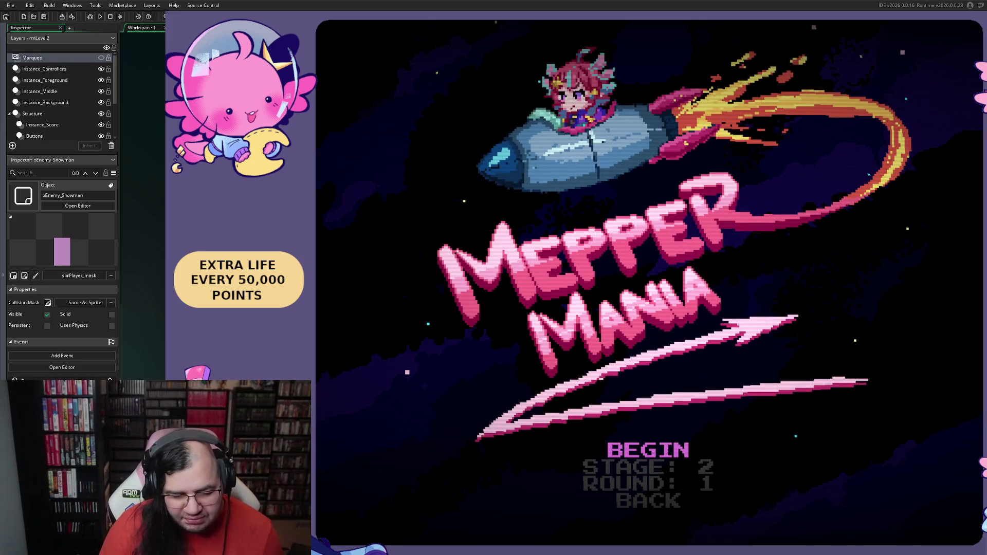
pyautogui.press('Return')
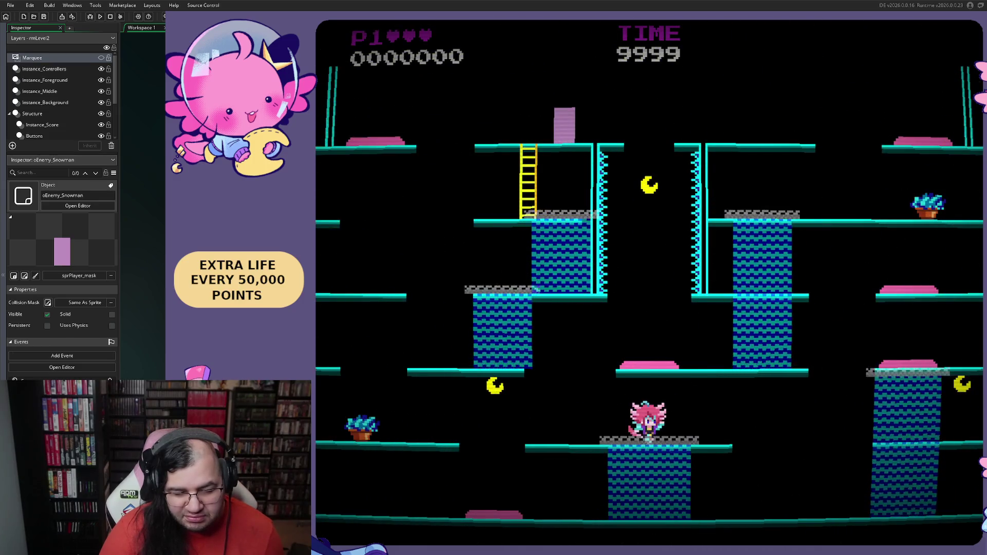
# Jump to collect the moon, then get the player onto the middle platform
pyautogui.press('Left')
pyautogui.press('space')
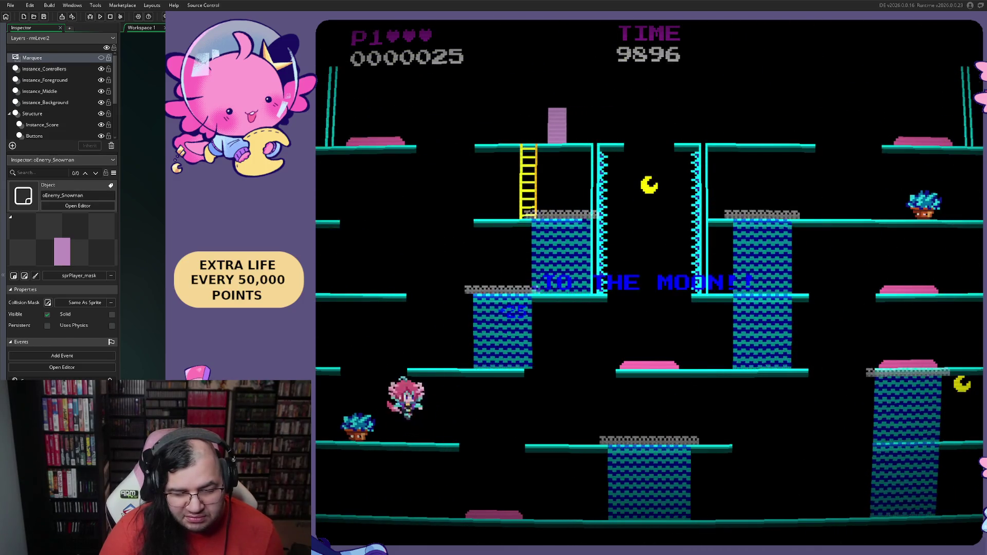
pyautogui.press('Right')
pyautogui.press('Left')
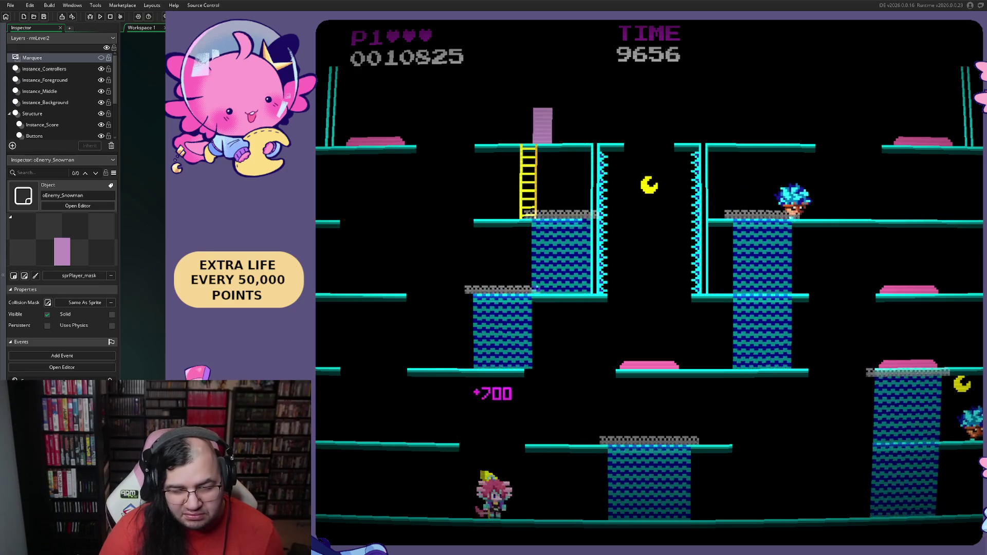
pyautogui.press('Right')
pyautogui.press('space')
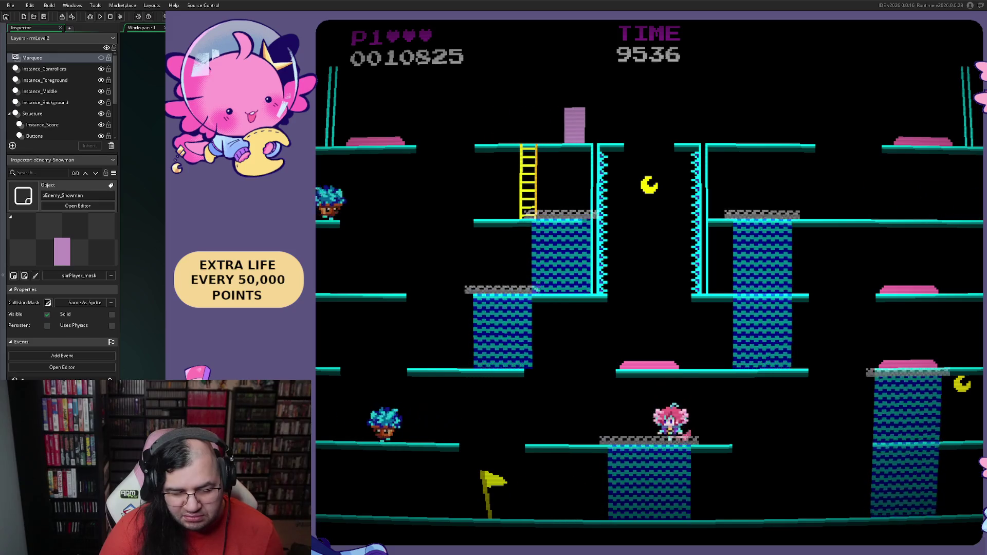
# Move the player back and forth along the floor, then close the running game
pyautogui.press('Left')
pyautogui.press('Right')
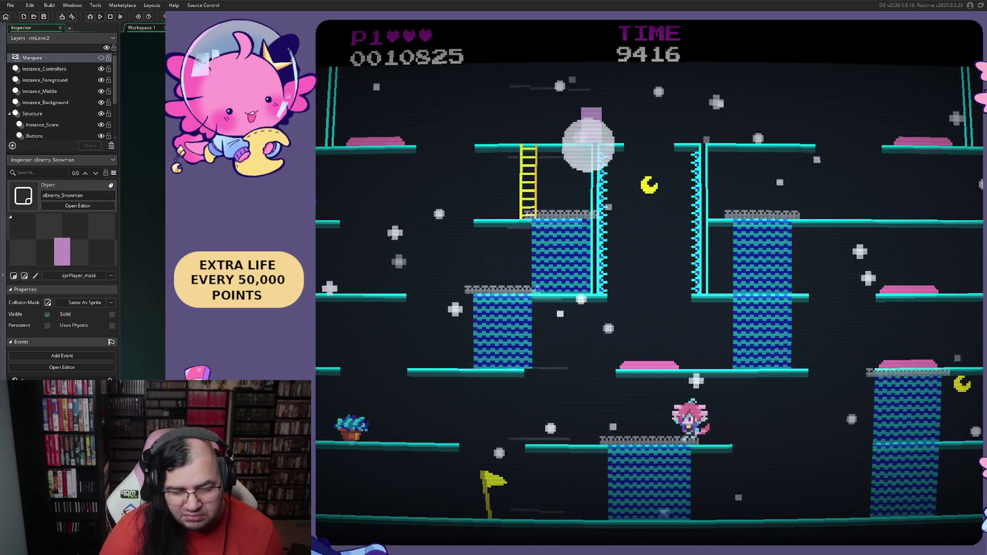
pyautogui.press('Left')
pyautogui.press('Right')
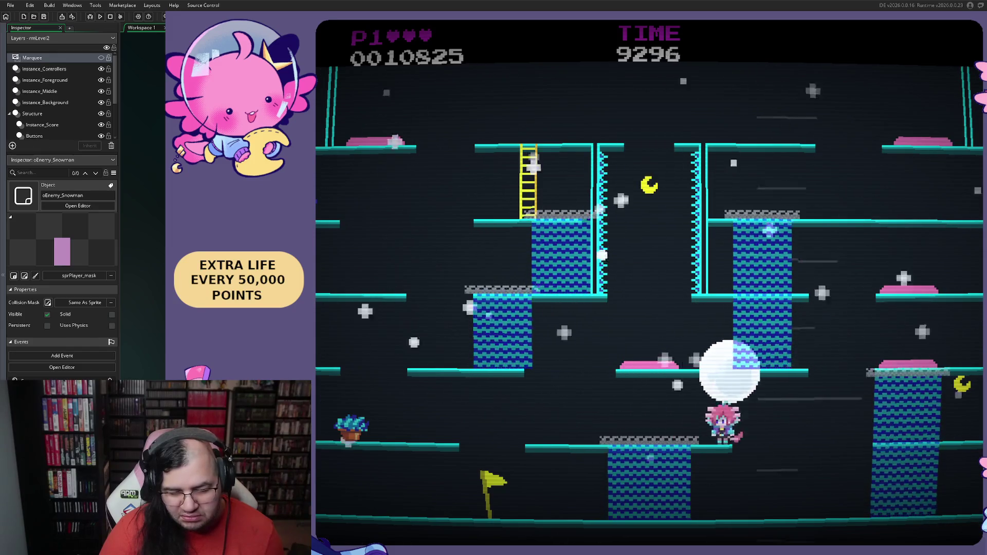
pyautogui.press('Left')
pyautogui.press('Right')
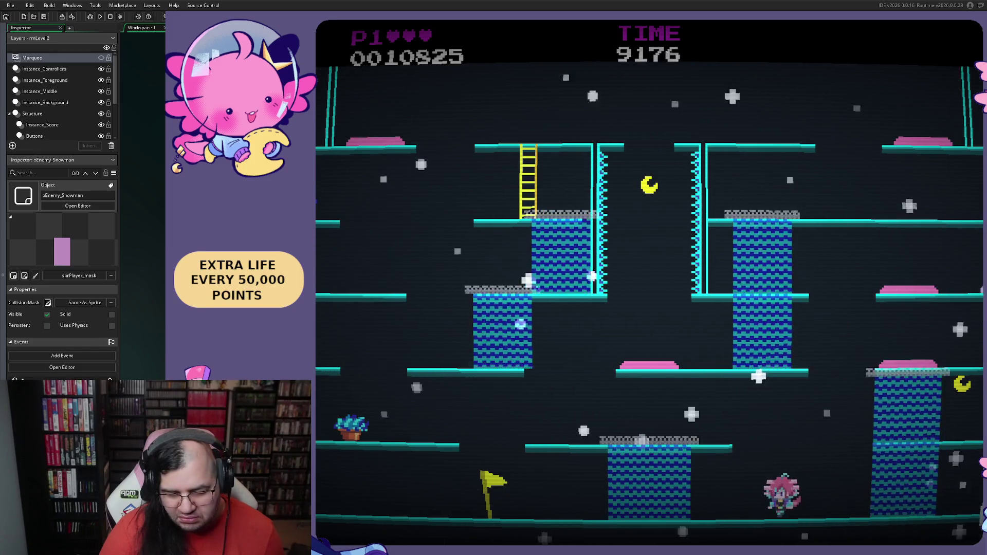
pyautogui.press('Left')
pyautogui.press('Right')
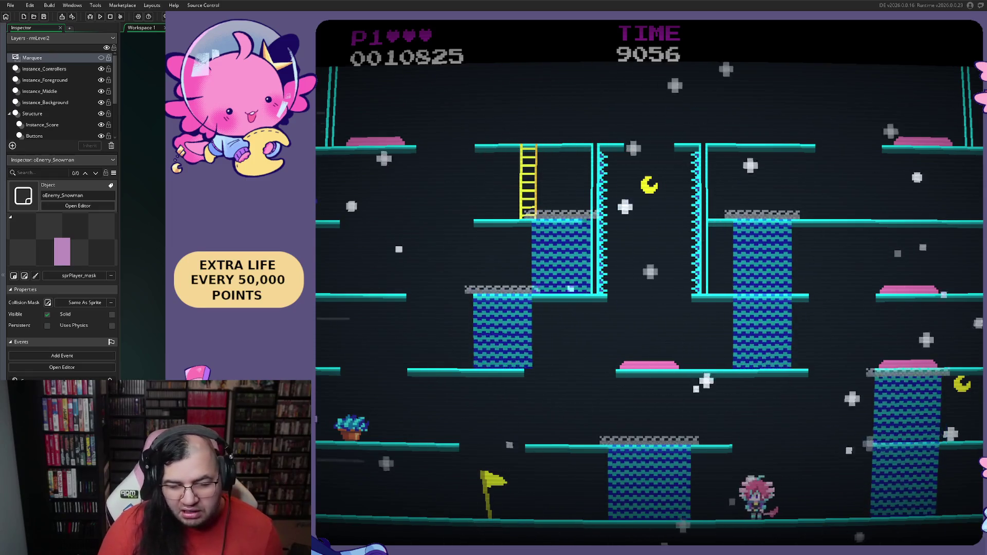
pyautogui.press('Left')
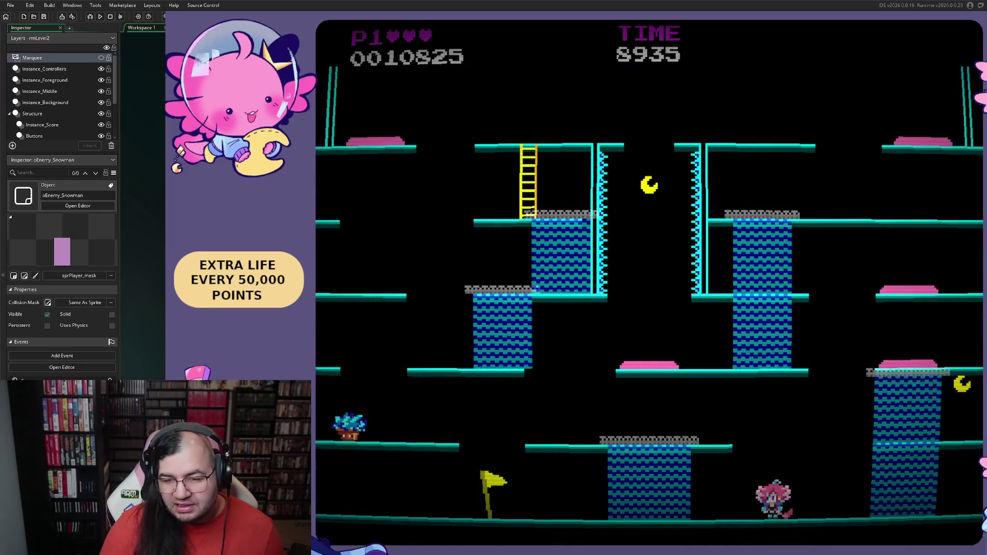
pyautogui.press('Escape')
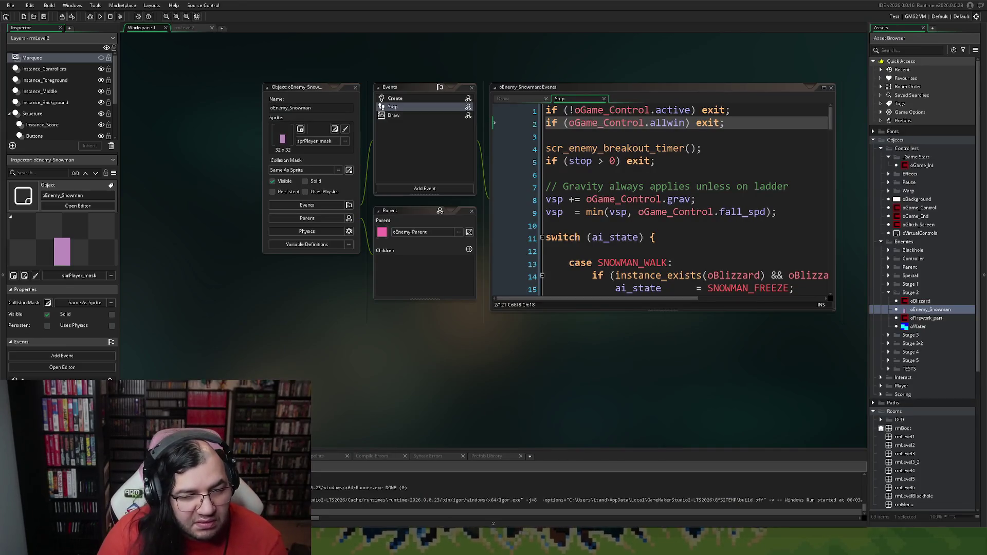
# Open the scr_gcontrol_draw_gui script from oGame_Control's Draw GUI event
pyautogui.click(186, 28)
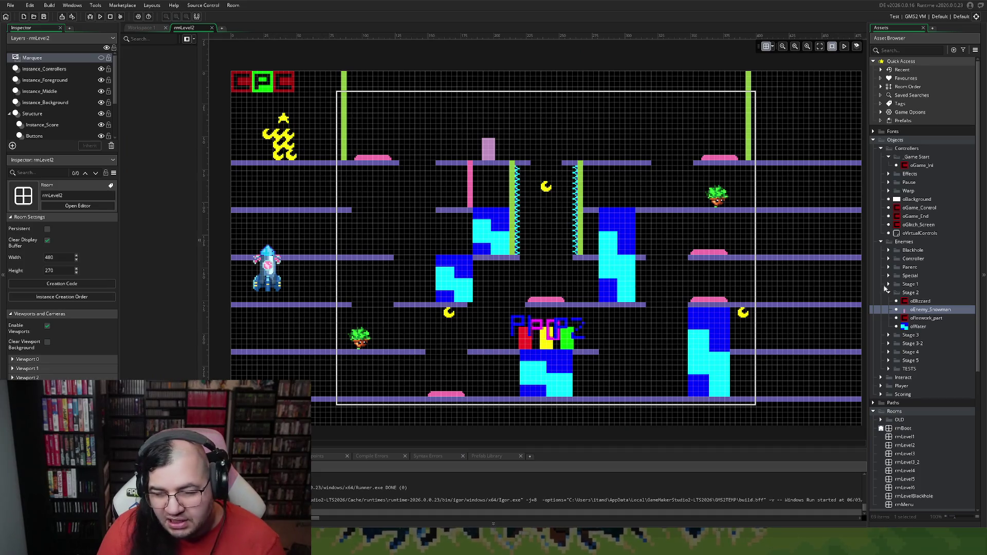
pyautogui.click(898, 166)
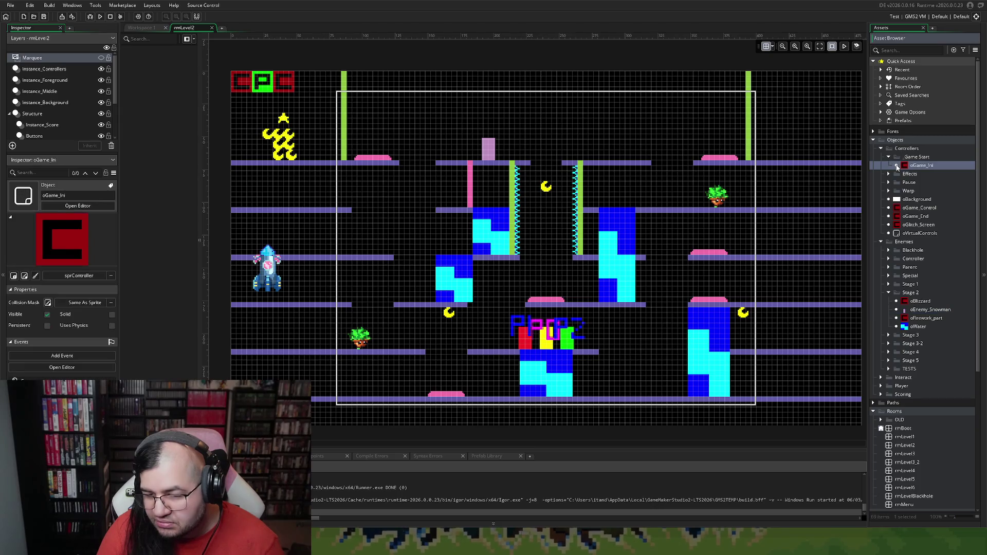
pyautogui.doubleClick(894, 210)
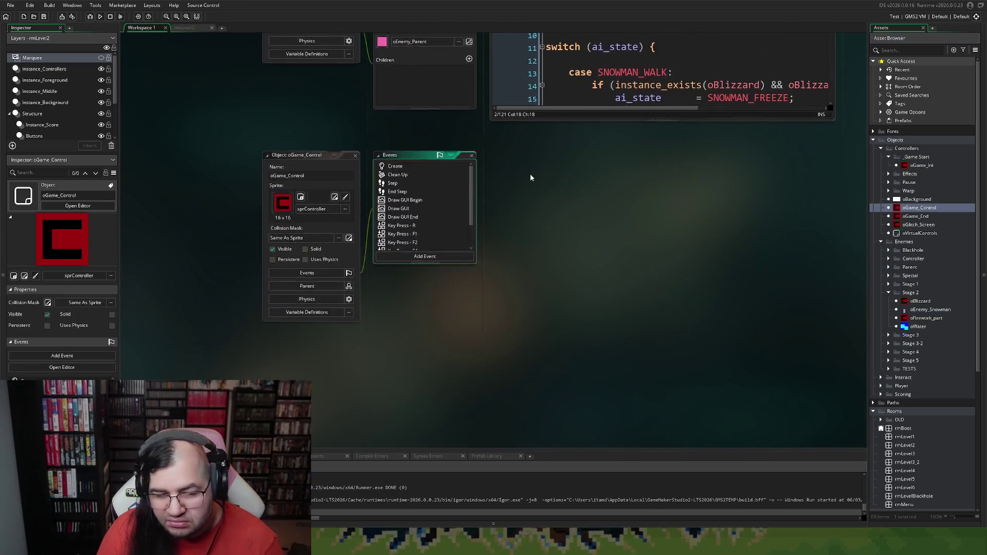
pyautogui.click(401, 209)
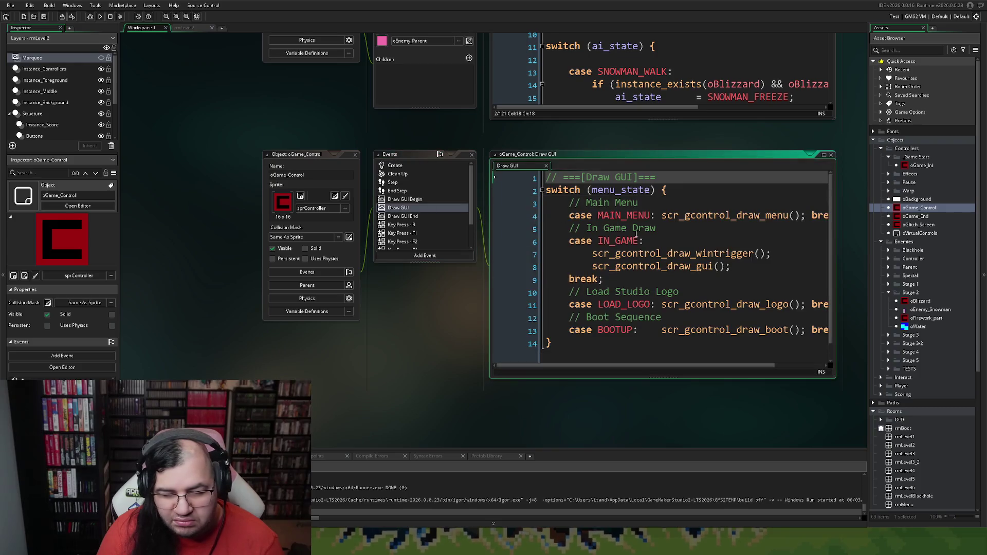
pyautogui.middleClick(638, 268)
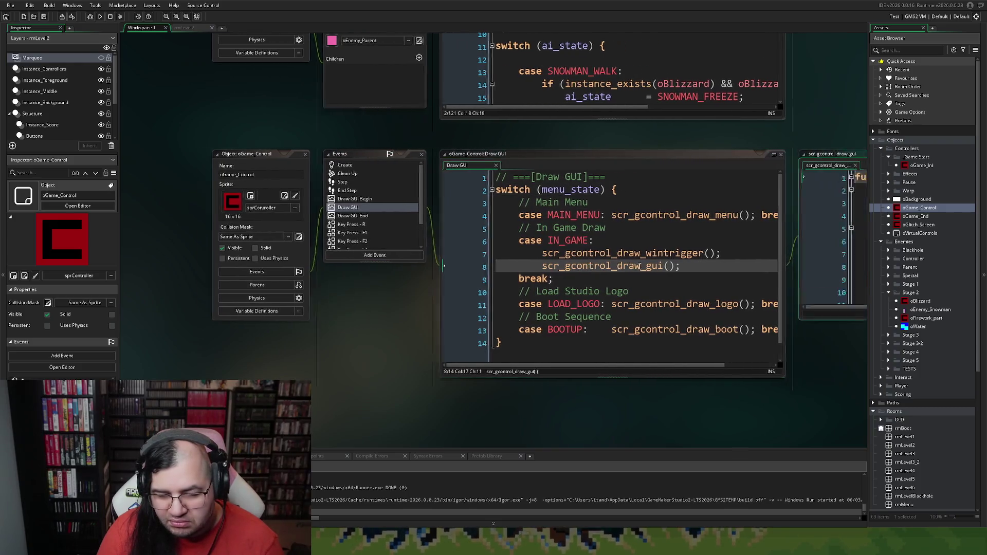
pyautogui.click(844, 155)
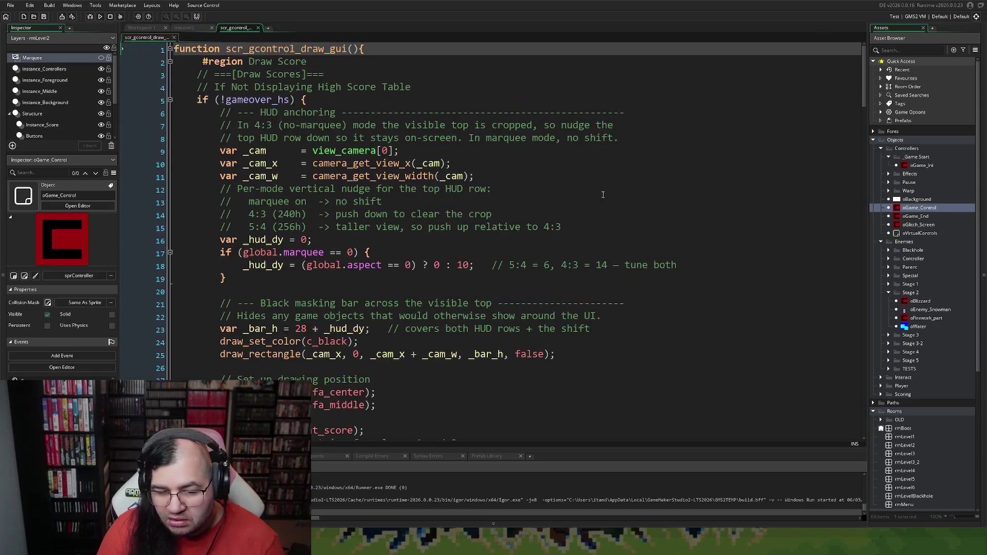
# Change the _bar_h value from 28 to 32 and close the script tab
pyautogui.scroll(-5, 350, 218)
pyautogui.scroll(-2, 350, 218)
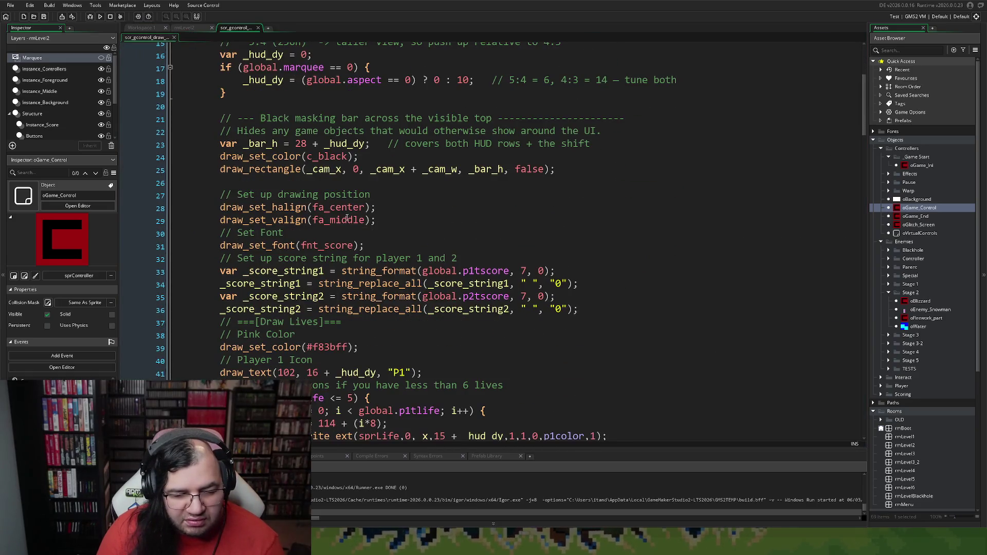
pyautogui.scroll(1, 339, 216)
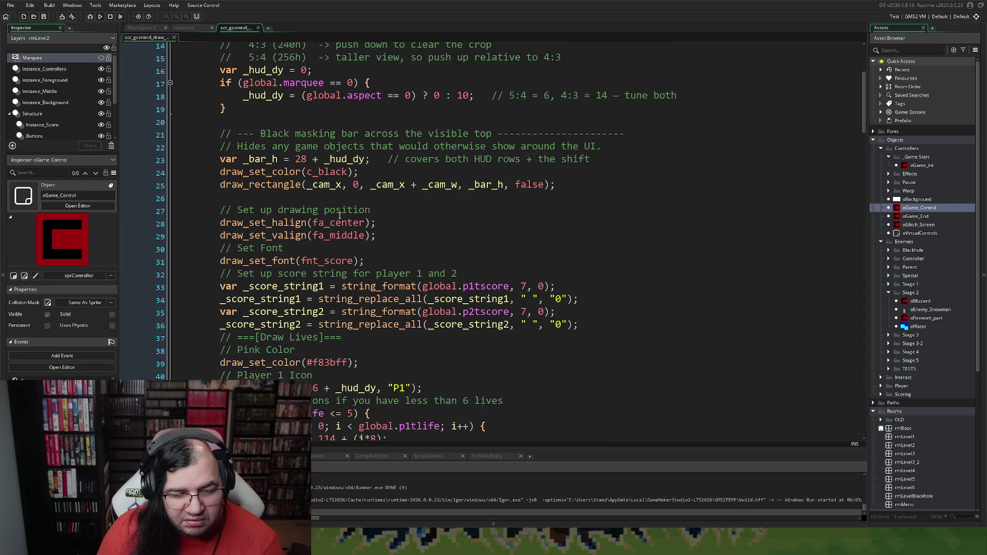
pyautogui.doubleClick(301, 159)
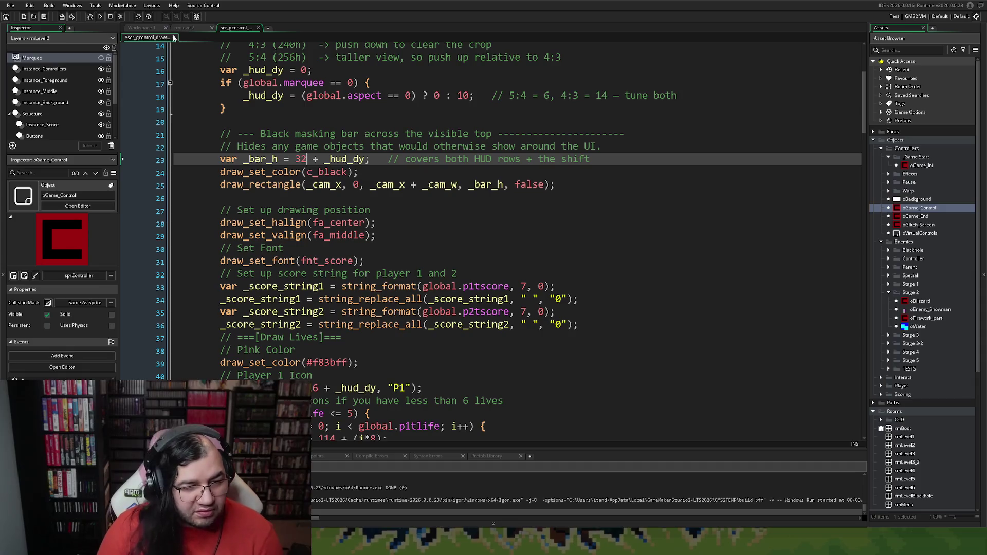
pyautogui.click(258, 28)
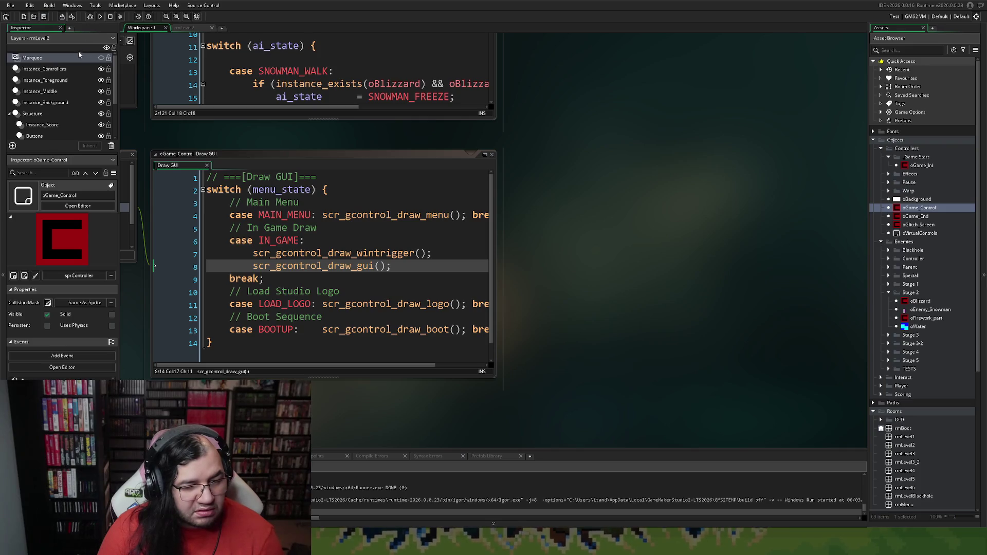
# Build and run the game to check the HUD, then return to the rmLevel2 room layout
pyautogui.click(102, 17)
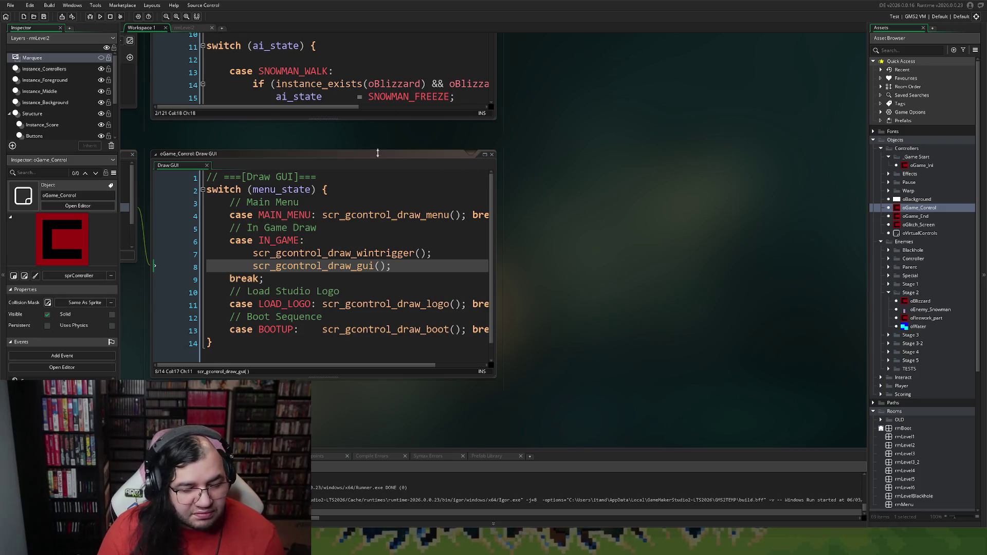
pyautogui.click(432, 166)
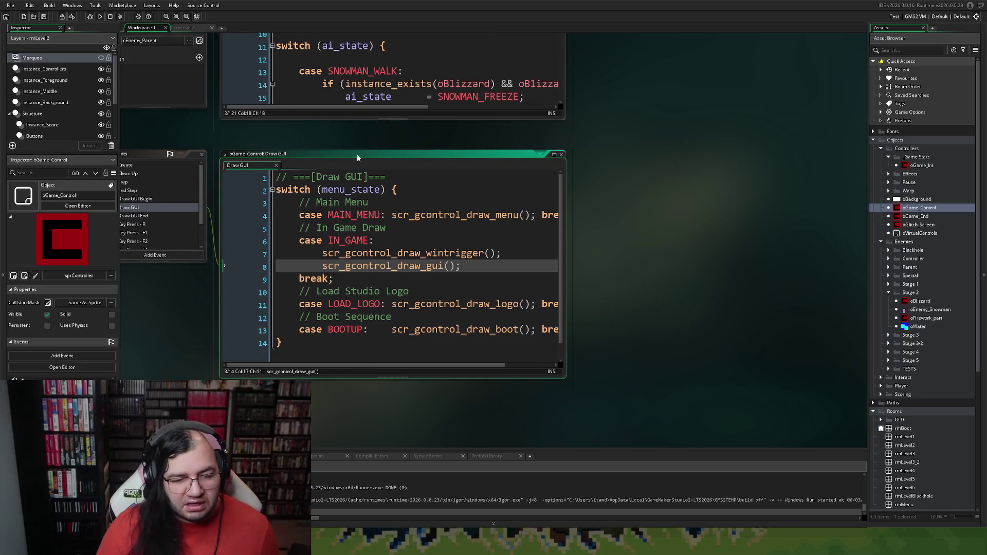
pyautogui.click(185, 28)
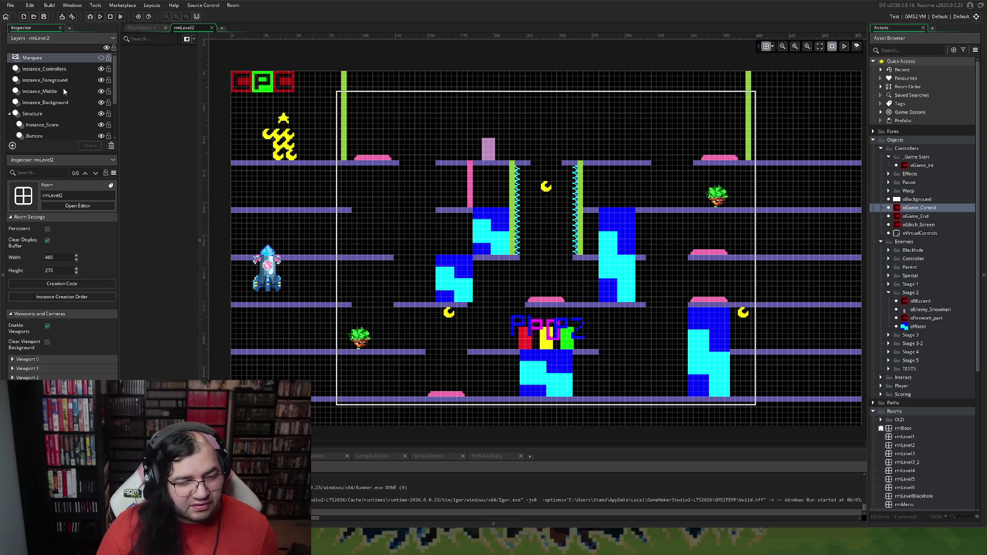
# Drag the oEnemy_Snowman instance on Instance_Middle to the top platform at 284, 68, then run
pyautogui.click(57, 103)
pyautogui.click(36, 91)
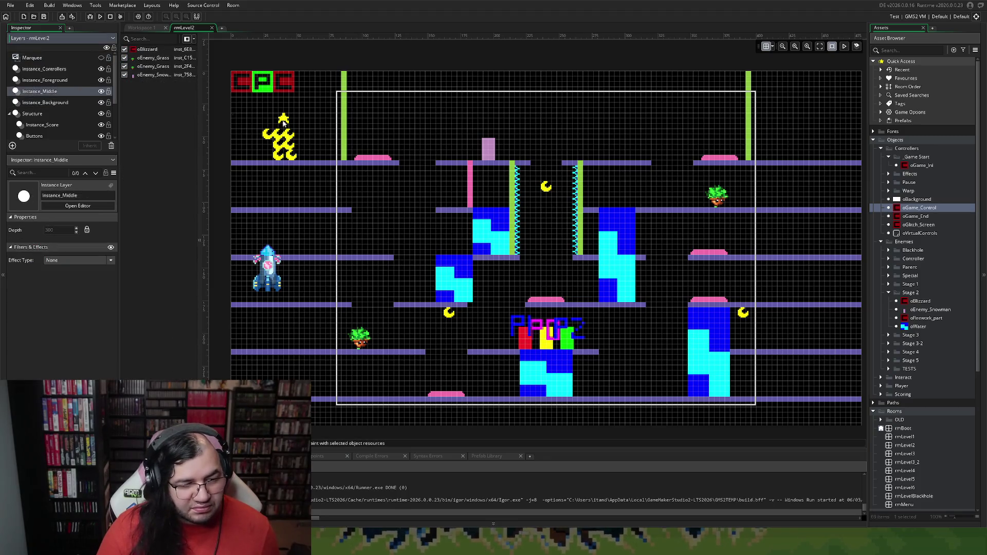
pyautogui.moveTo(501, 154); pyautogui.dragTo(612, 155)
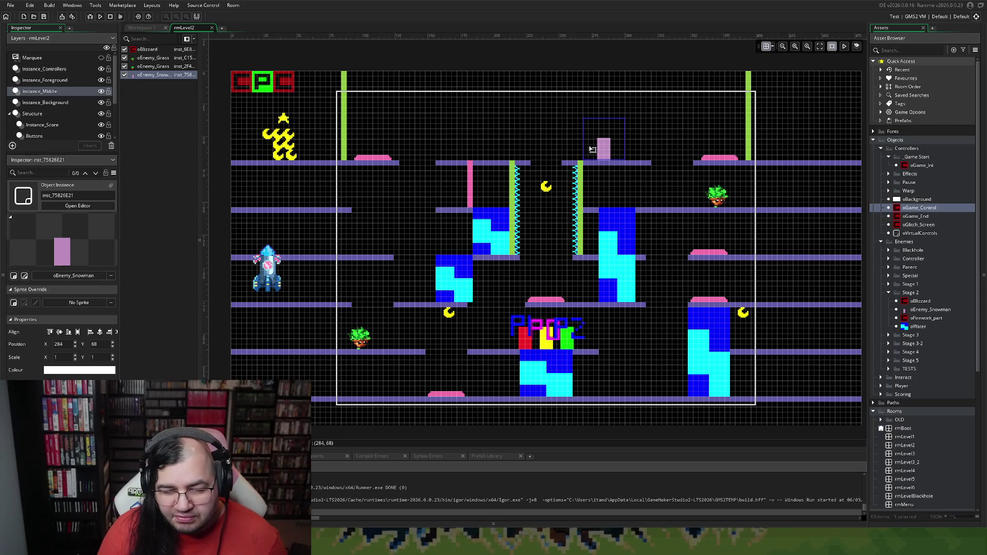
pyautogui.click(99, 17)
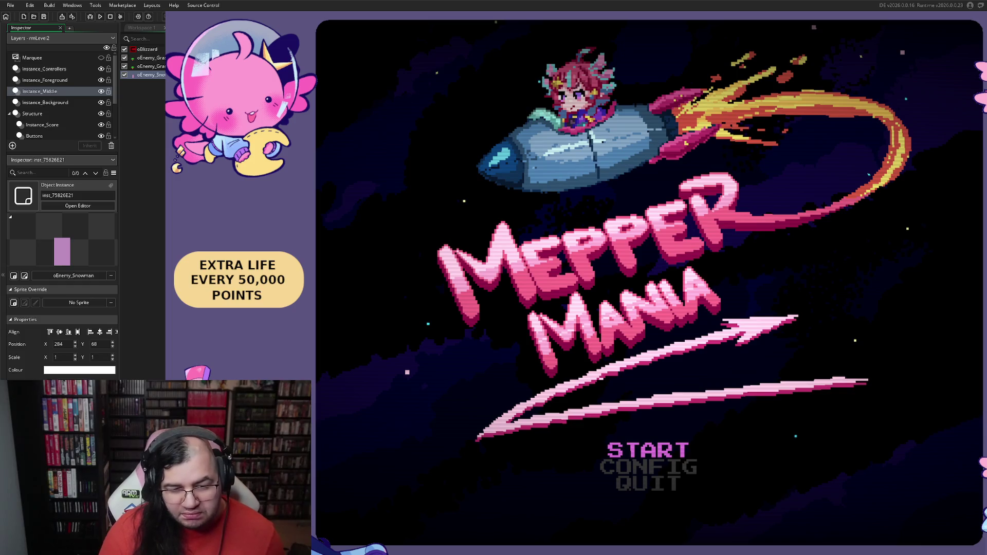
# Start the running game at stage 2
pyautogui.press('Down')
pyautogui.press('Return')
pyautogui.press('Right')
pyautogui.press('Up')
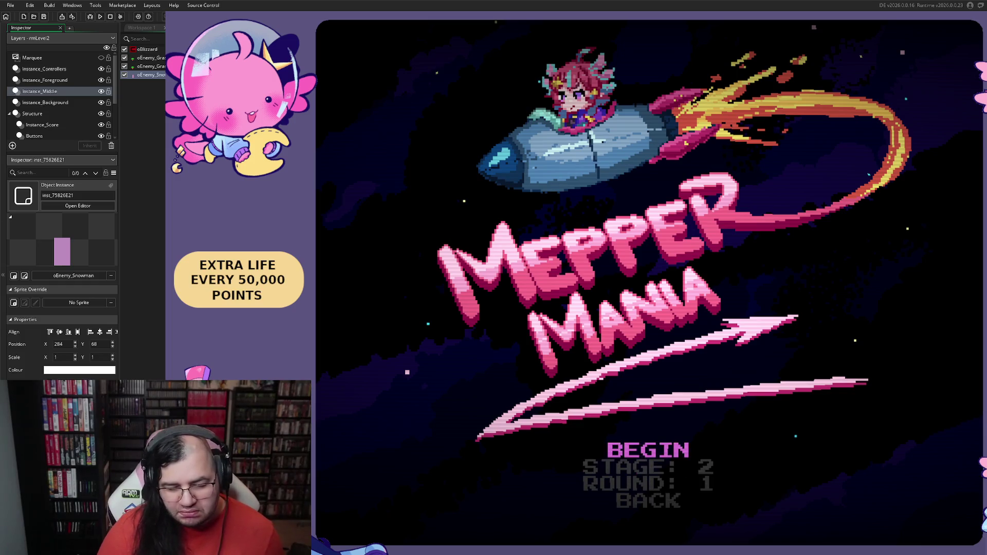
pyautogui.press('Return')
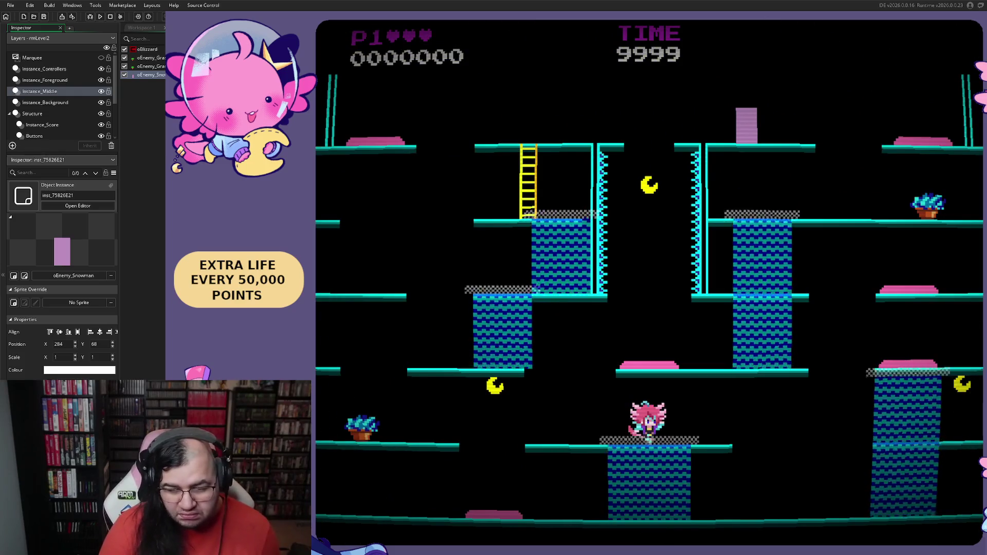
# Walk the player left and right through the level, then reset the game to its title screen
pyautogui.press('Right')
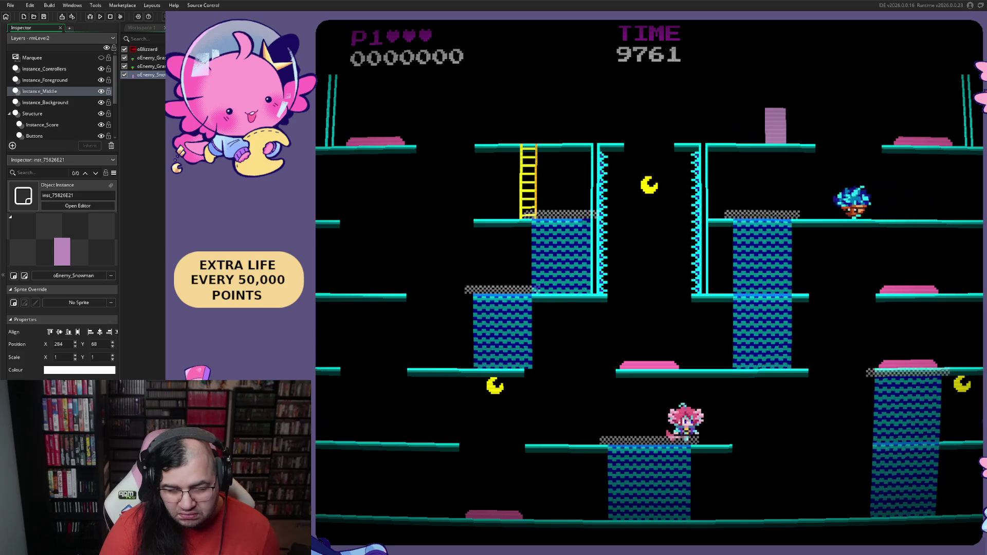
pyautogui.press('Right')
pyautogui.press('Left')
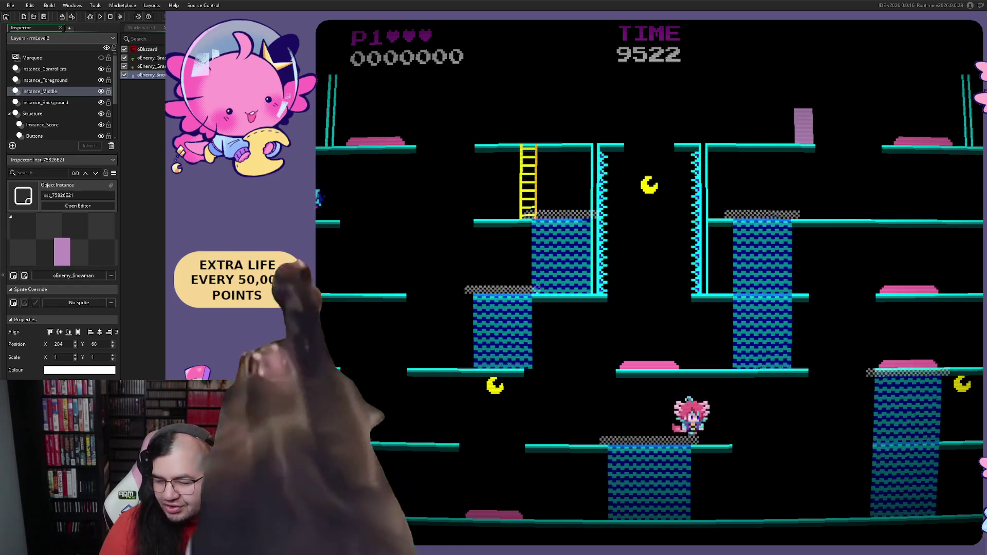
pyautogui.press('Left')
pyautogui.press('Right')
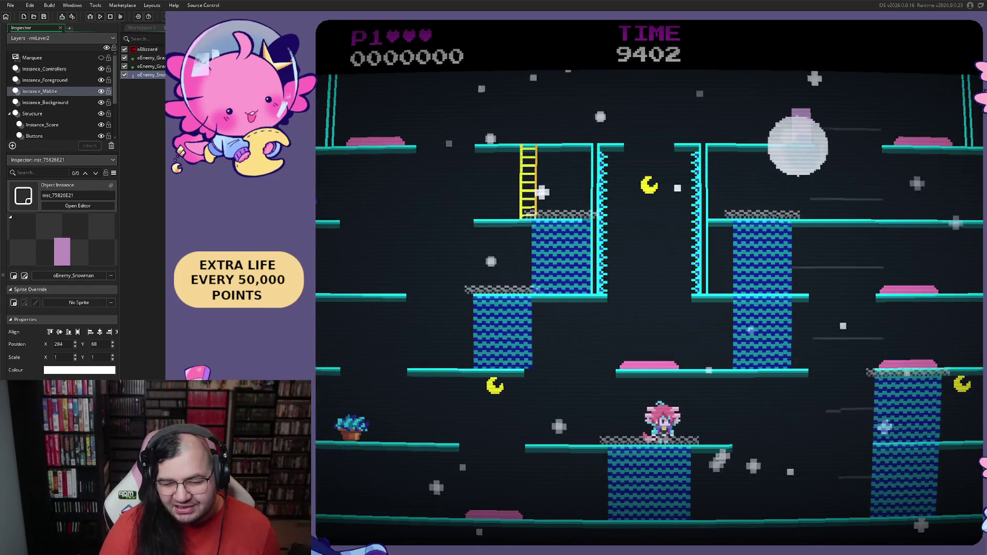
pyautogui.press('Left')
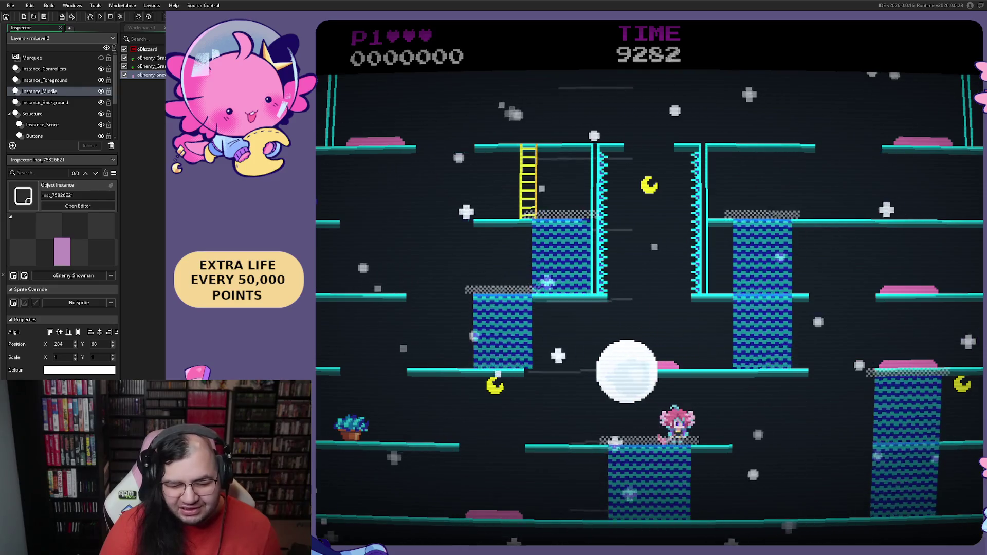
pyautogui.press('Left')
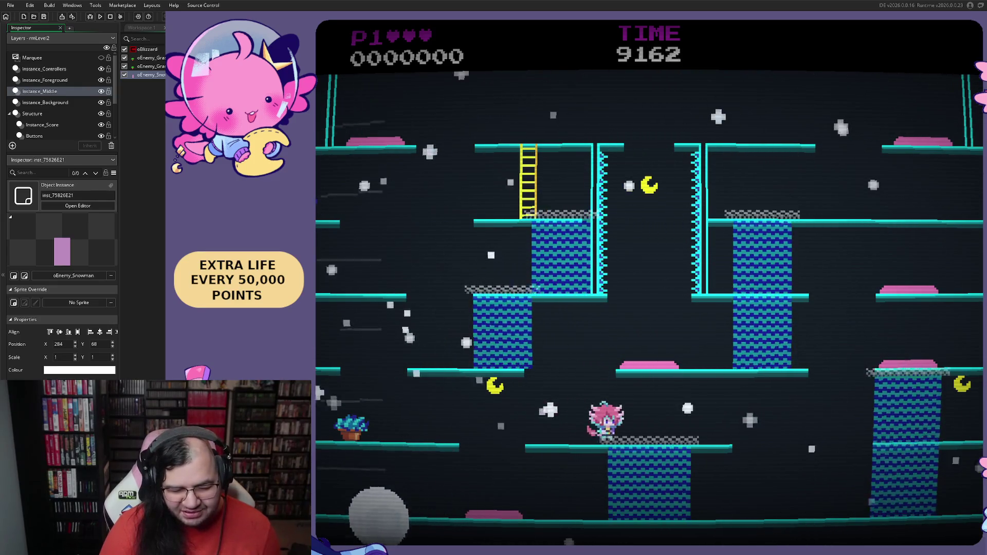
pyautogui.press('Left')
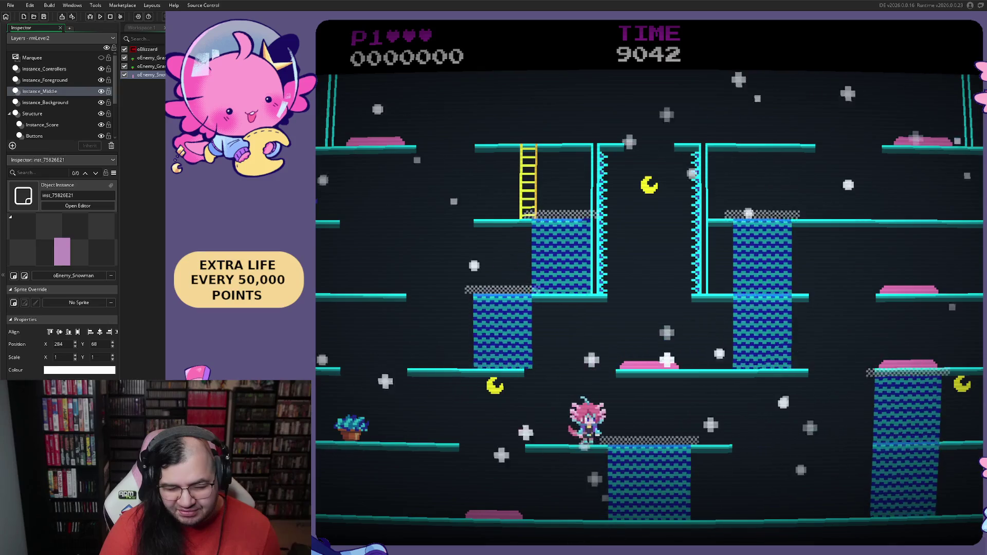
pyautogui.press('r')
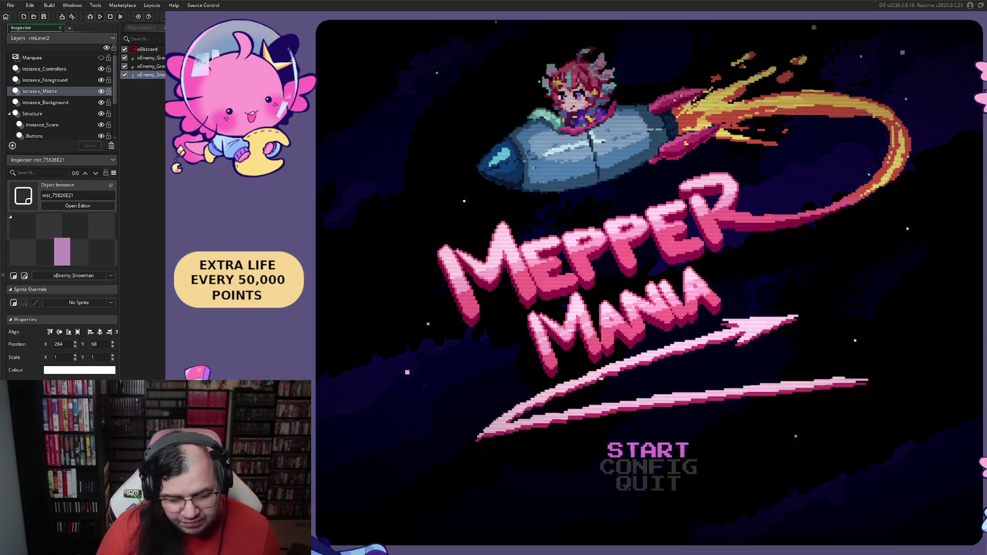
# Start the game at stage 2 and walk the player along the bottom platform
pyautogui.press('Return')
pyautogui.press('Right')
pyautogui.press('Return')
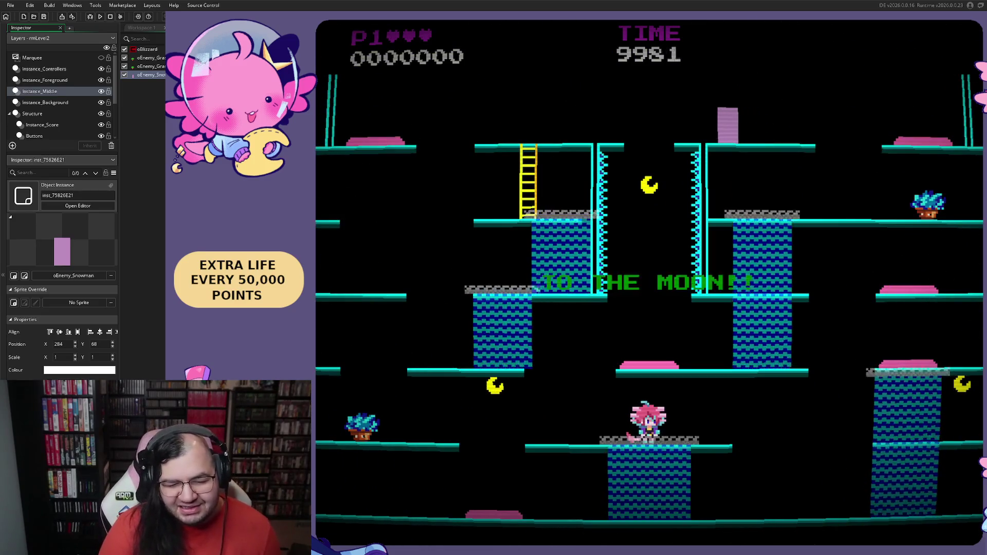
pyautogui.press('Right')
pyautogui.press('Left')
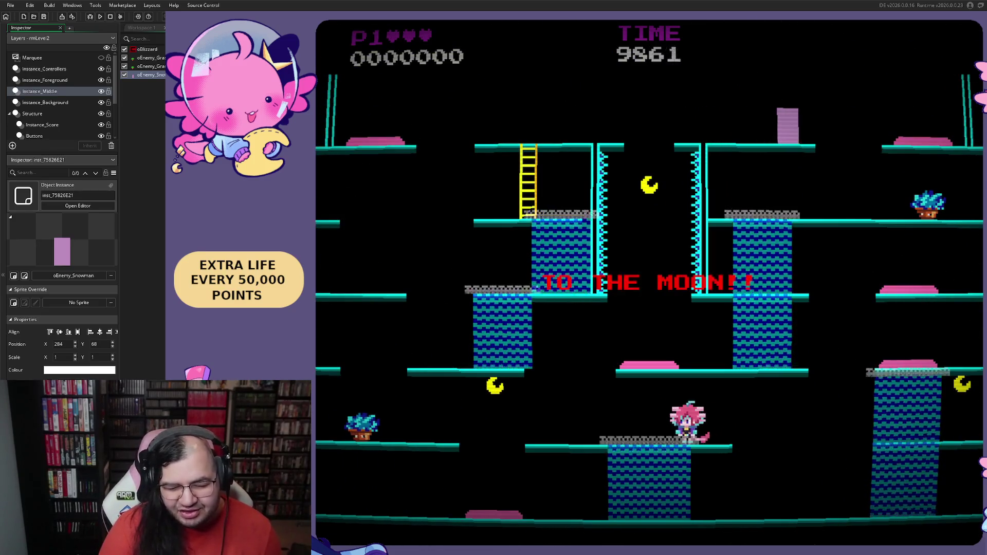
pyautogui.press('Right')
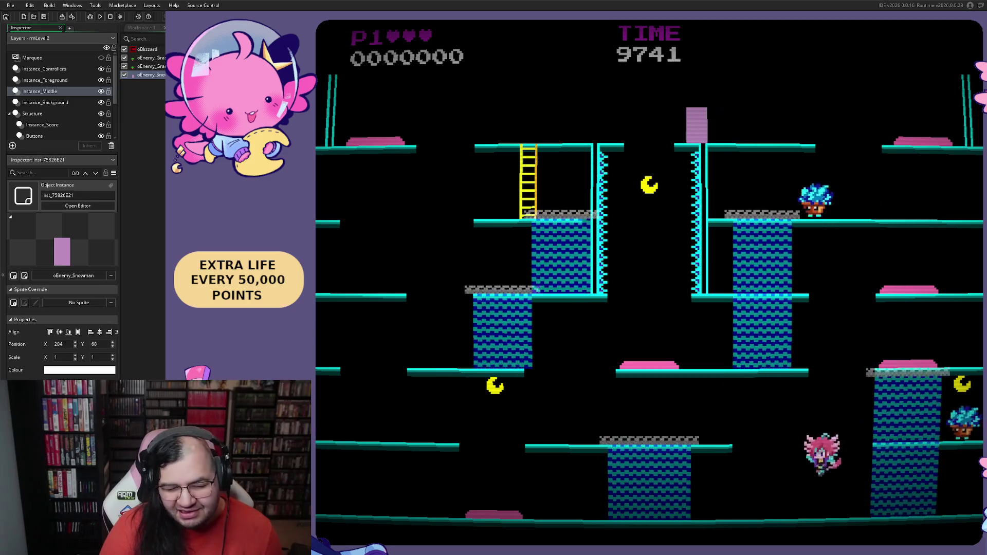
# Jump onto the centre platform, walk left along it, then quit to the room editor
pyautogui.press('Left')
pyautogui.press('Left')
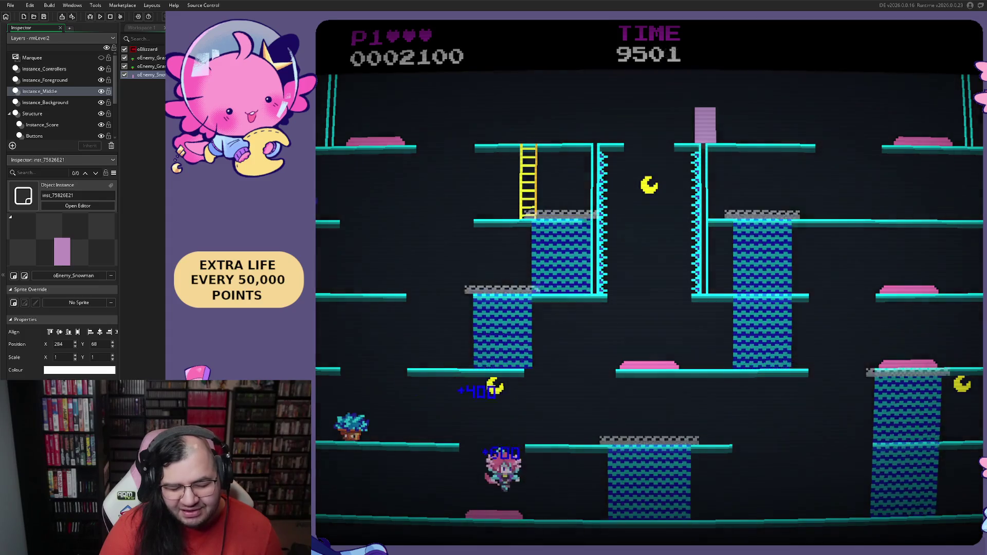
pyautogui.press('Right')
pyautogui.press('Right')
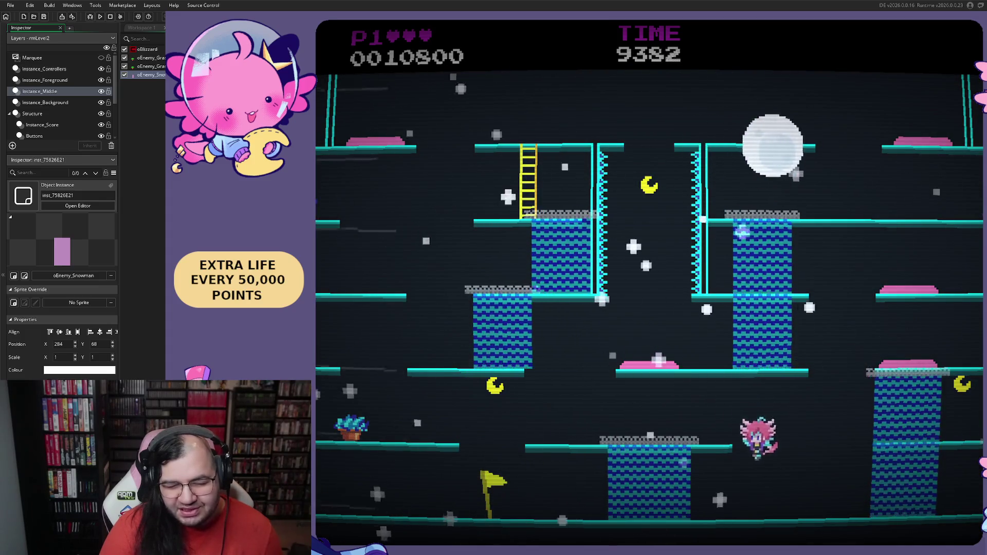
pyautogui.press('Left')
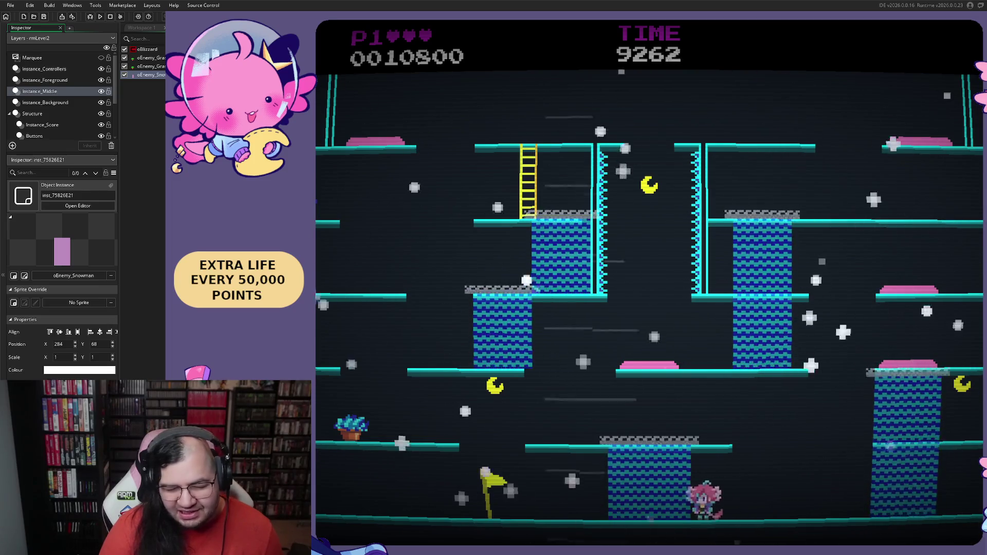
pyautogui.press('Up')
pyautogui.press('Left')
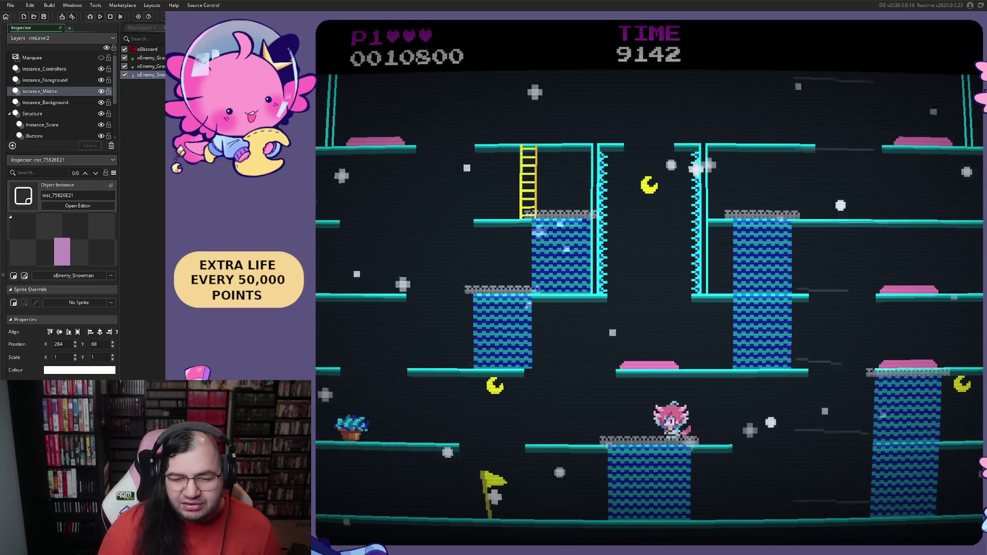
pyautogui.press('Left')
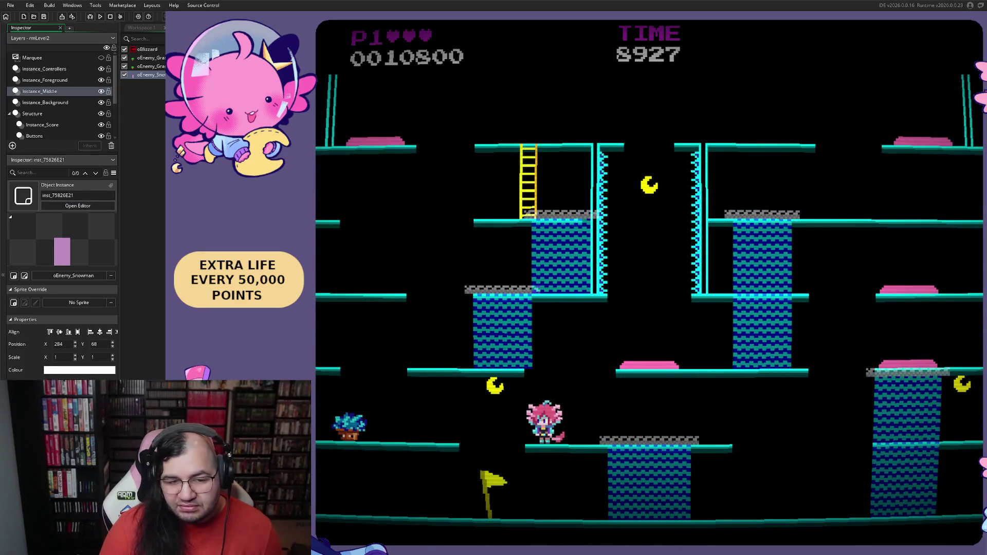
pyautogui.press('Escape')
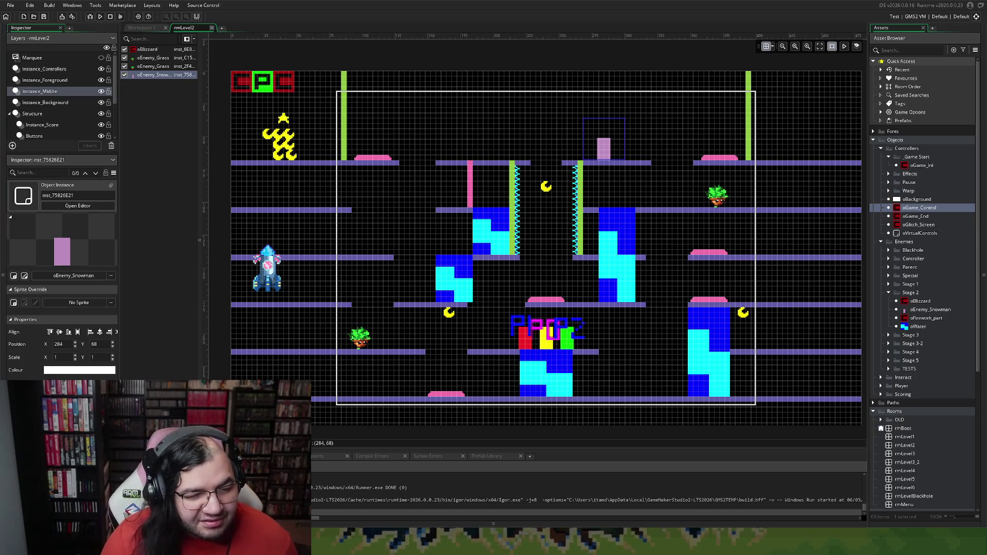
# Set oEnemy_Snowman's sprite to sprMepper_stand from Sprites > Enemies > Mepper
pyautogui.click(211, 28)
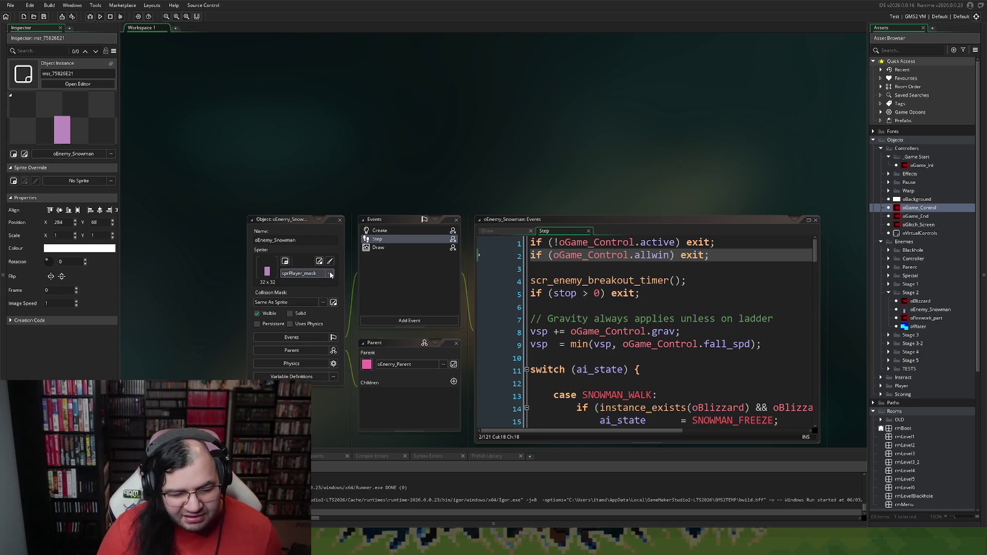
pyautogui.click(327, 274)
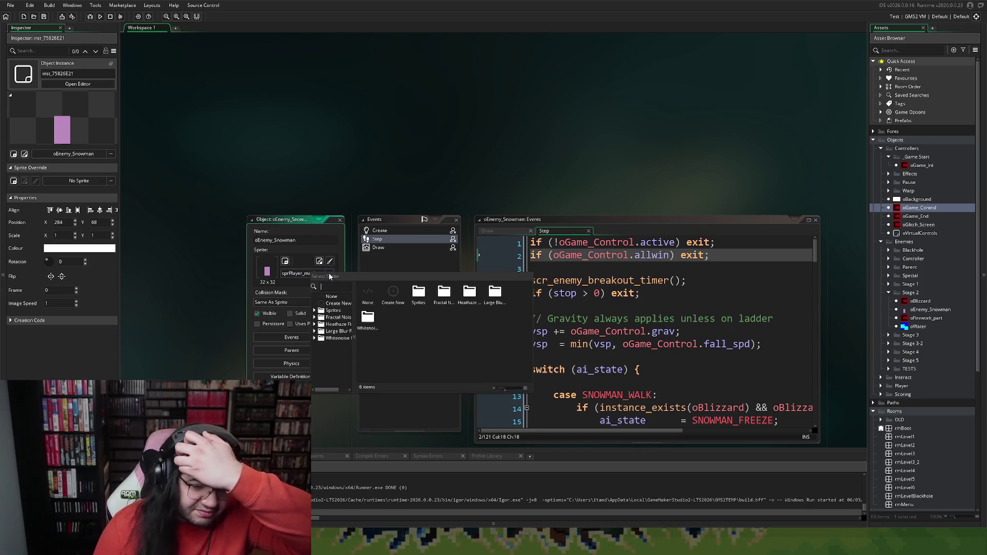
pyautogui.click(315, 311)
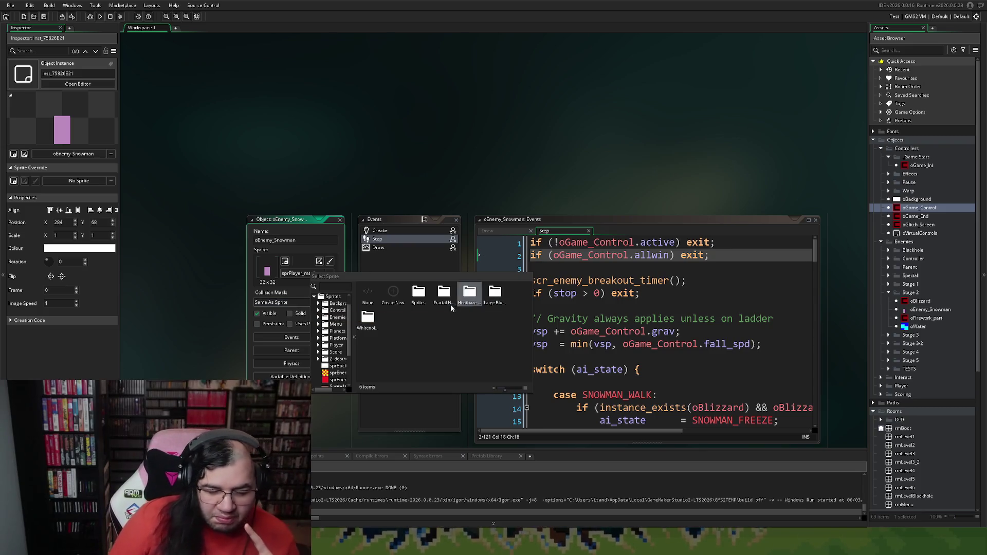
pyautogui.doubleClick(421, 296)
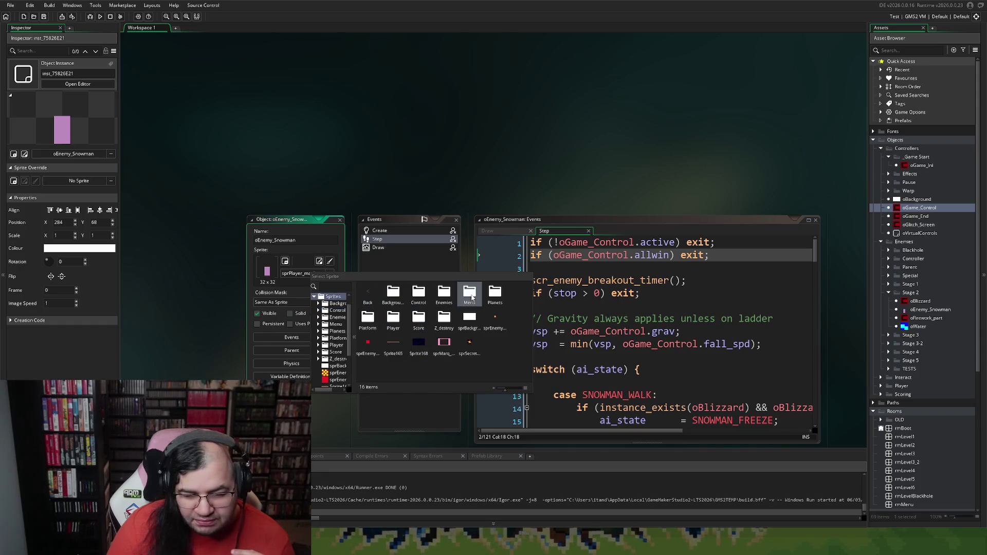
pyautogui.doubleClick(444, 293)
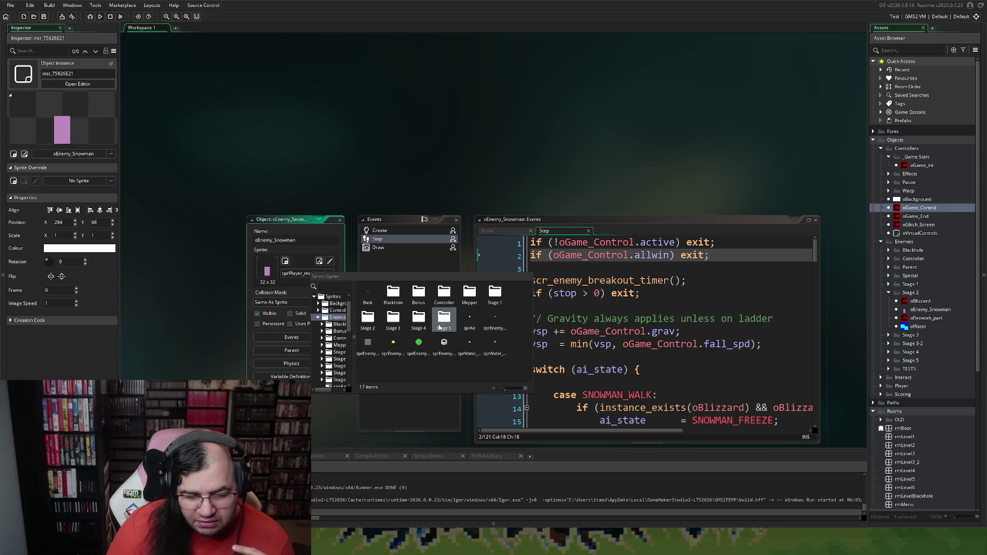
pyautogui.doubleClick(463, 301)
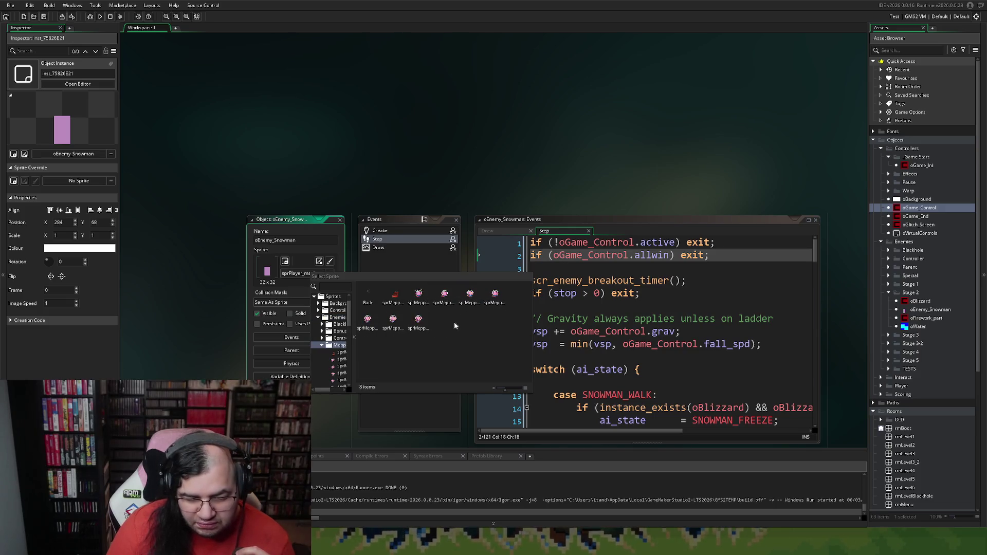
pyautogui.doubleClick(396, 322)
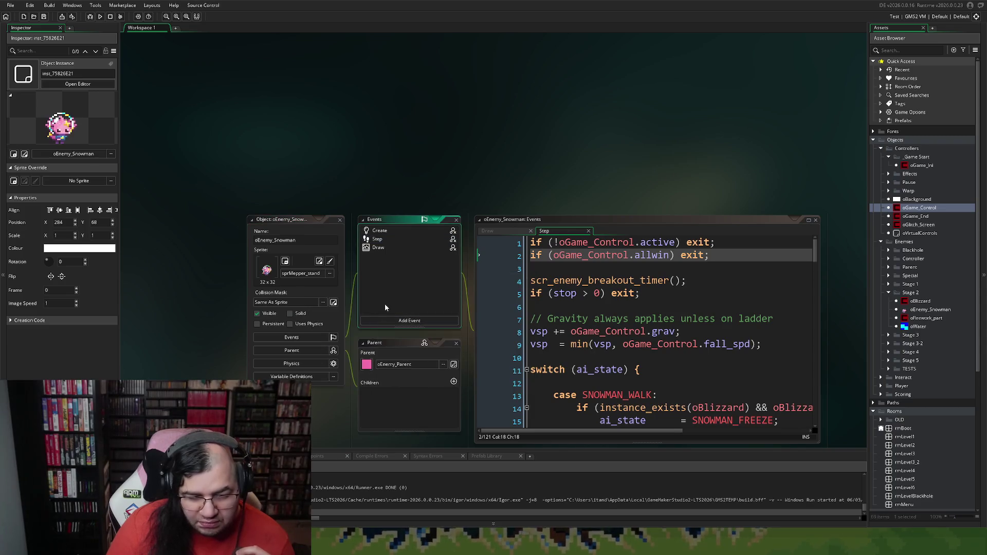
# Close the object editor and reopen the rmLevel2 room from the Asset Browser
pyautogui.click(340, 219)
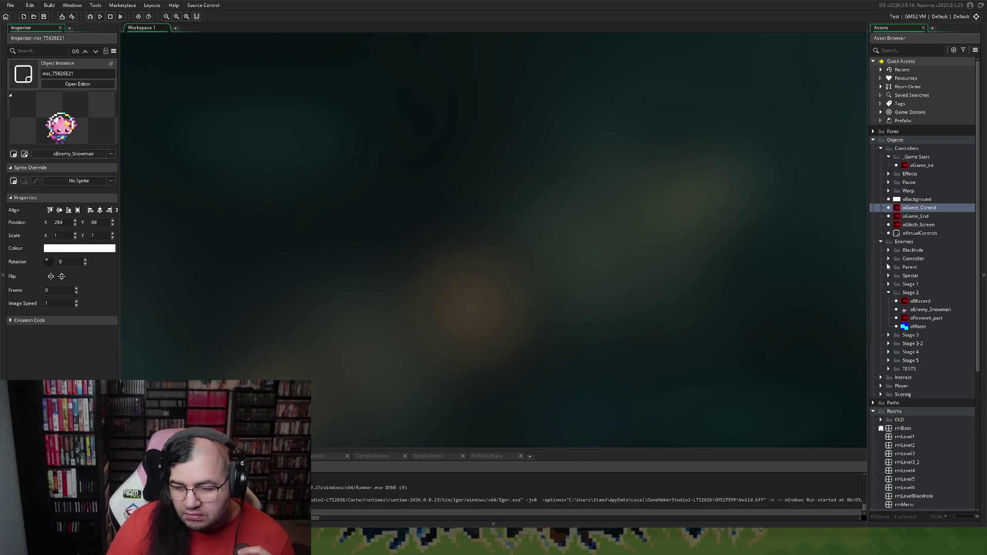
pyautogui.scroll(-2, 900, 406)
pyautogui.scroll(-1, 900, 406)
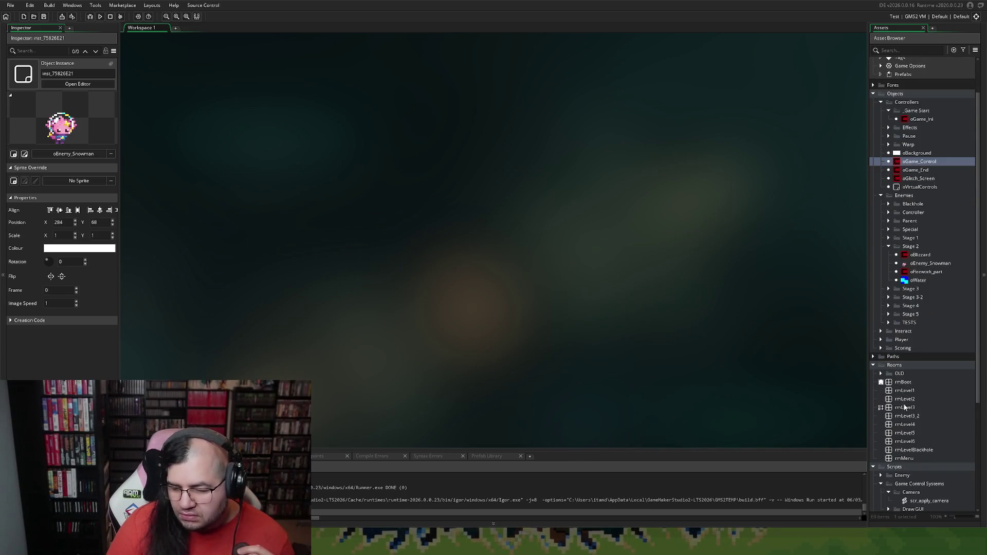
pyautogui.click(905, 403)
pyautogui.doubleClick(905, 403)
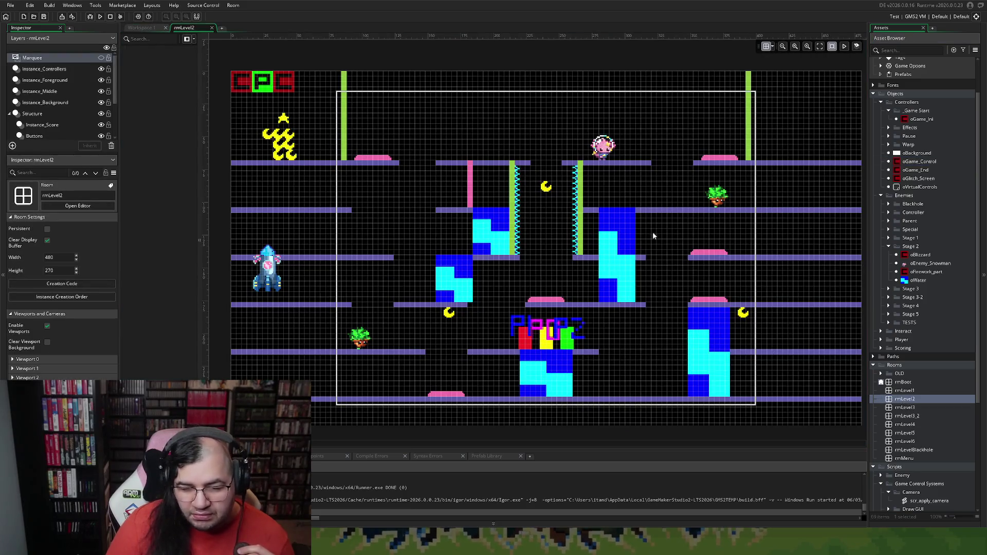
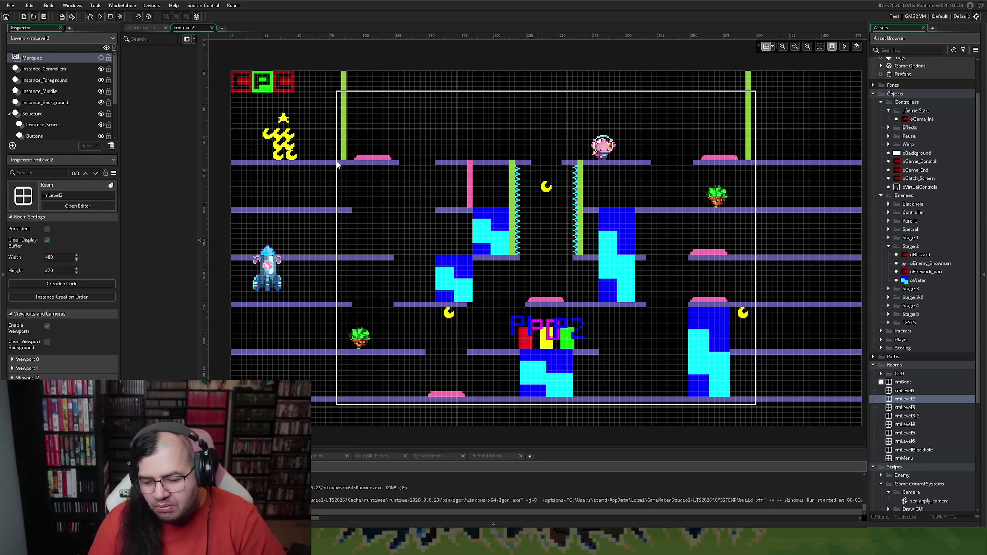
# From the empty workspace, try renaming oEnemy_Snowman to oEnemy_MepperLV2, then dismiss the duplicate-name error
pyautogui.click(149, 32)
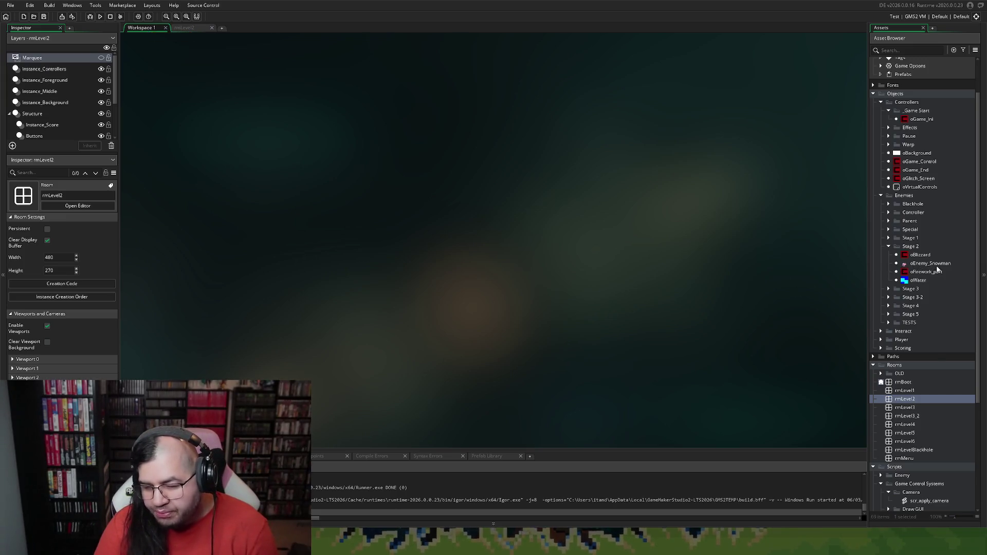
pyautogui.rightClick(934, 264)
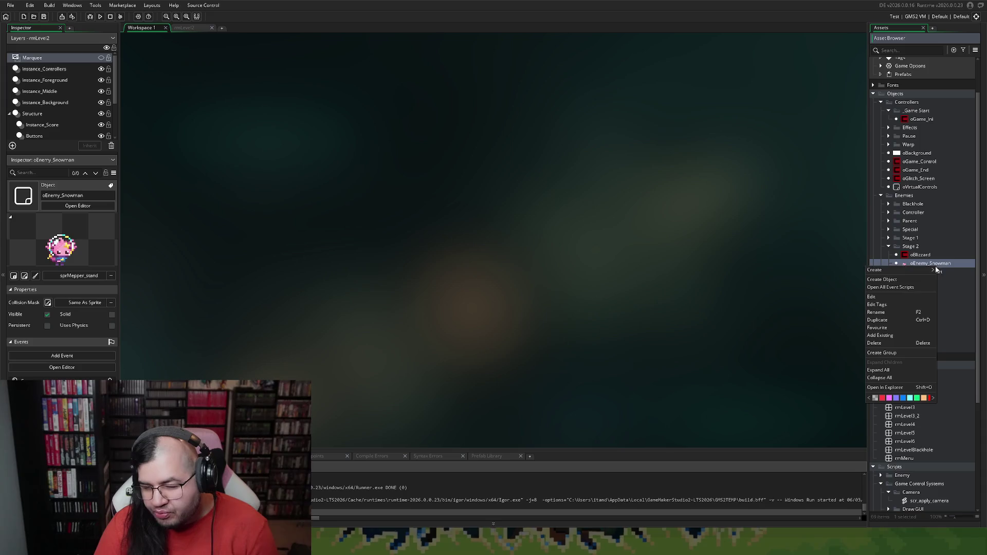
pyautogui.click(890, 313)
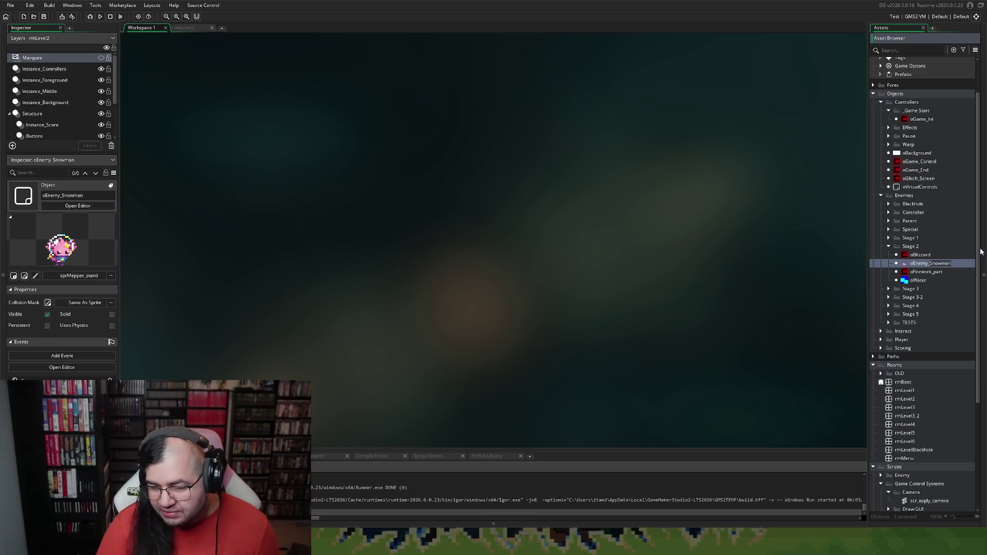
pyautogui.press('BackSpace')
pyautogui.press('BackSpace')
pyautogui.press('BackSpace')
pyautogui.write('N')
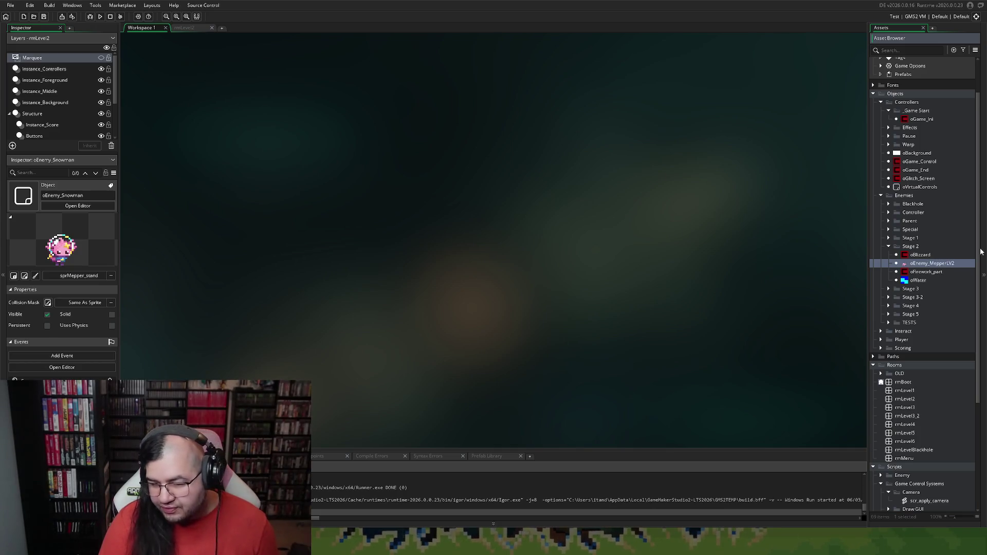
pyautogui.press('Return')
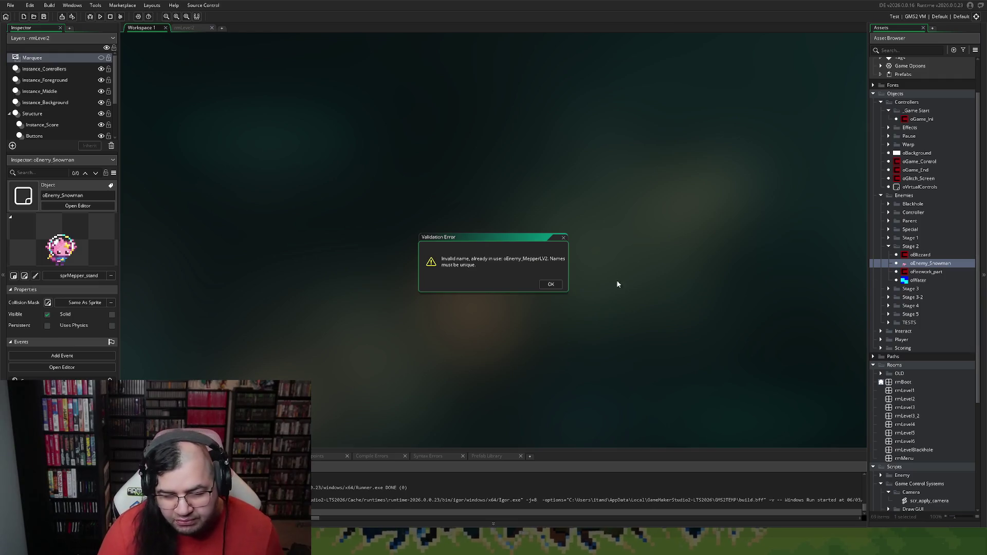
pyautogui.click(550, 285)
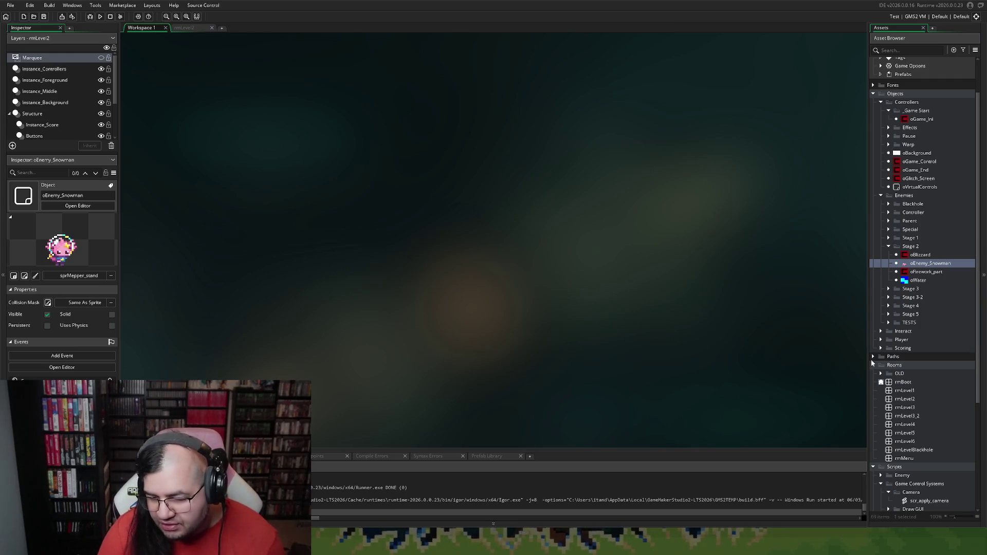
# Delete the old oEnemy_MepperLV2 test object from the TESTS folder
pyautogui.click(889, 323)
pyautogui.scroll(-2, 877, 339)
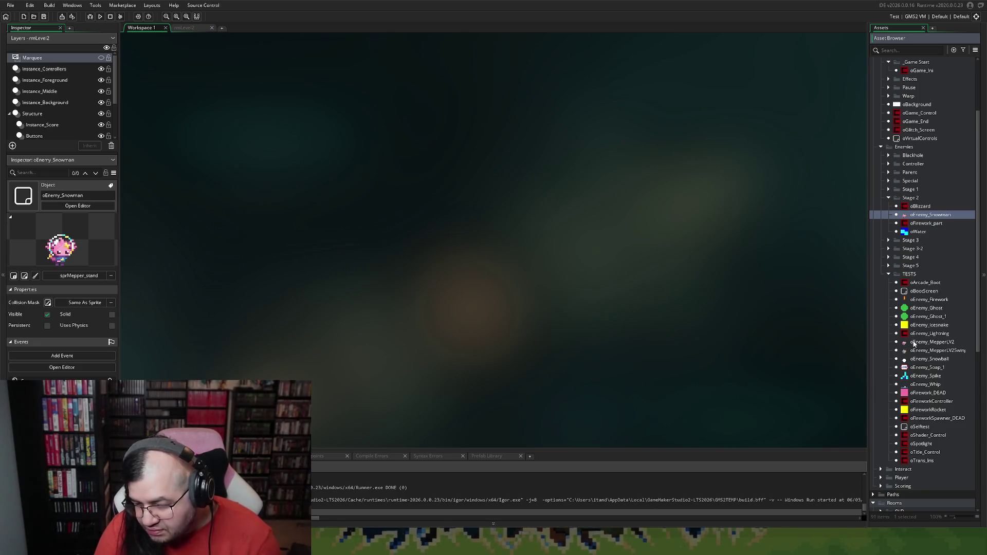
pyautogui.click(927, 343)
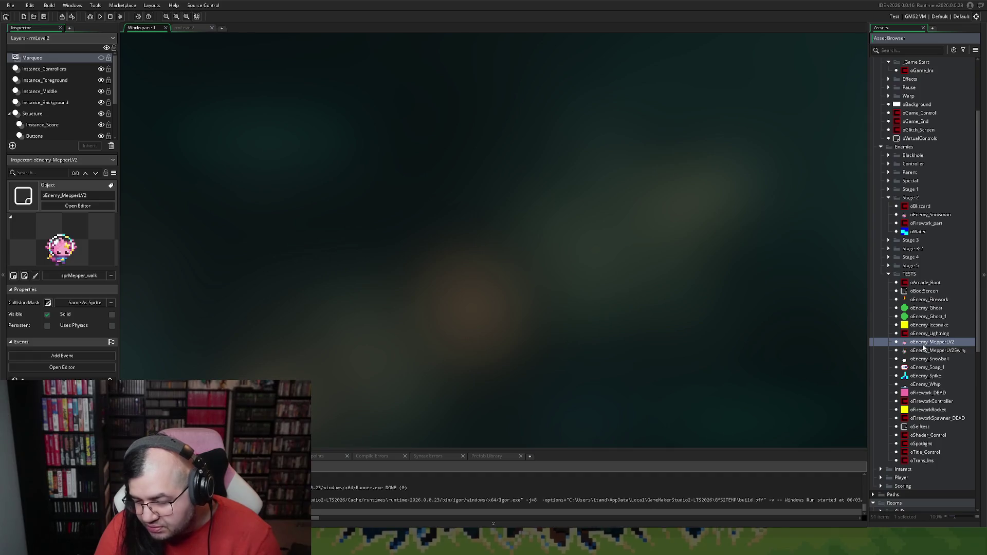
pyautogui.press('Delete')
pyautogui.press('Return')
pyautogui.press('Return')
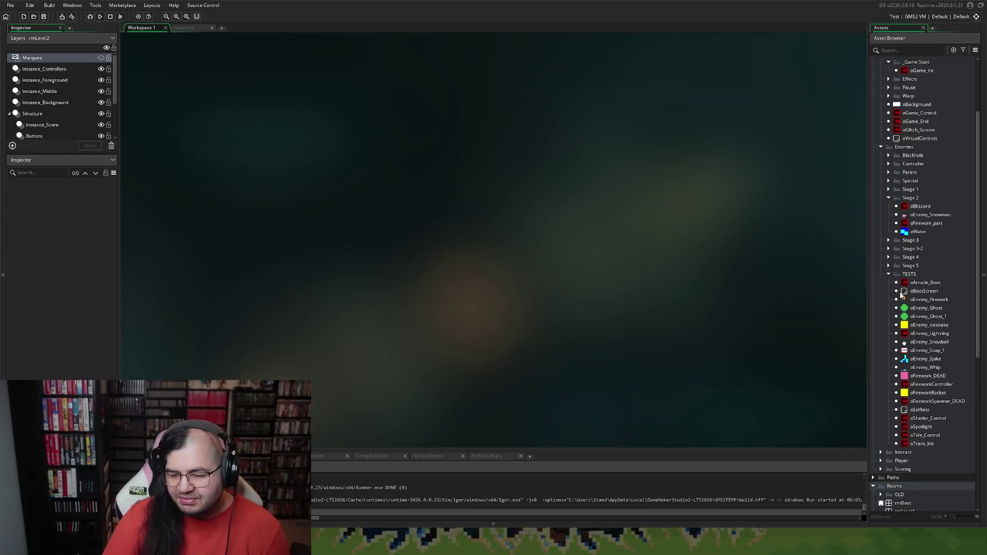
# Move oEnemy_Spike into the Stage 2 folder, collapse TESTS, and select oEnemy_Snowman
pyautogui.moveTo(926, 361); pyautogui.dragTo(923, 225)
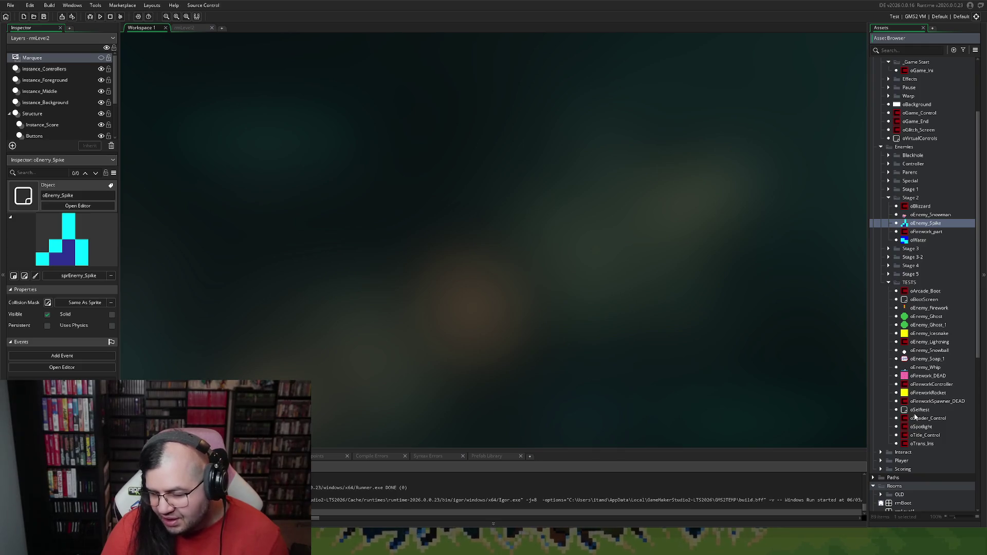
pyautogui.click(888, 282)
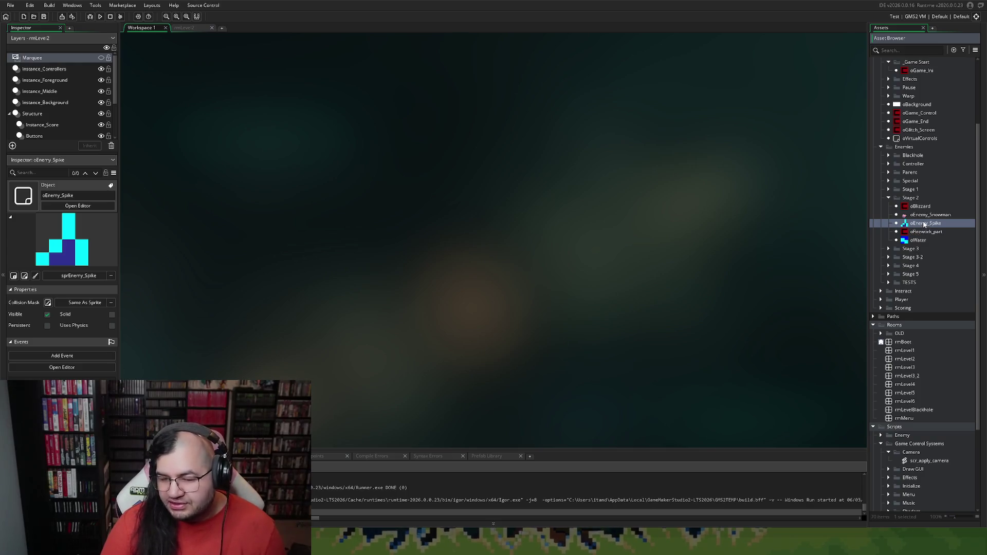
pyautogui.click(931, 215)
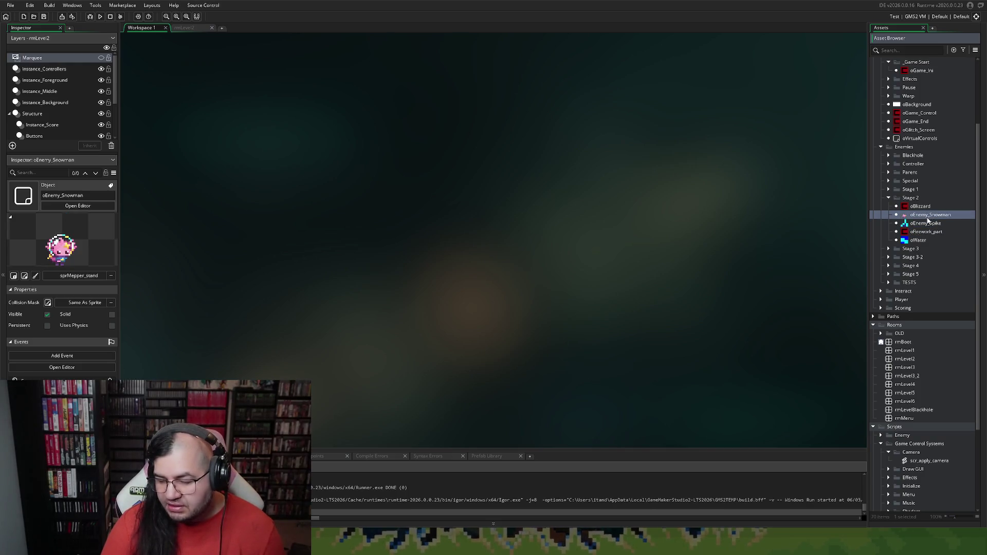
# Rename the oEnemy_Snowman object to oEnemy_MepperLV2
pyautogui.doubleClick(928, 220)
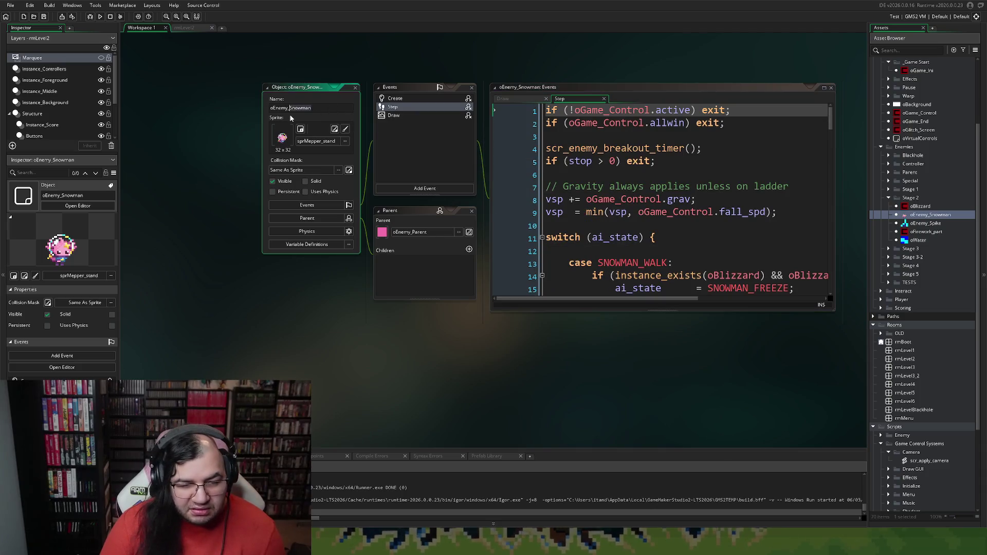
pyautogui.write('MepperLV2')
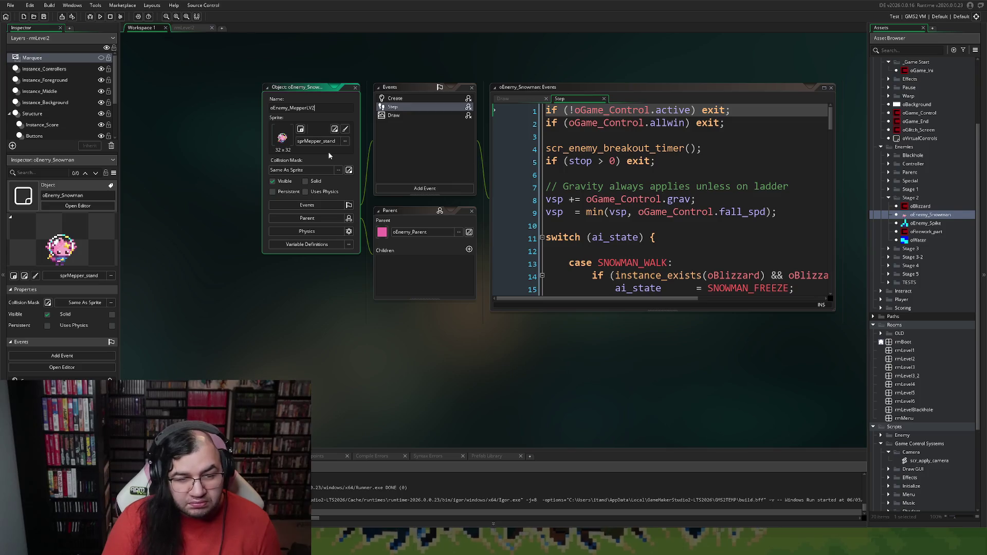
pyautogui.press('Return')
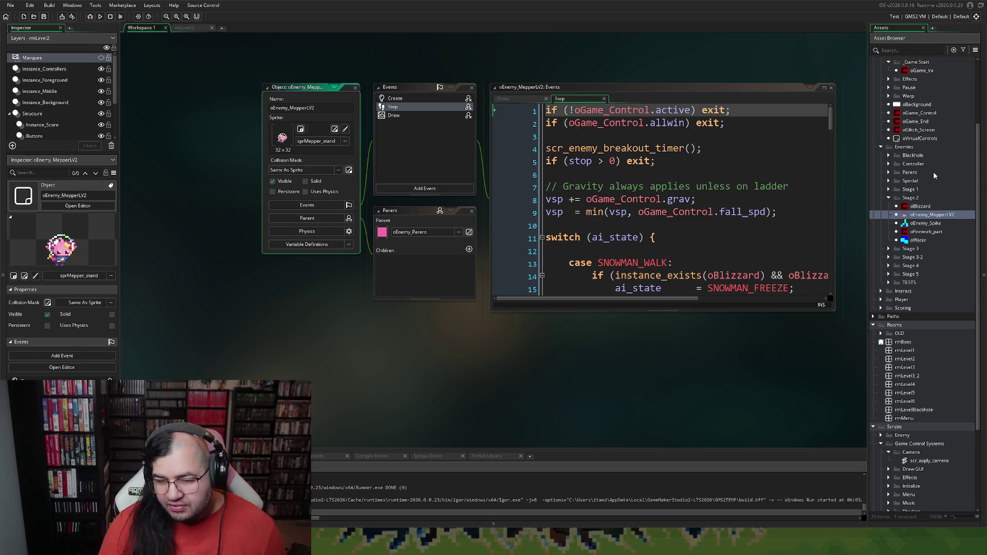
# Open the oEnemy_MepperLV1 object editor from the Stage 1 enemies folder
pyautogui.scroll(3, 896, 252)
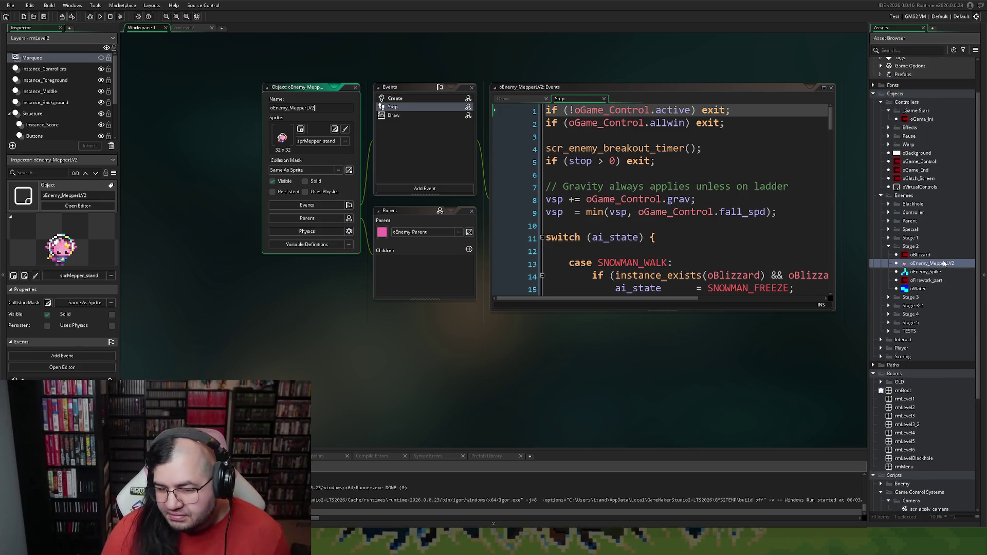
pyautogui.click(888, 238)
pyautogui.doubleClick(912, 255)
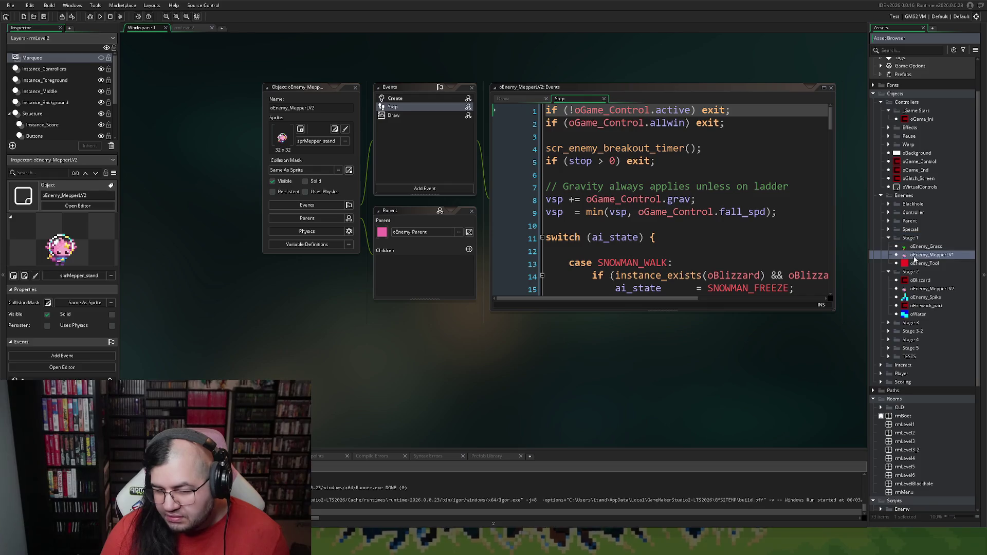
pyautogui.click(367, 144)
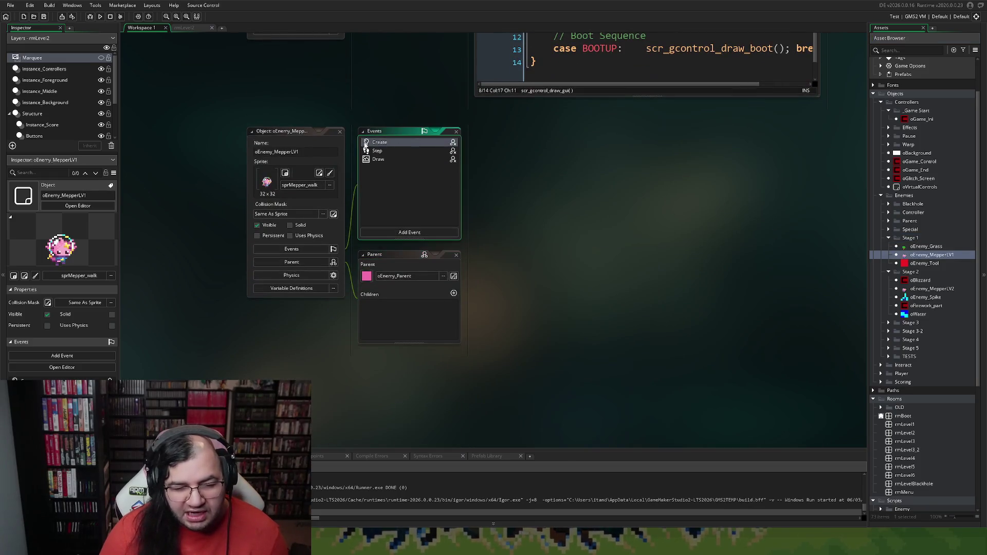
# Close rmLevel2 and open oEnemy_MepperLV1's Create event code in its own tab
pyautogui.doubleClick(379, 143)
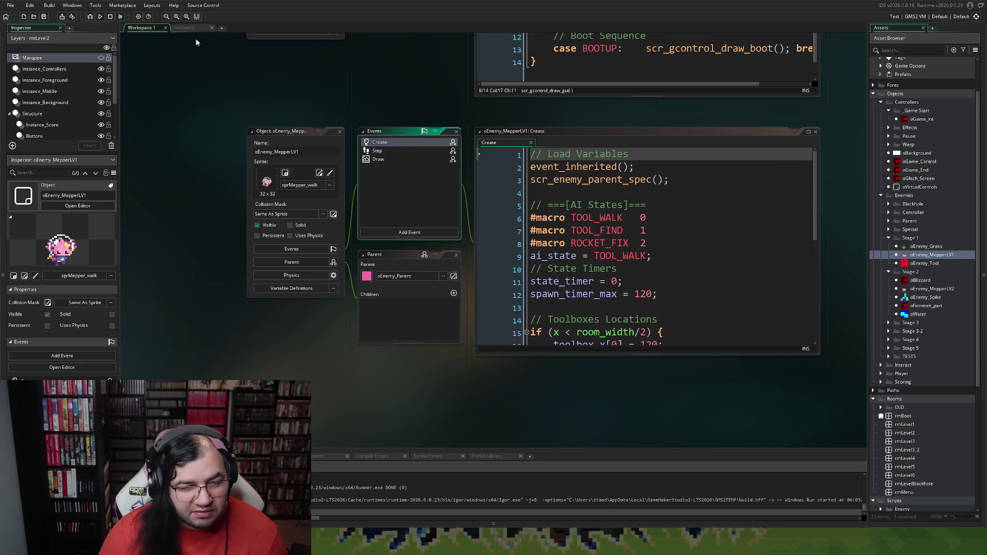
pyautogui.click(212, 28)
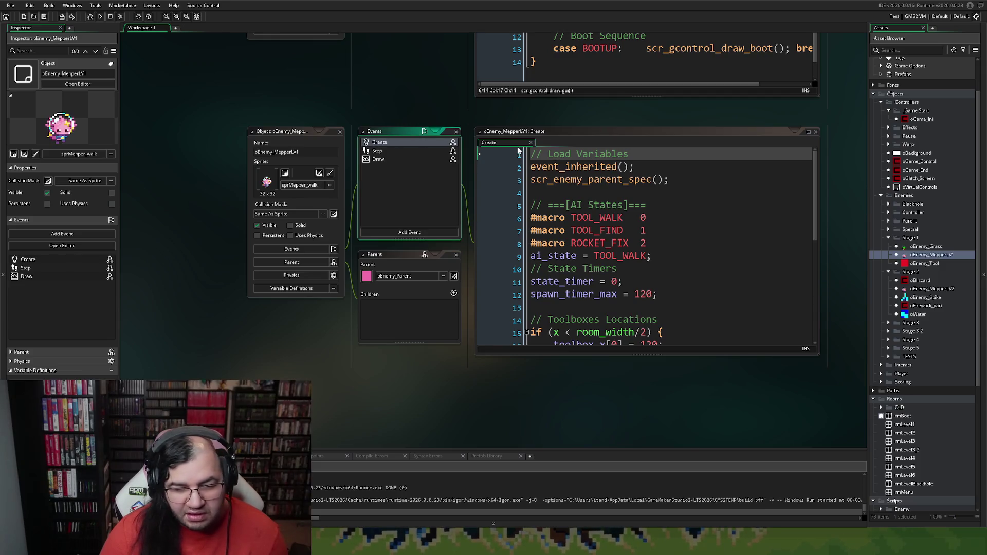
pyautogui.moveTo(518, 150)
pyautogui.mouseDown()
pyautogui.moveTo(246, 33)
pyautogui.moveTo(184, 34)
pyautogui.mouseUp()
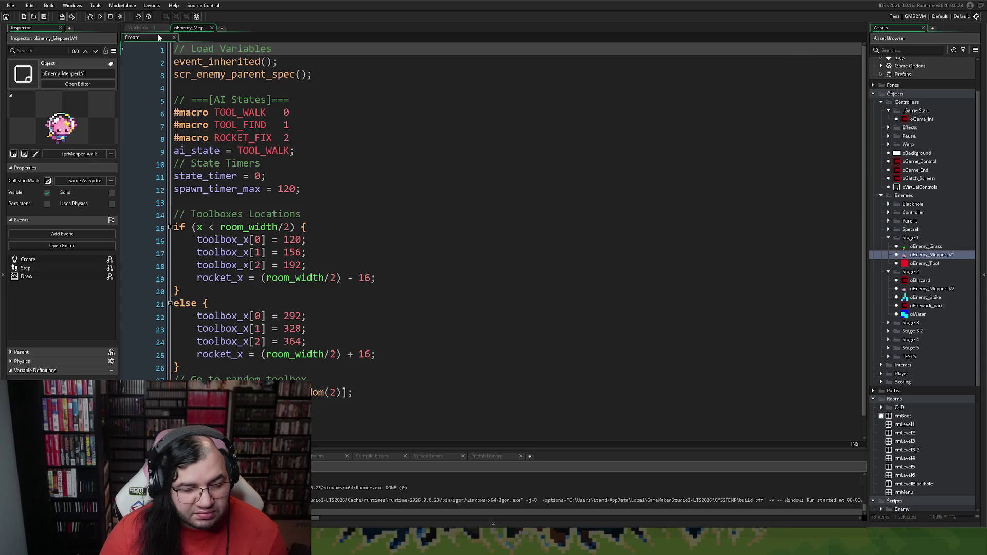
pyautogui.click(154, 29)
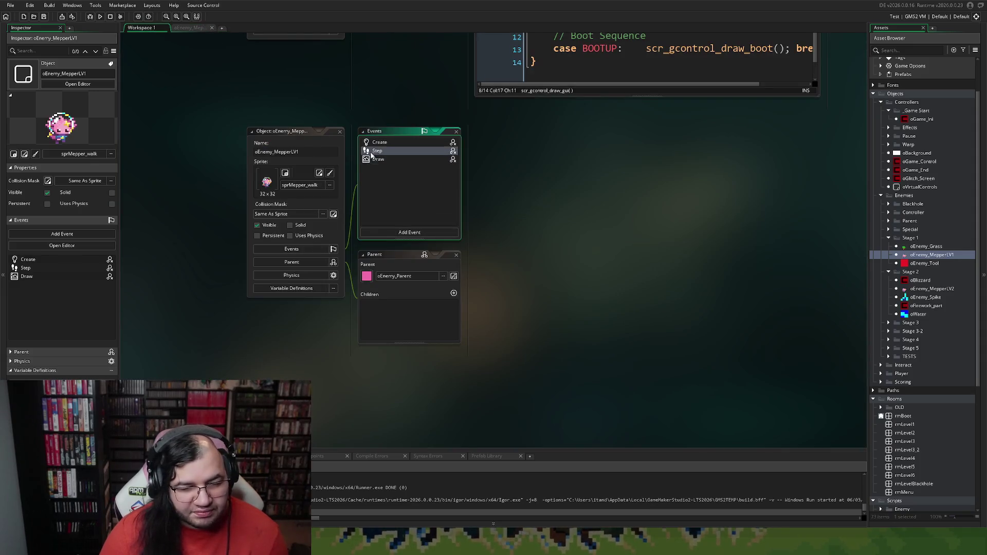
# Open and review oEnemy_MepperLV1's Step and Draw event code full size
pyautogui.doubleClick(412, 152)
pyautogui.click(182, 29)
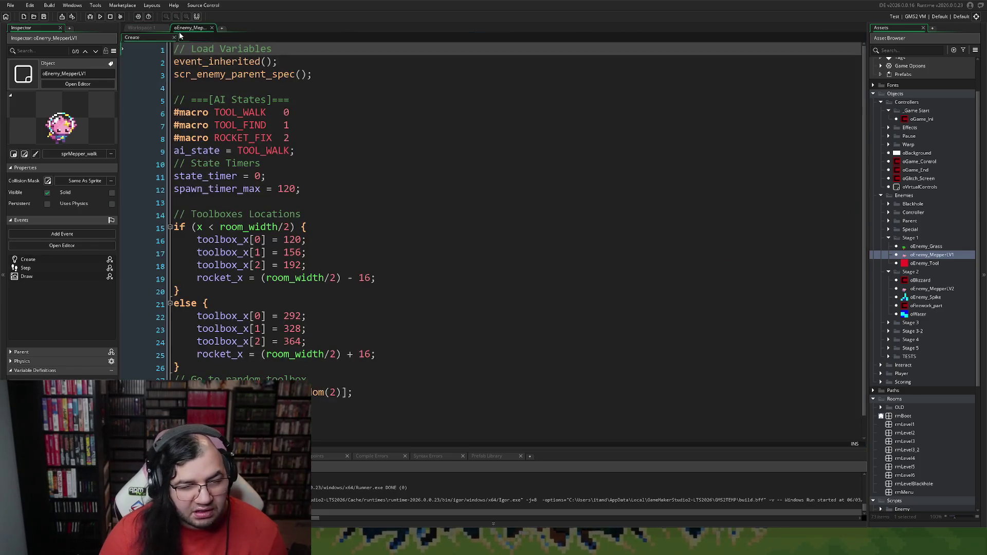
pyautogui.click(144, 29)
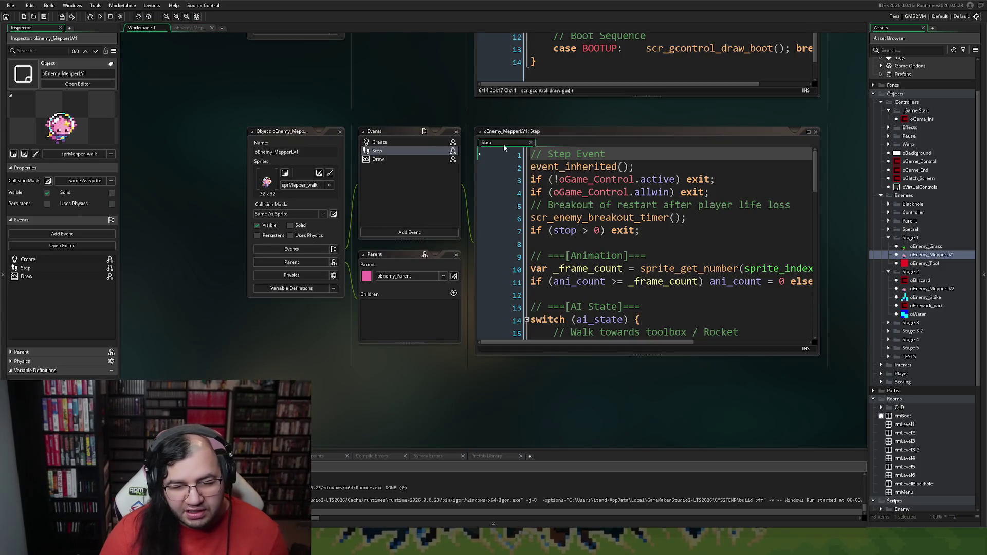
pyautogui.click(190, 28)
pyautogui.click(144, 28)
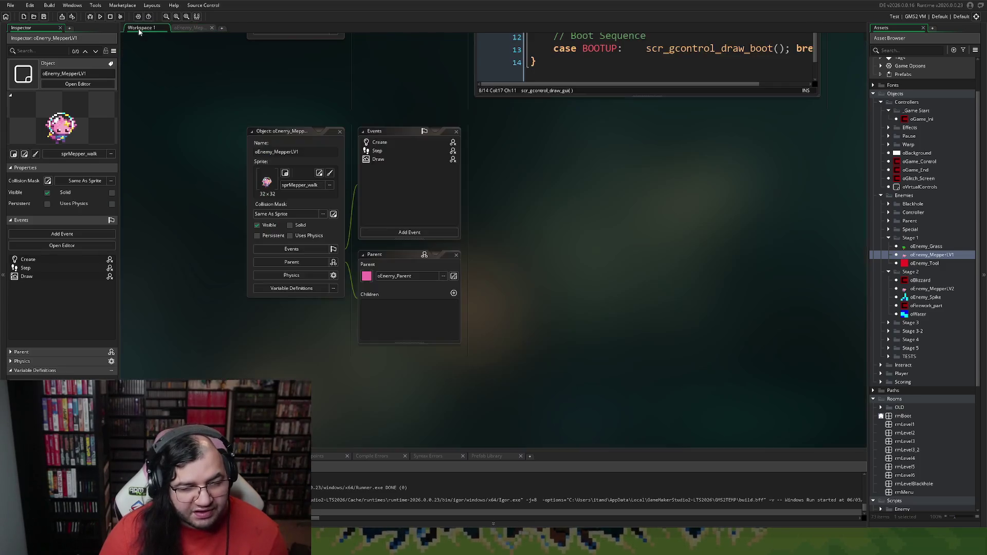
pyautogui.doubleClick(389, 160)
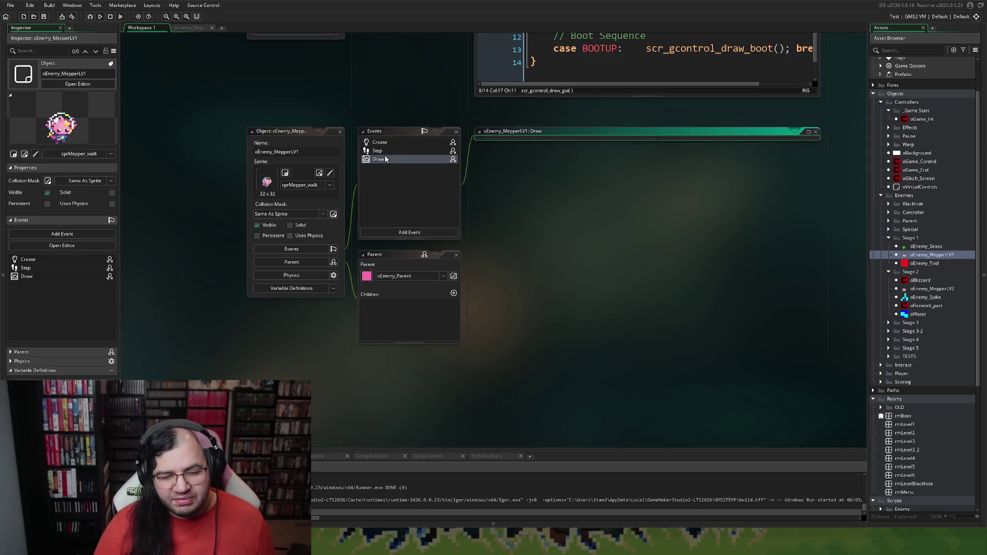
pyautogui.click(190, 28)
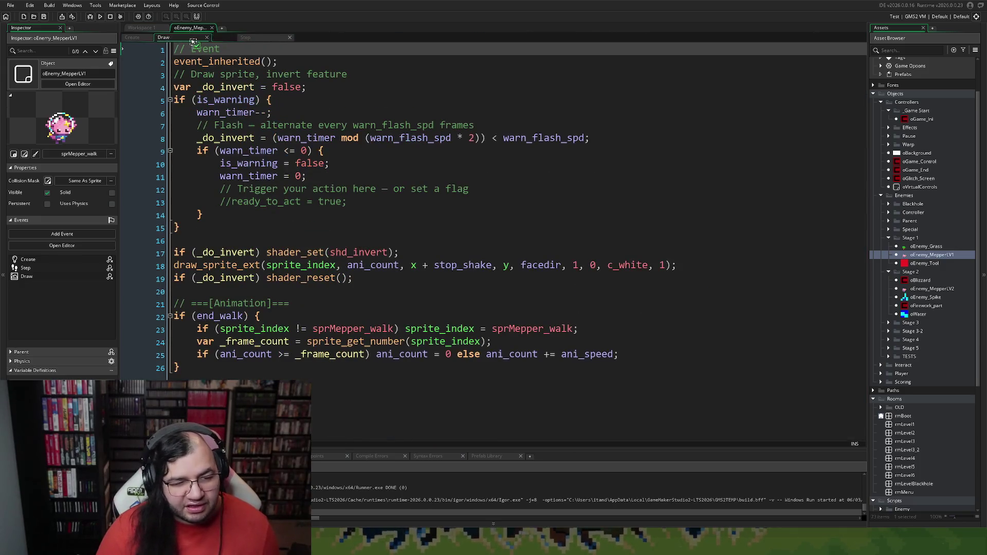
pyautogui.click(144, 28)
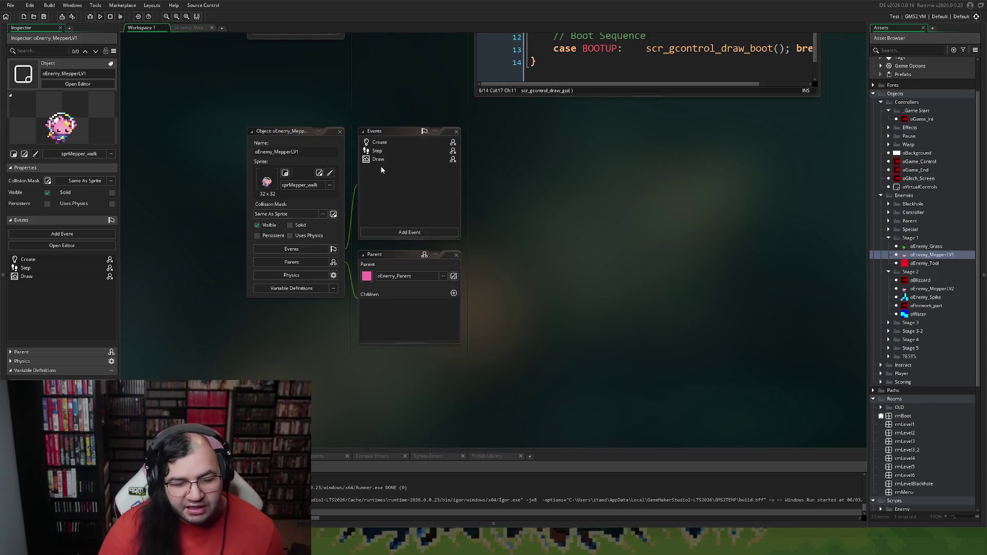
# Bring up oEnemy_MepperLV2's Create event code with the SNOWMAN state macros
pyautogui.scroll(3, 427, 176)
pyautogui.scroll(20, 427, 176)
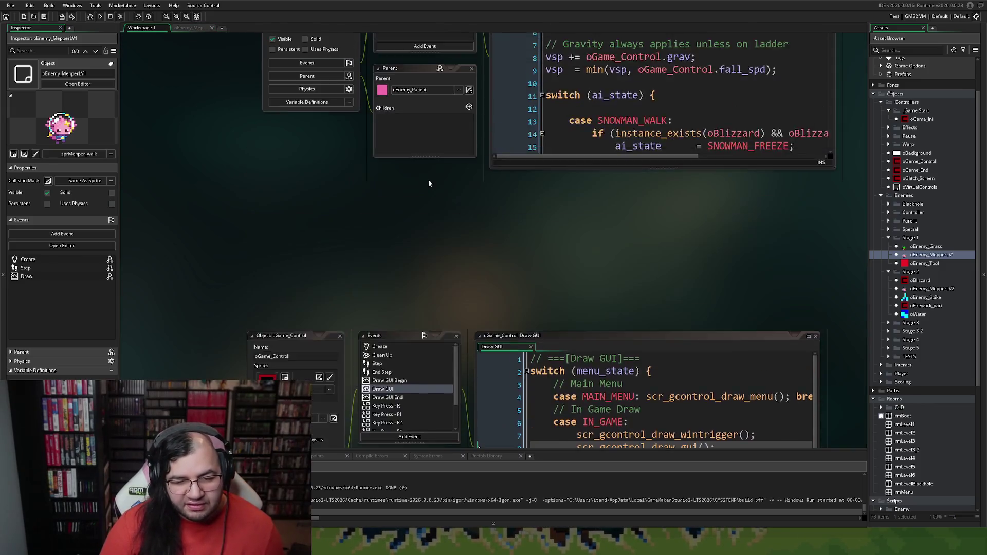
pyautogui.press('Up')
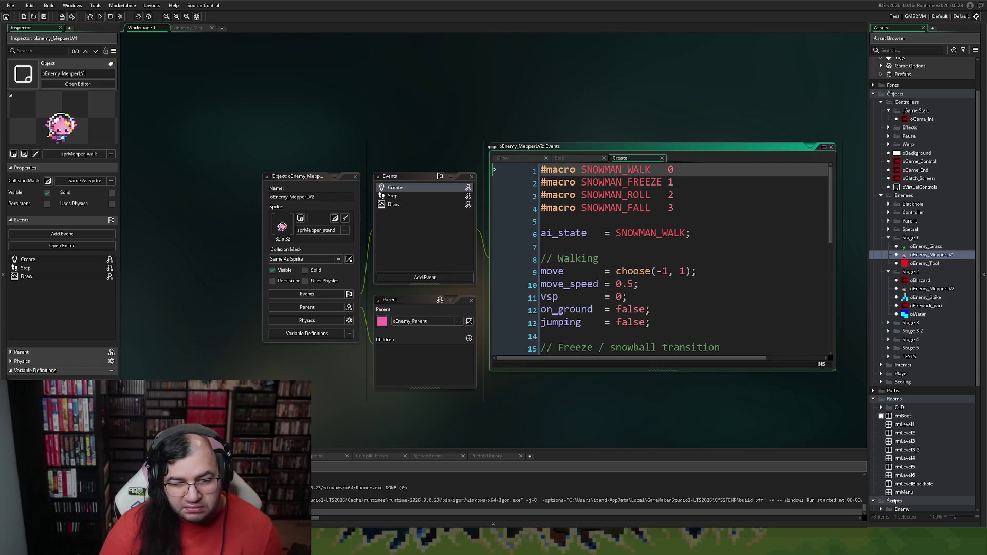
# Copy the Load Variables block (lines 1–3) from the tool enemy's Create code
pyautogui.click(494, 146)
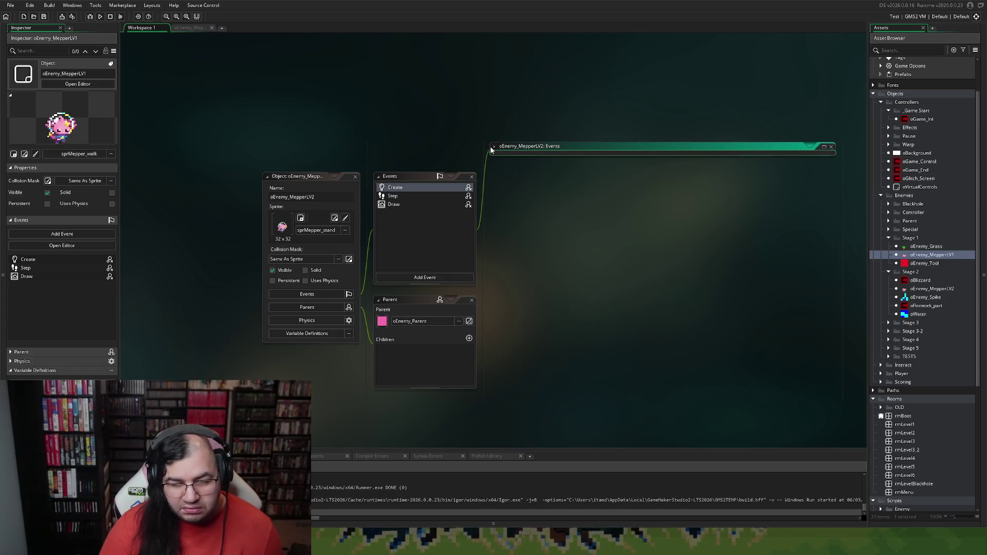
pyautogui.click(494, 146)
pyautogui.click(824, 147)
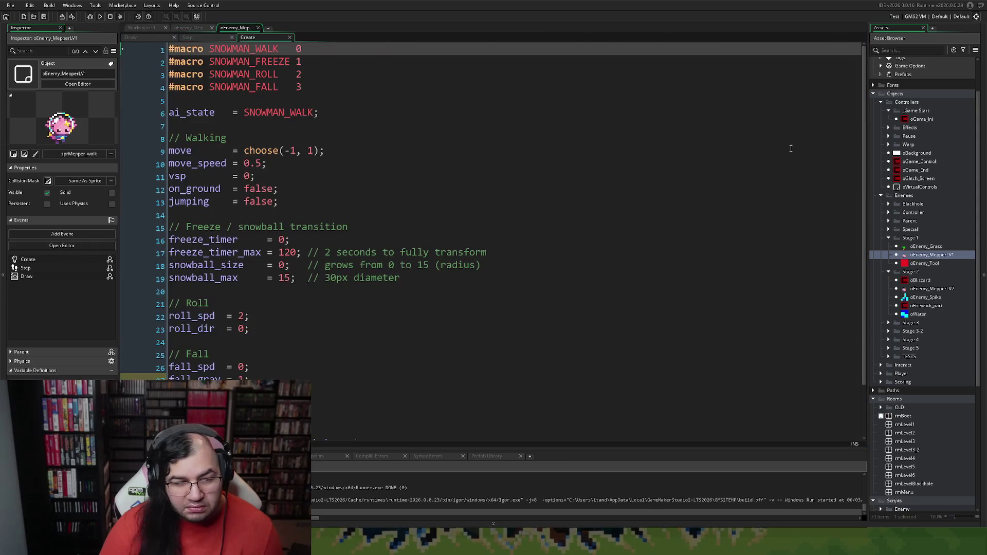
pyautogui.click(191, 27)
pyautogui.click(221, 29)
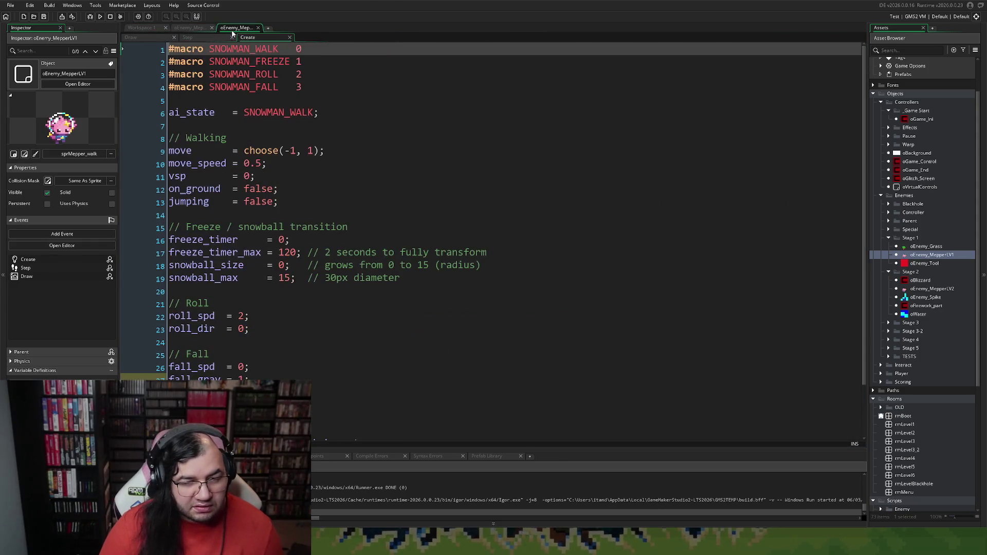
pyautogui.click(199, 30)
pyautogui.click(232, 29)
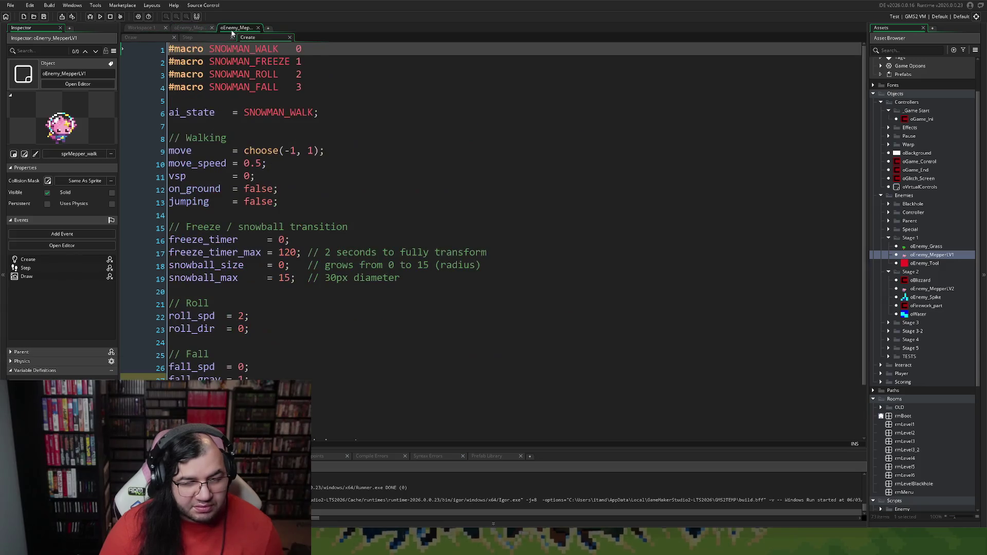
pyautogui.click(199, 29)
pyautogui.click(146, 38)
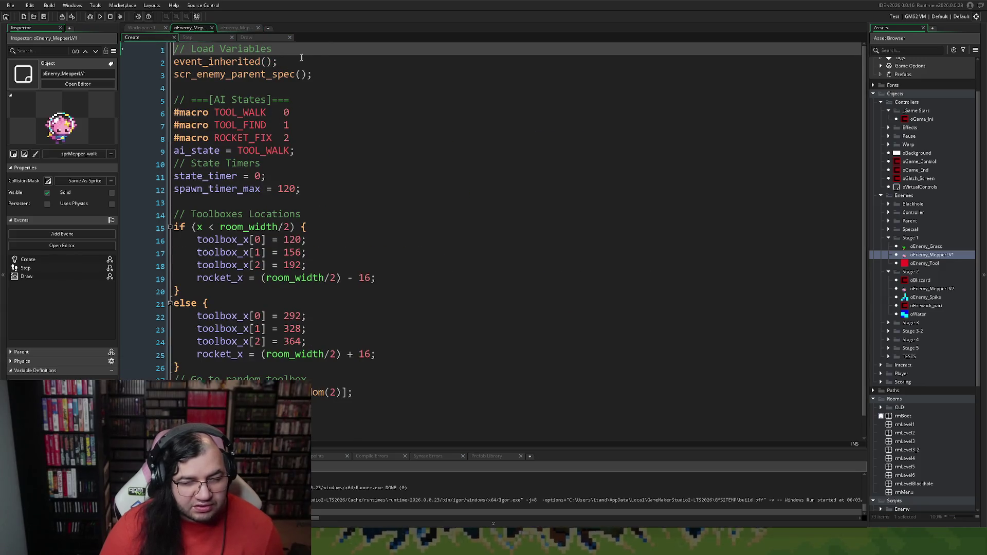
pyautogui.click(144, 61)
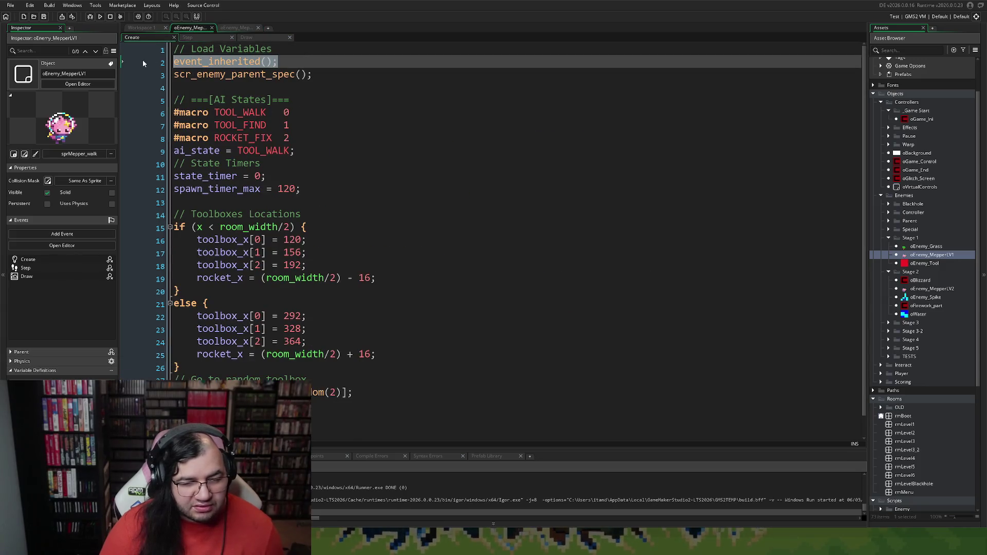
pyautogui.keyDown('shift'); pyautogui.click(316, 77); pyautogui.keyUp('shift')
pyautogui.moveTo(154, 75); pyautogui.dragTo(155, 52)
pyautogui.hotkey('ctrl', 'c')
# Paste the block at the top of oEnemy_MepperLV2's Create code, then open oEnemy_Parent
pyautogui.click(236, 30)
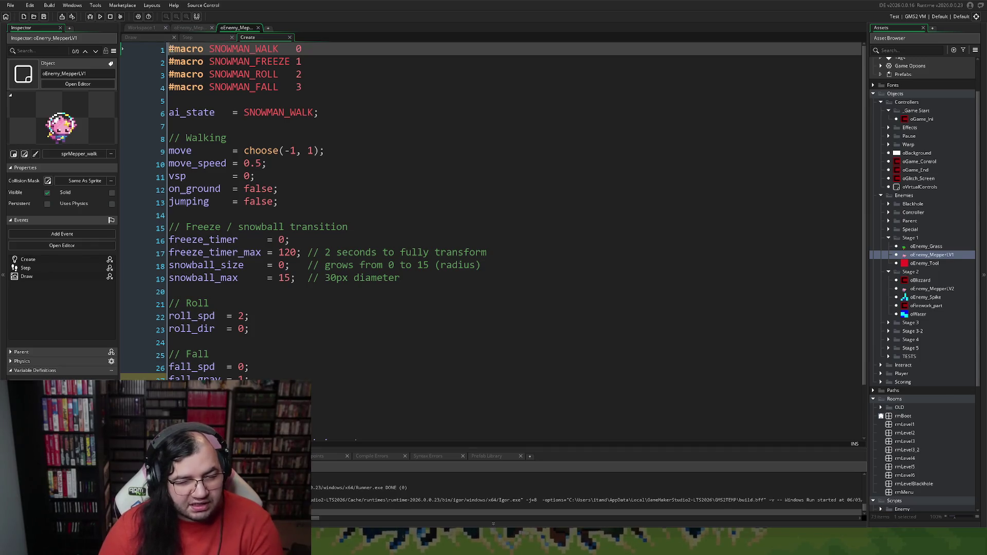
pyautogui.press('Return')
pyautogui.press('Return')
pyautogui.press('Return')
pyautogui.press('Up')
pyautogui.press('Up')
pyautogui.press('Up')
pyautogui.hotkey('ctrl', 'v')
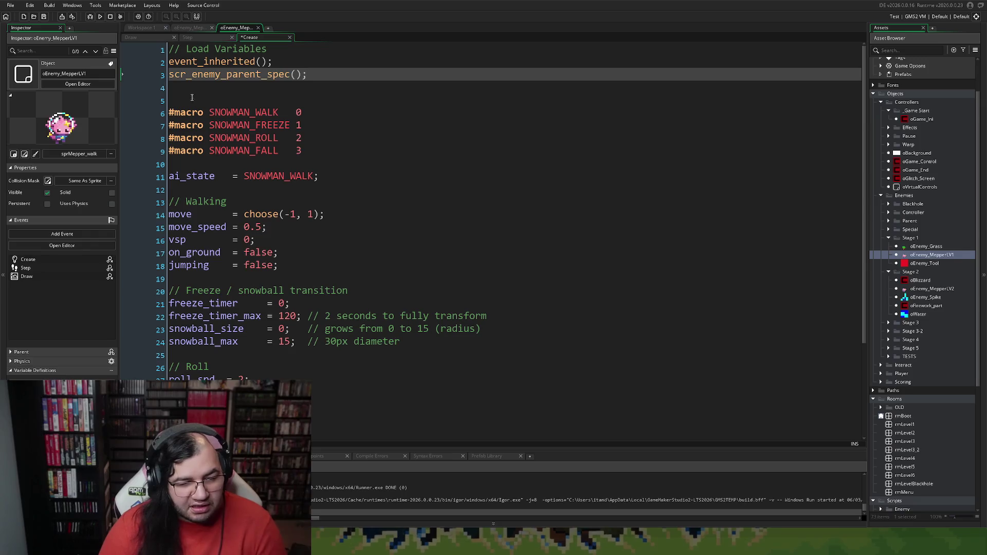
pyautogui.click(192, 98)
pyautogui.press('BackSpace')
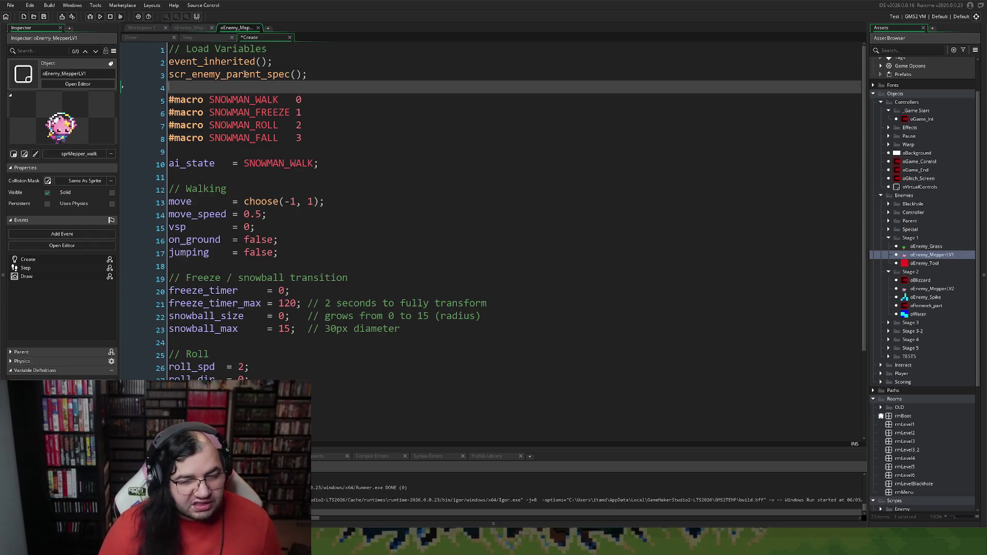
pyautogui.moveTo(271, 62); pyautogui.dragTo(164, 65)
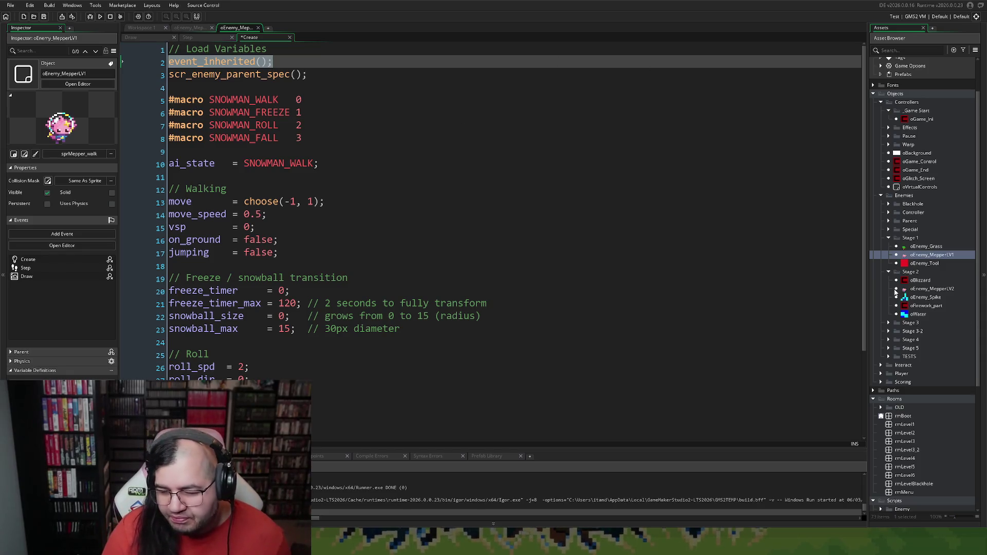
pyautogui.click(888, 221)
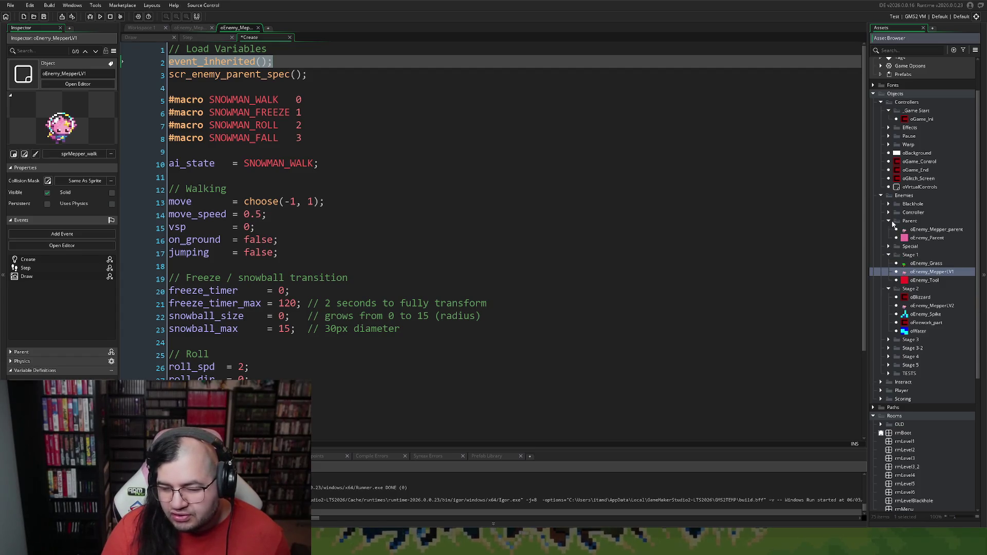
pyautogui.doubleClick(924, 238)
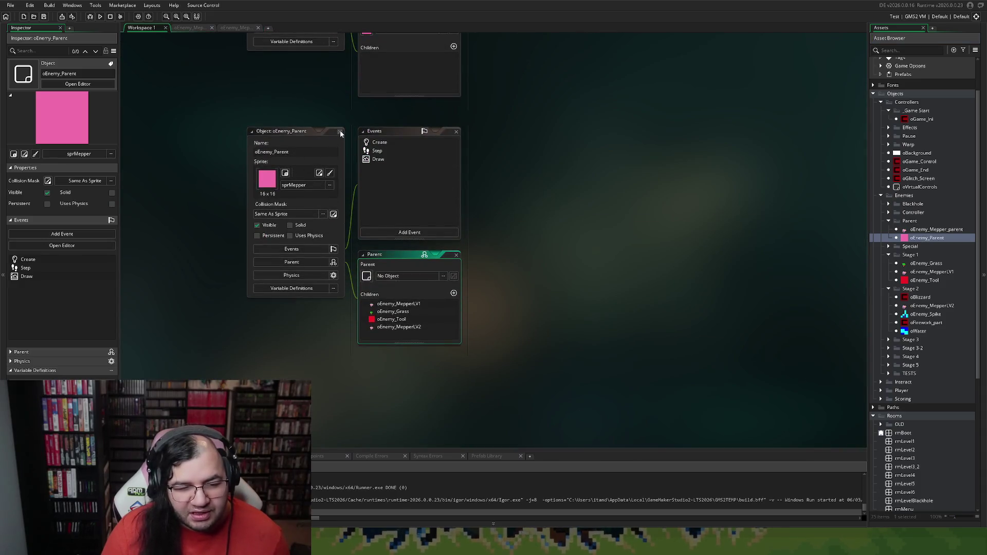
# Switch back to oEnemy_MepperLV2's Create code tab and expand the Player asset folder
pyautogui.click(246, 28)
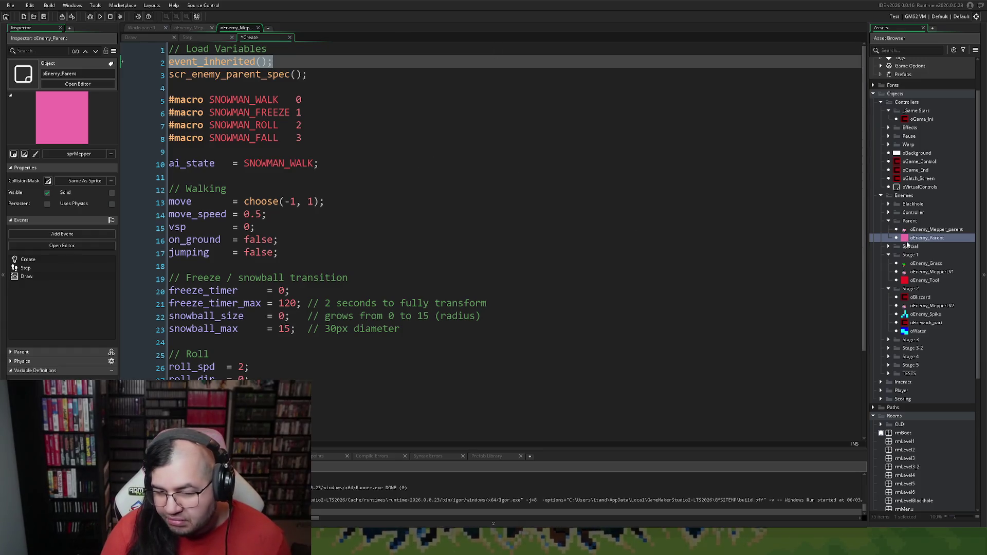
pyautogui.scroll(-1, 908, 251)
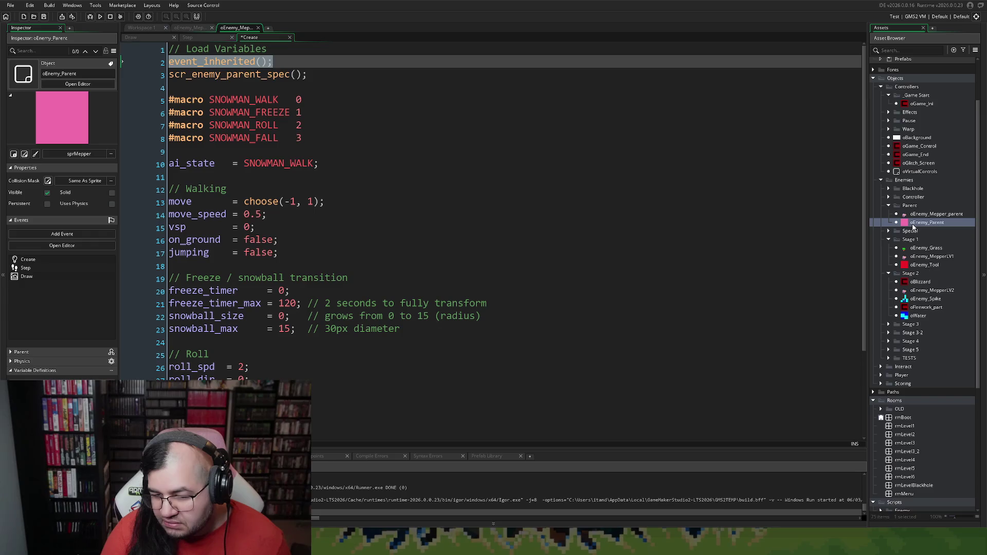
pyautogui.click(913, 225)
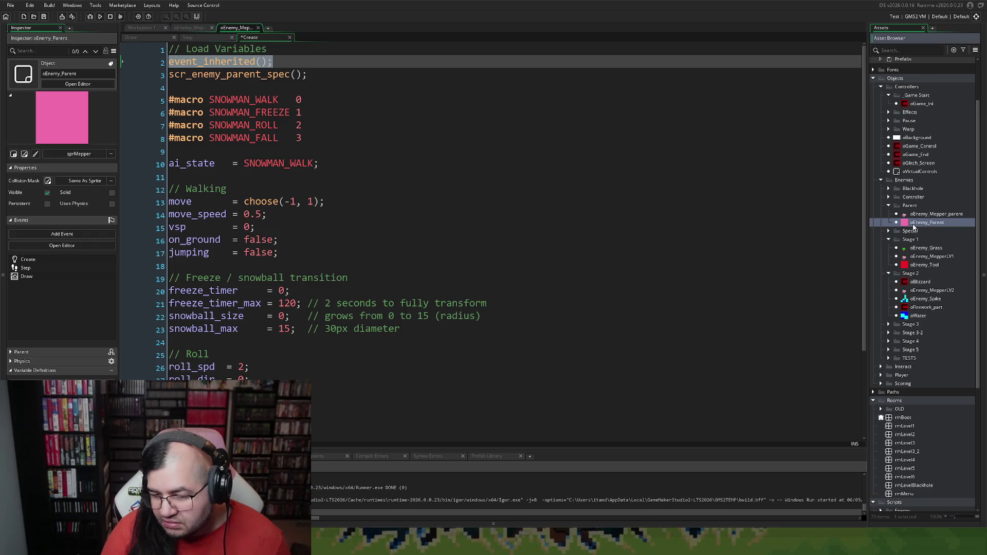
pyautogui.scroll(1, 889, 288)
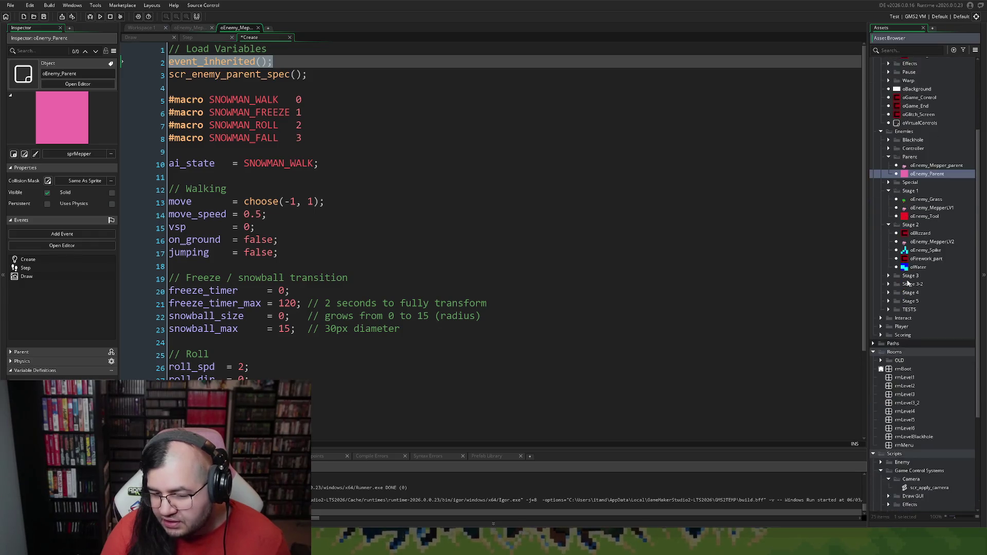
pyautogui.scroll(-1, 892, 362)
pyautogui.click(881, 376)
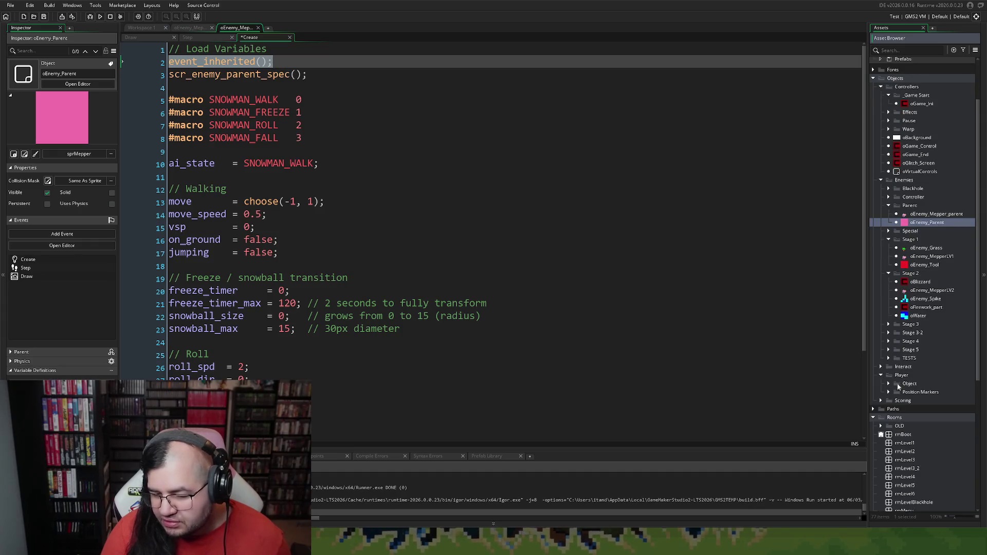
# Read oPlayer_parent's oEnemy_Parent collision code full size, then close that tab
pyautogui.click(889, 385)
pyautogui.doubleClick(895, 393)
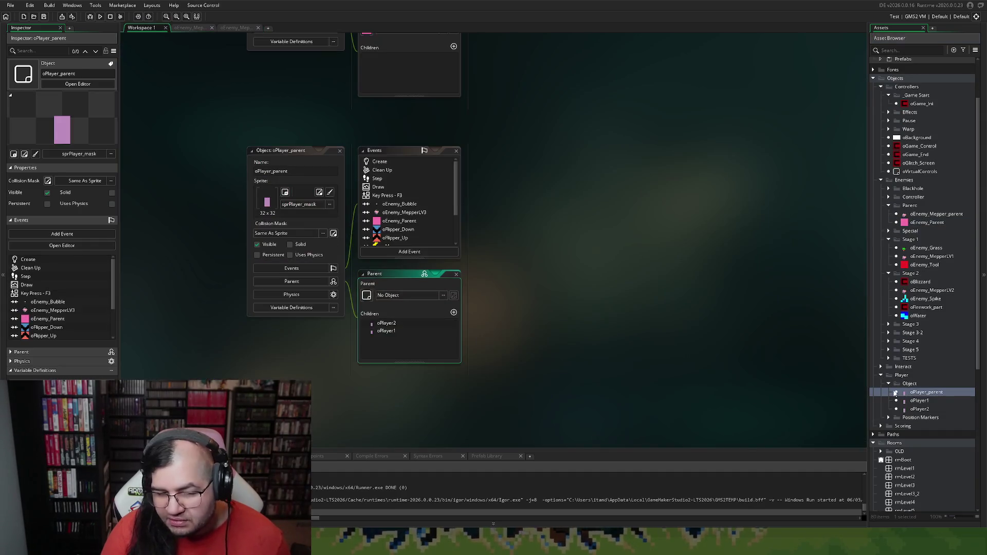
pyautogui.doubleClick(427, 221)
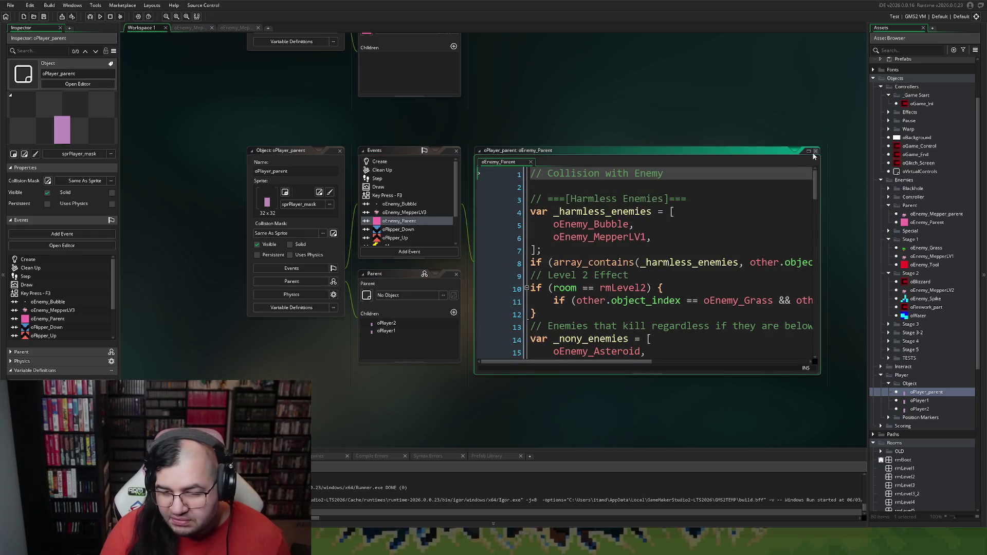
pyautogui.click(809, 152)
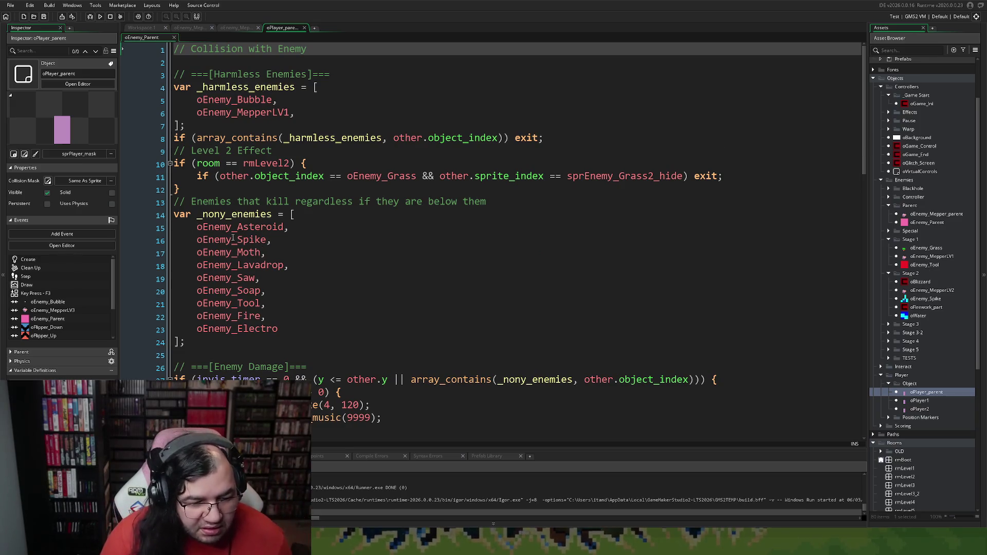
pyautogui.scroll(-2, 201, 206)
pyautogui.scroll(1, 216, 128)
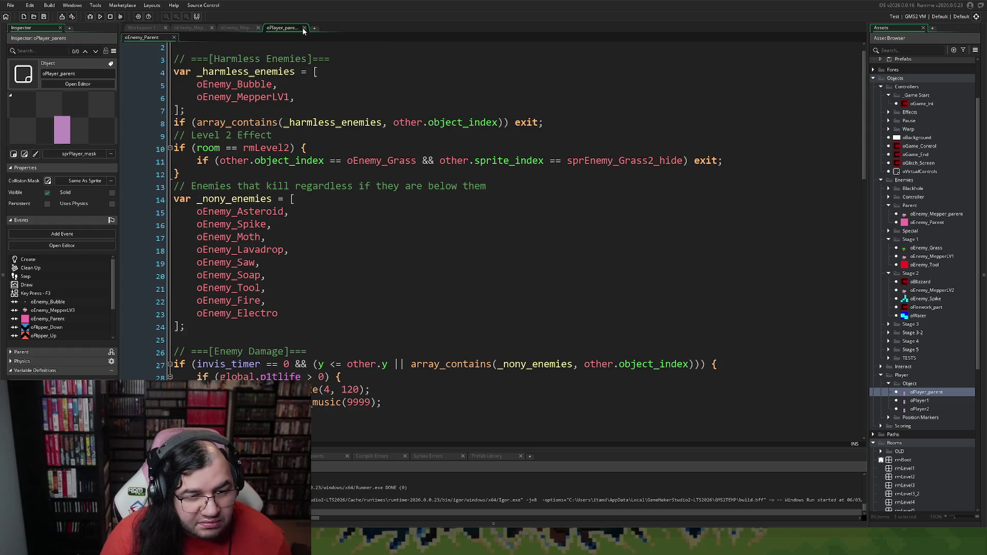
pyautogui.click(304, 28)
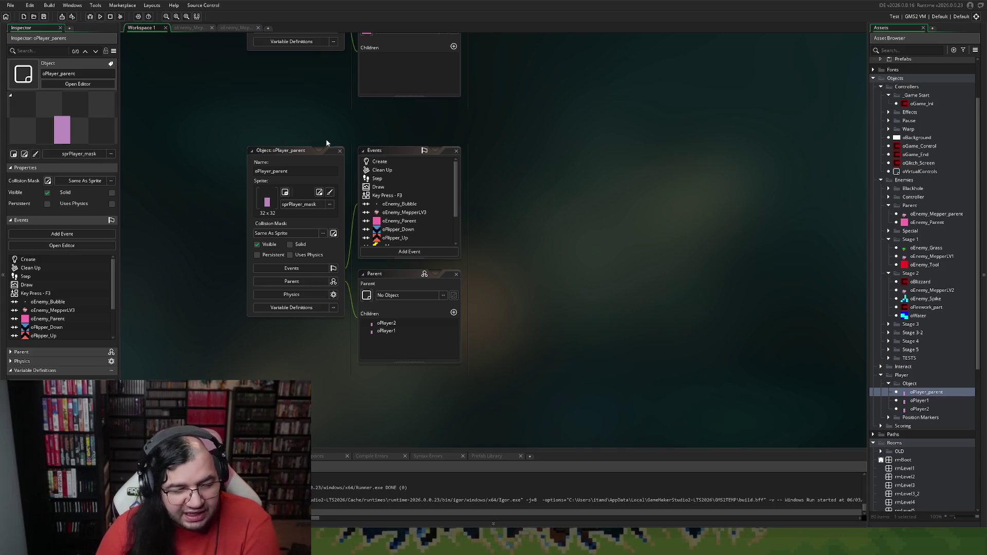
# Compare with the older Mepper's state macros, then place the cursor above the snowman macros
pyautogui.click(196, 29)
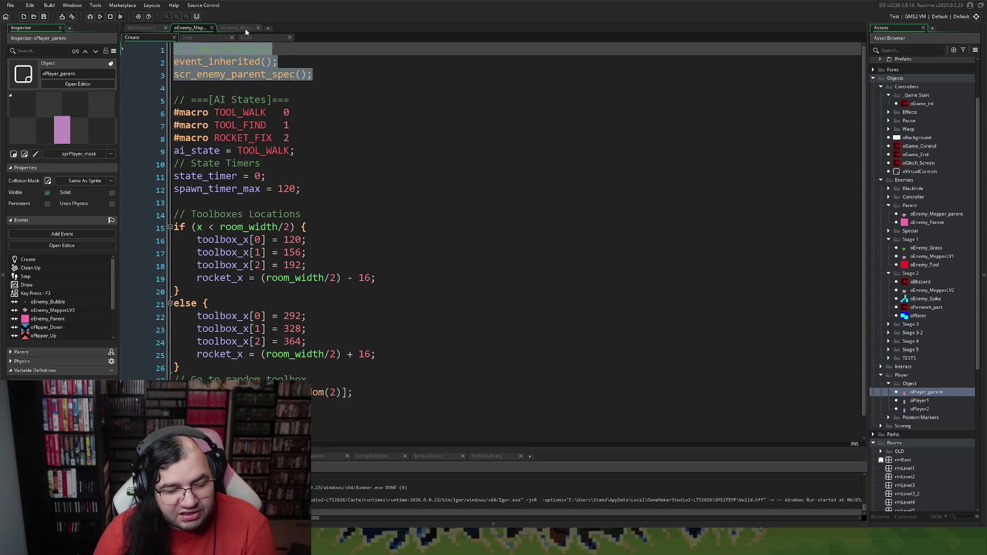
pyautogui.click(247, 29)
pyautogui.click(180, 30)
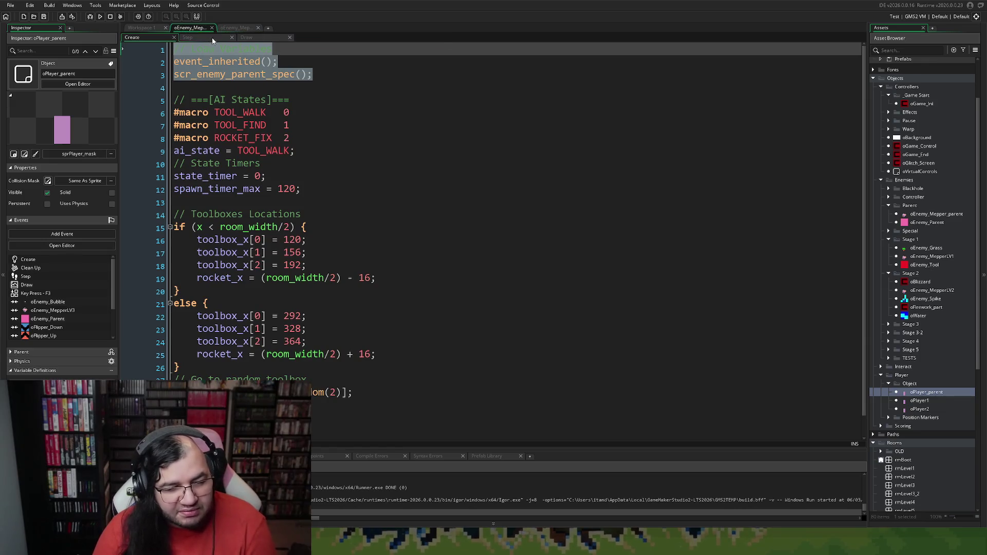
pyautogui.click(239, 29)
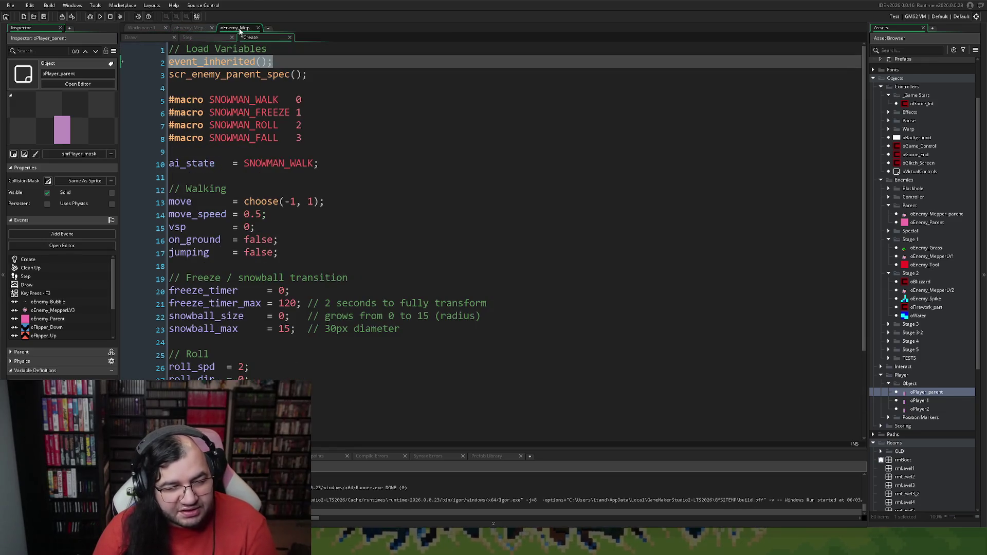
pyautogui.click(195, 29)
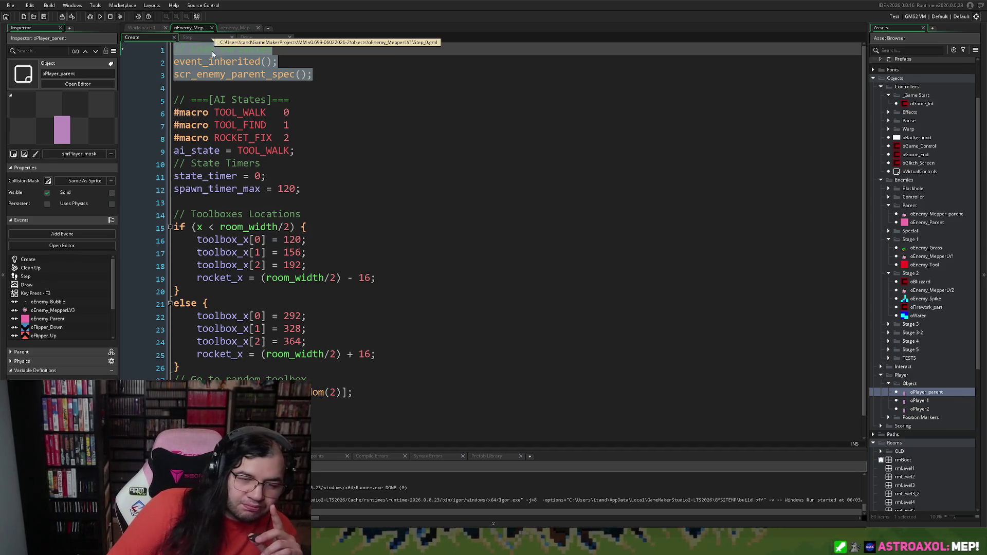
pyautogui.click(272, 111)
pyautogui.click(228, 29)
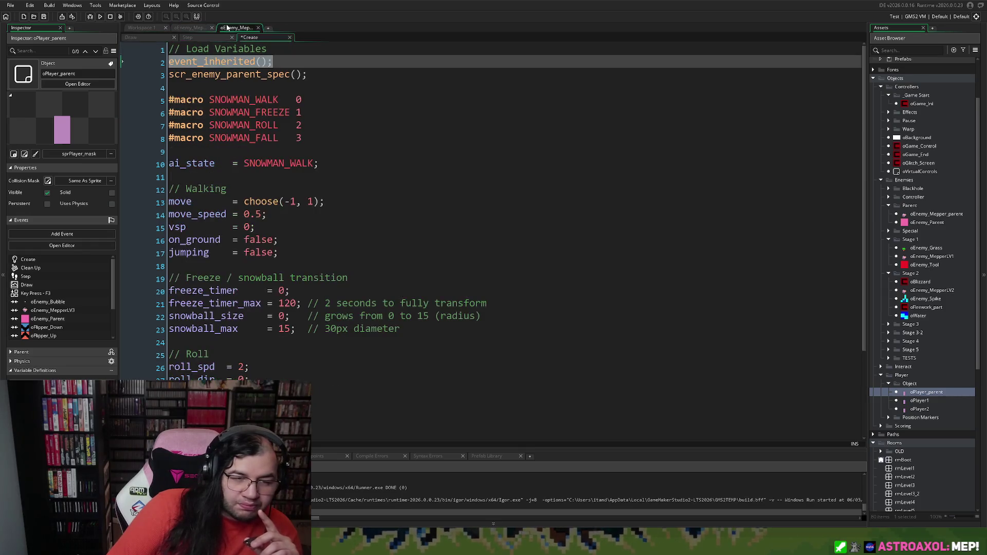
pyautogui.click(201, 30)
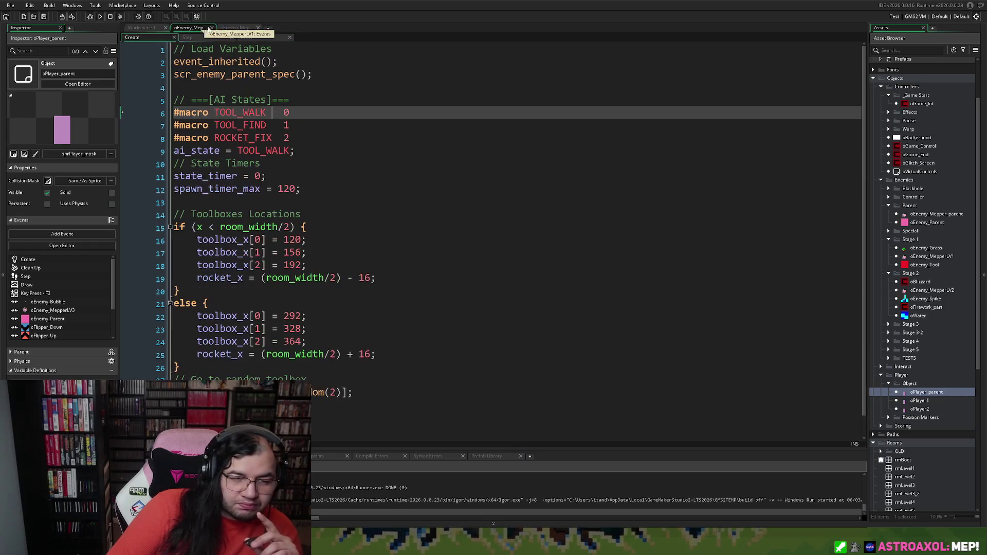
pyautogui.click(234, 28)
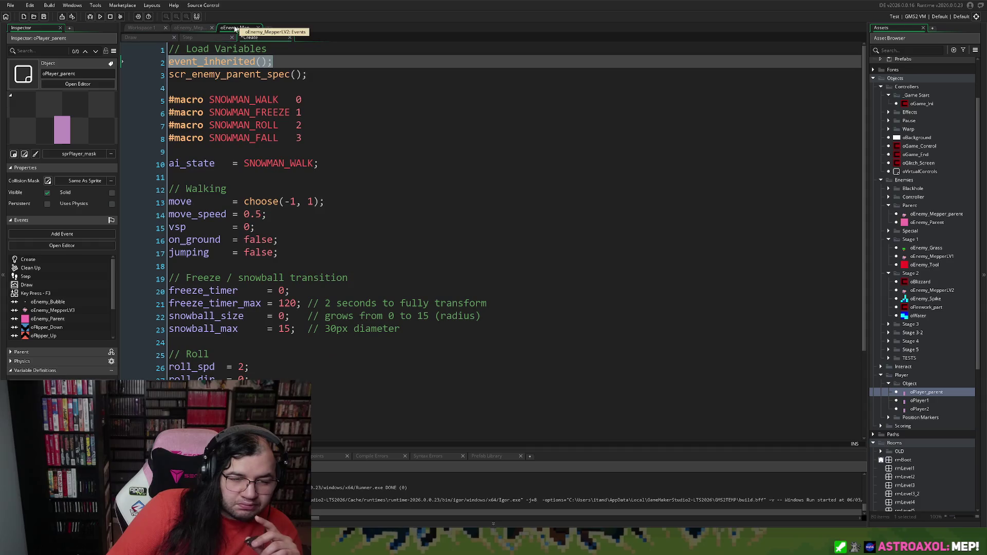
pyautogui.click(211, 88)
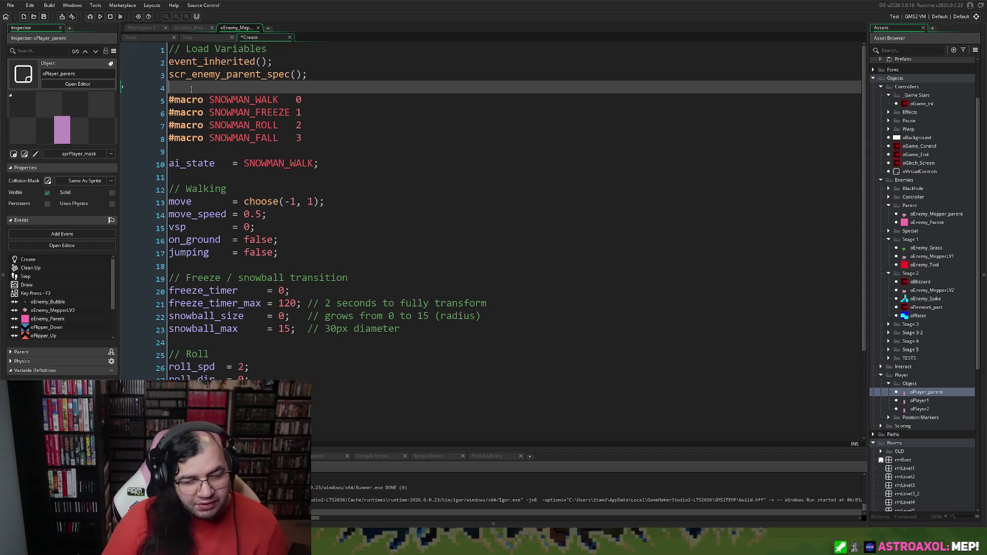
# Add a '// AI States' comment above the macros and remove the blank line after them
pyautogui.press('Return')
pyautogui.write('// ')
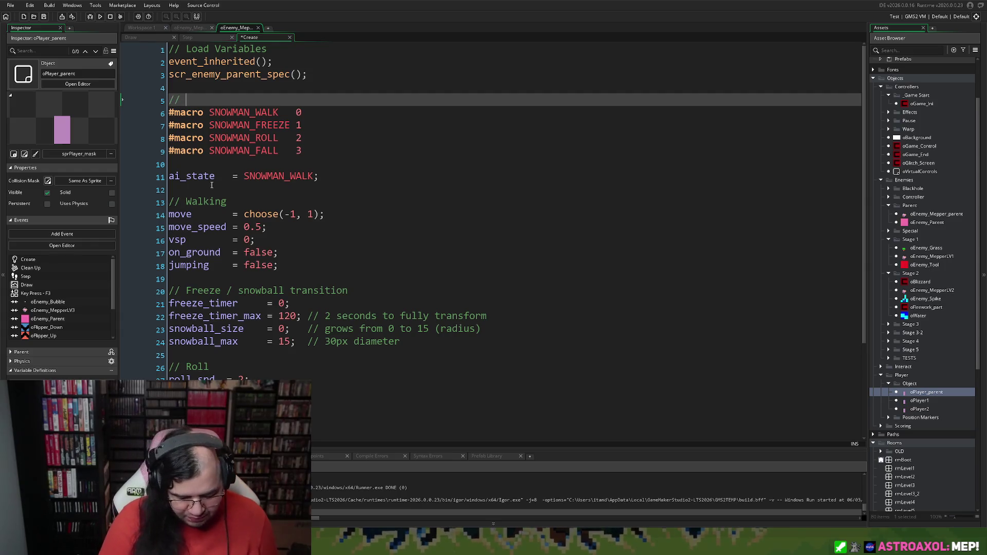
pyautogui.write('AI Sta')
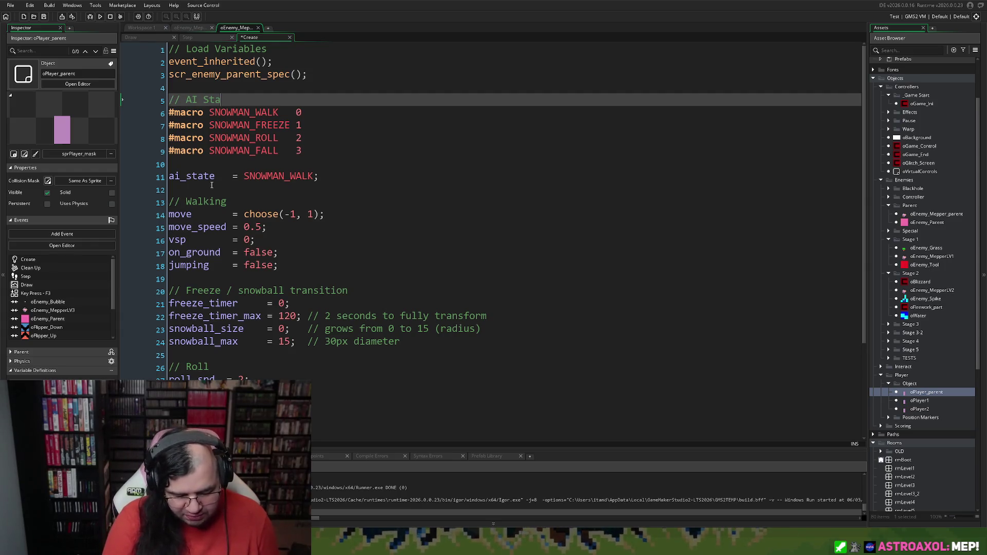
pyautogui.write('tes')
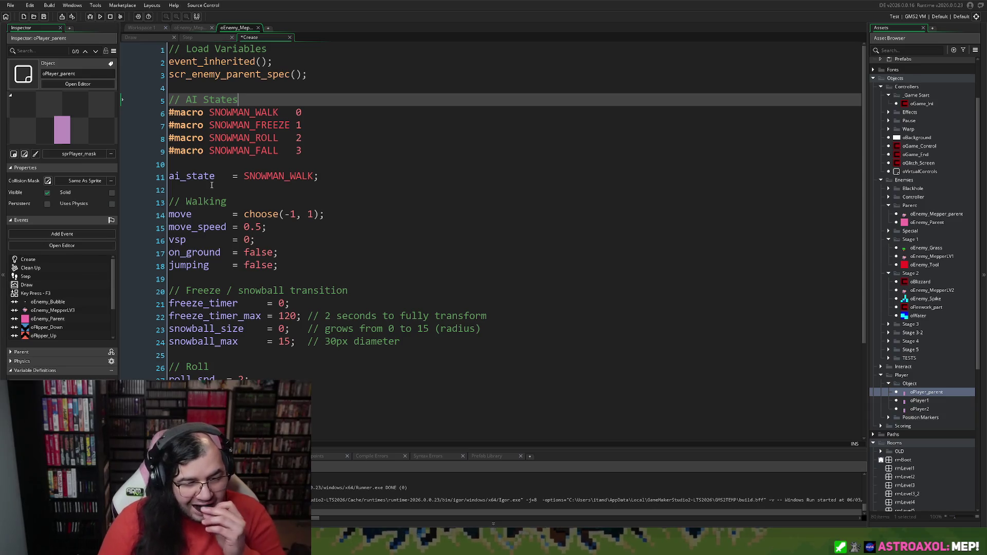
pyautogui.click(215, 176)
pyautogui.click(199, 164)
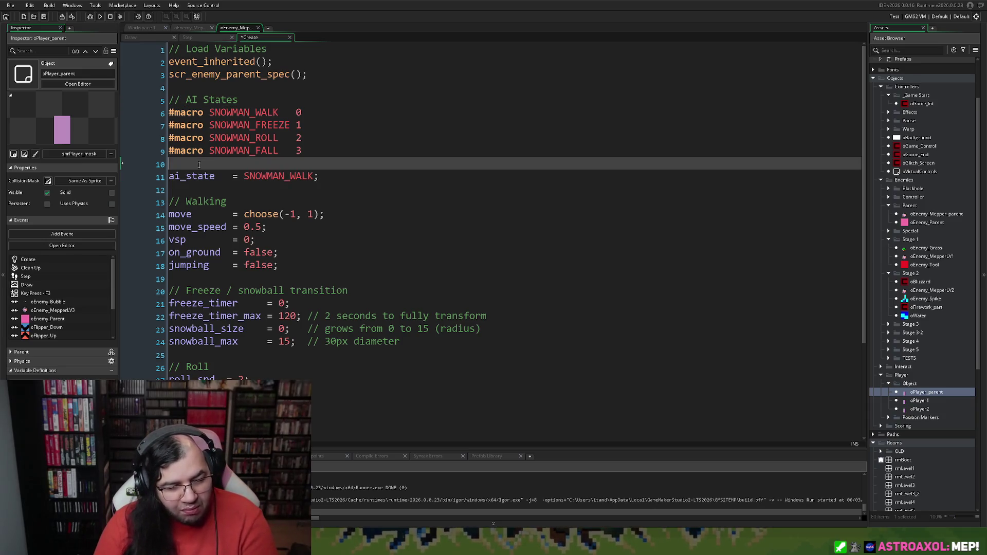
pyautogui.press('BackSpace')
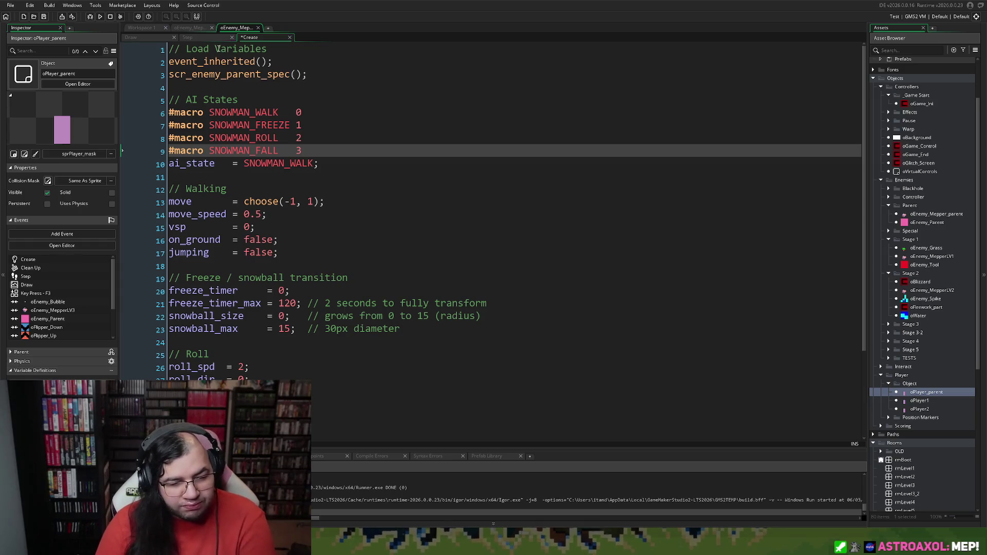
# Review oEnemy_MepperLV1's Create code, then open the rmLevel2 room
pyautogui.click(185, 29)
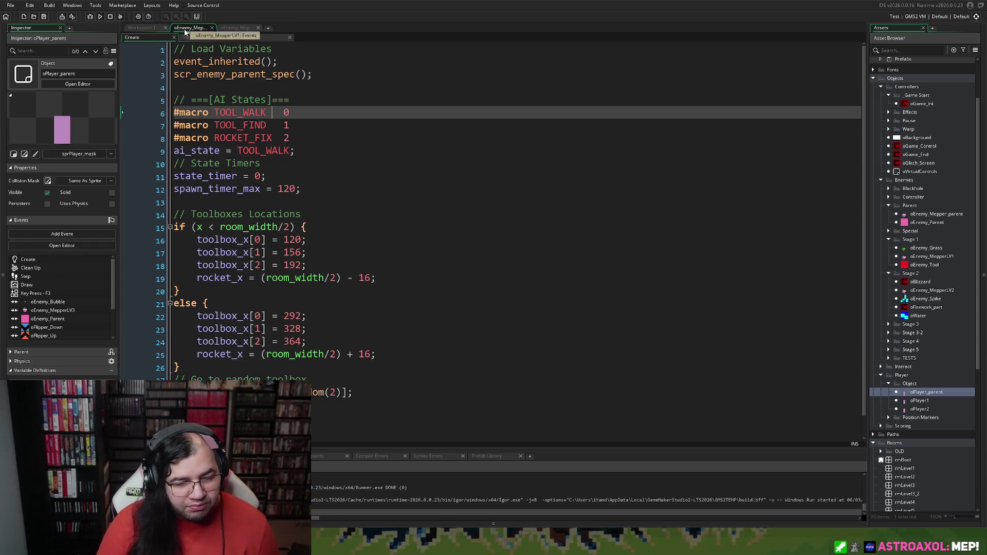
pyautogui.scroll(-1, 266, 183)
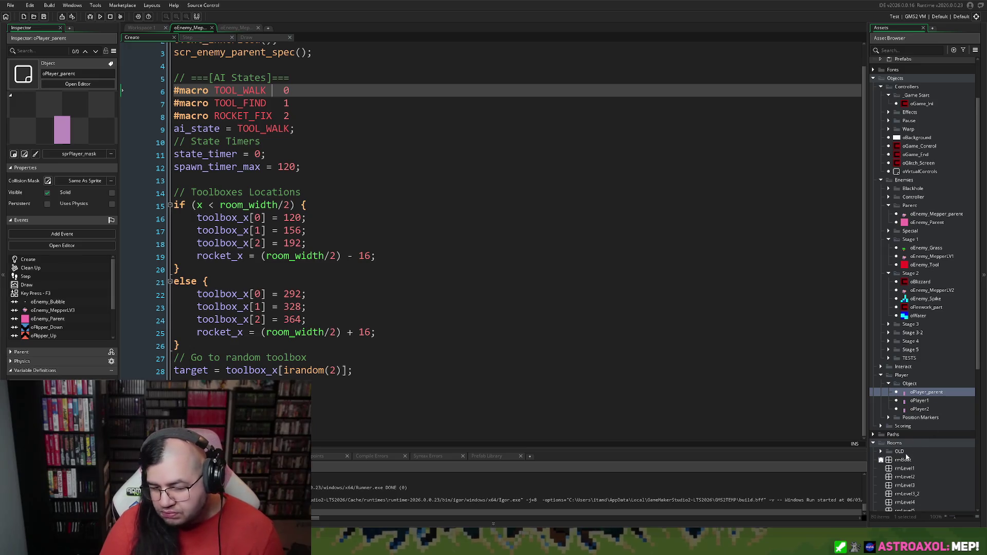
pyautogui.doubleClick(903, 477)
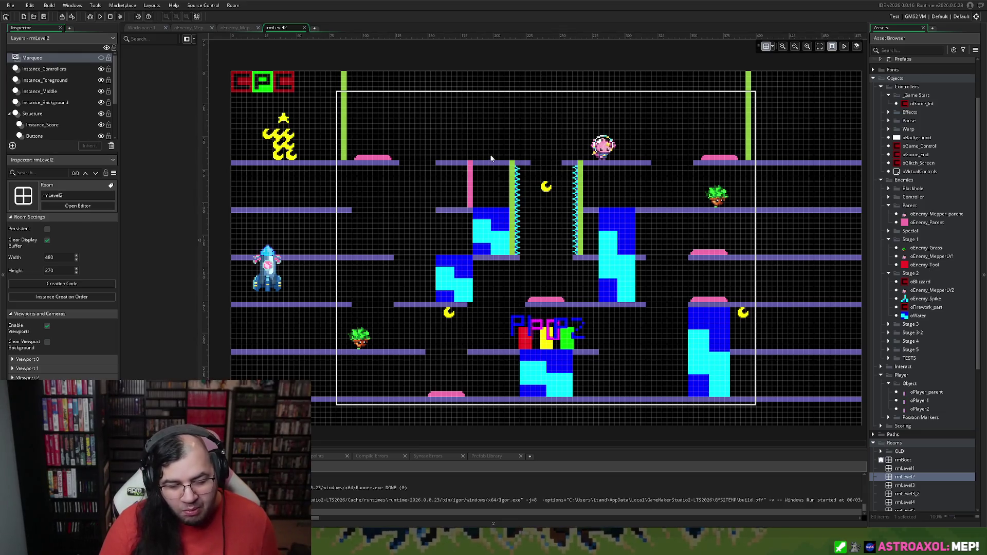
# Zoom and pan rmLevel2 toward the Mepper enemy, then return to oEnemy_MepperLV2's Create code
pyautogui.scroll(5, 491, 148)
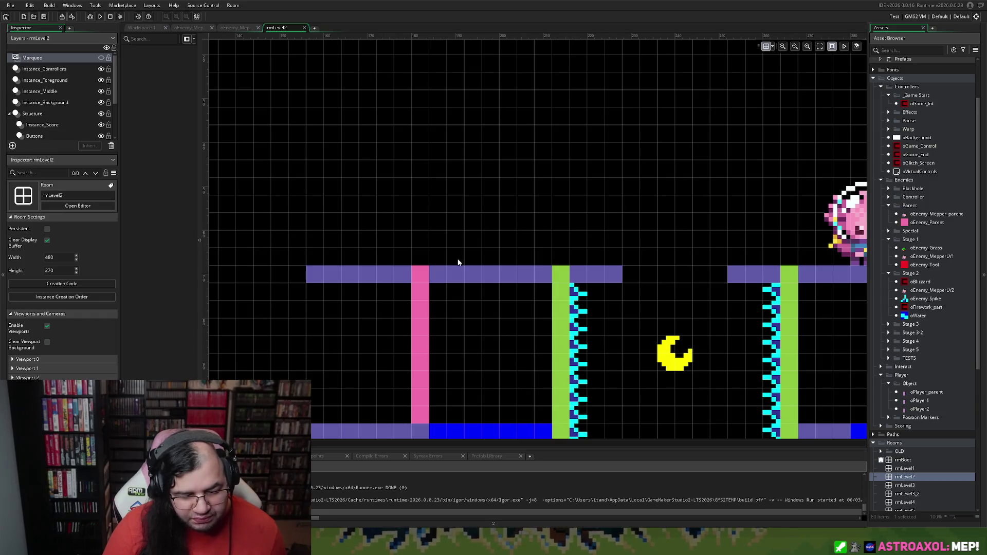
pyautogui.hscroll(5, 458, 258)
pyautogui.hscroll(1, 576, 268)
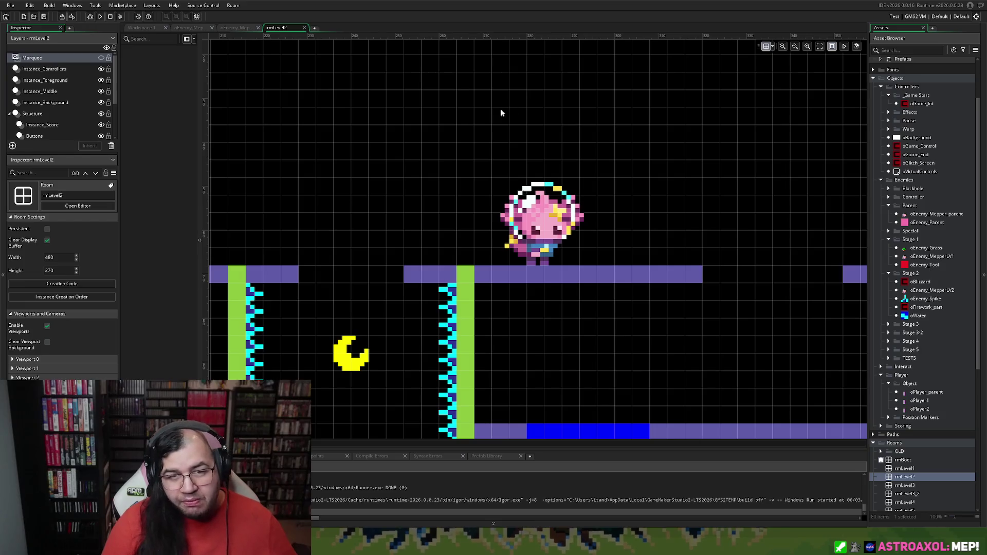
pyautogui.click(236, 28)
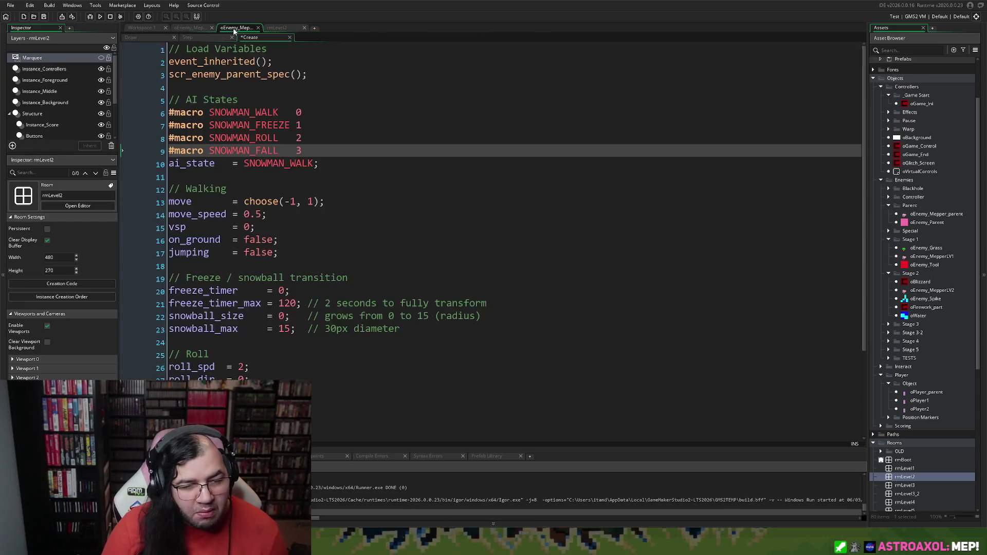
# In the snowman's Create code, add a '// Random spot' comment below the ai_state line
pyautogui.click(196, 30)
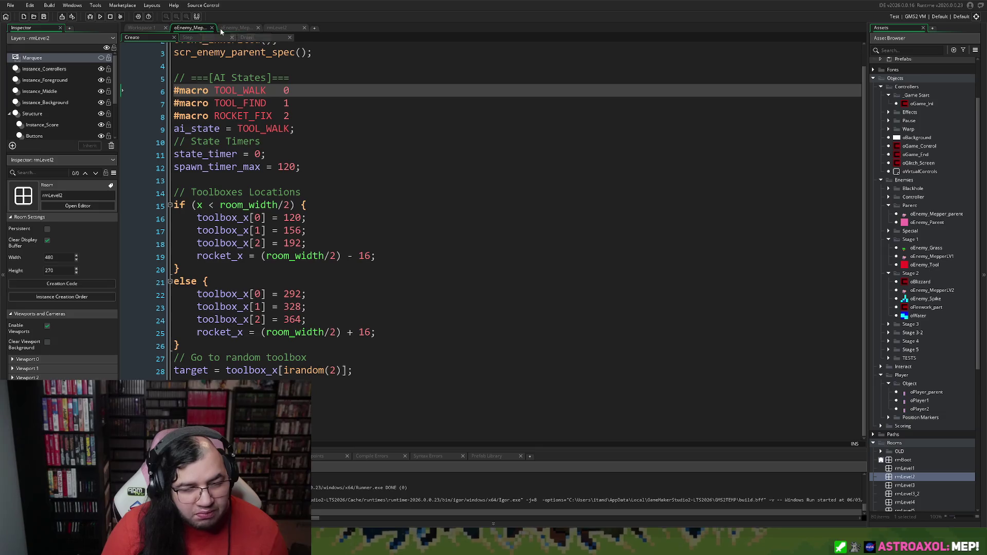
pyautogui.click(236, 27)
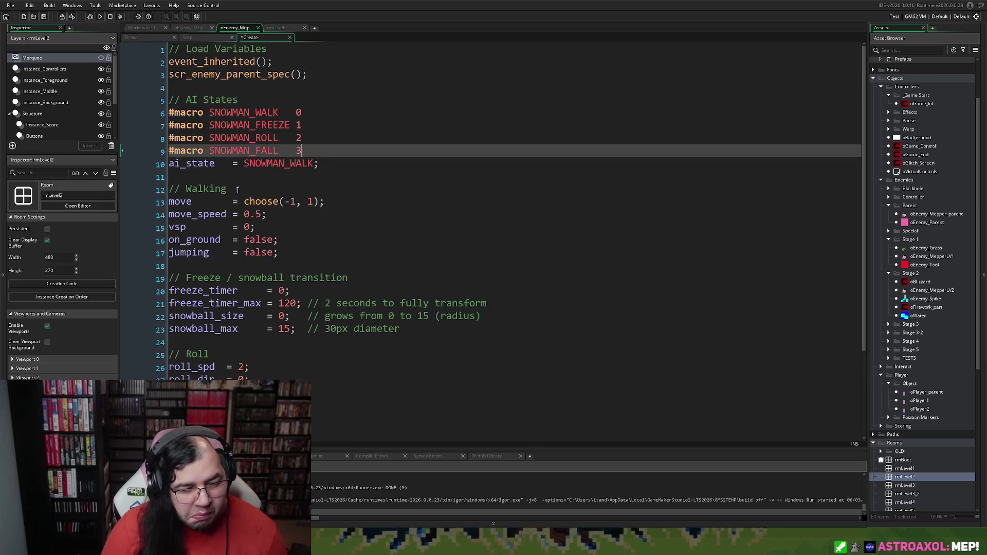
pyautogui.click(329, 161)
pyautogui.press('Return')
pyautogui.press('Return')
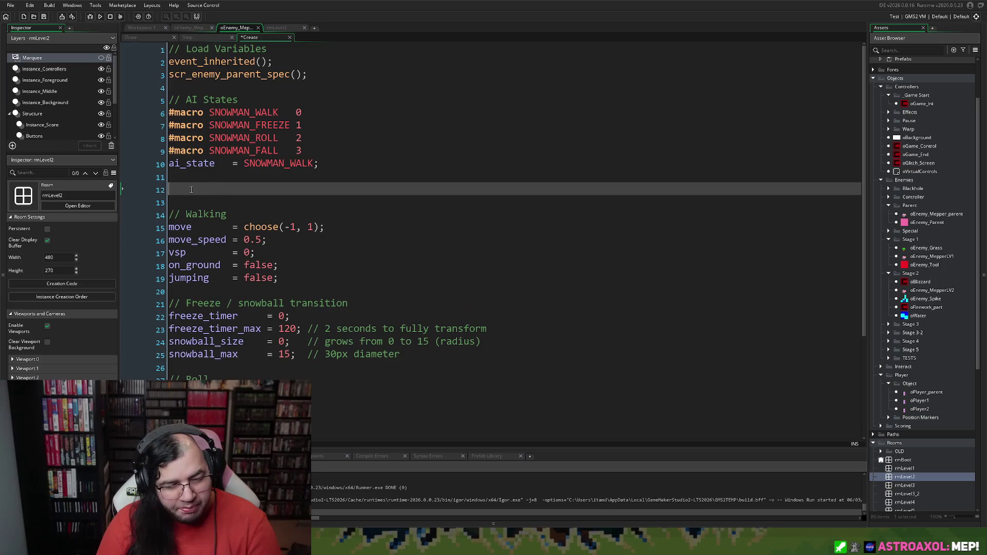
pyautogui.write('//')
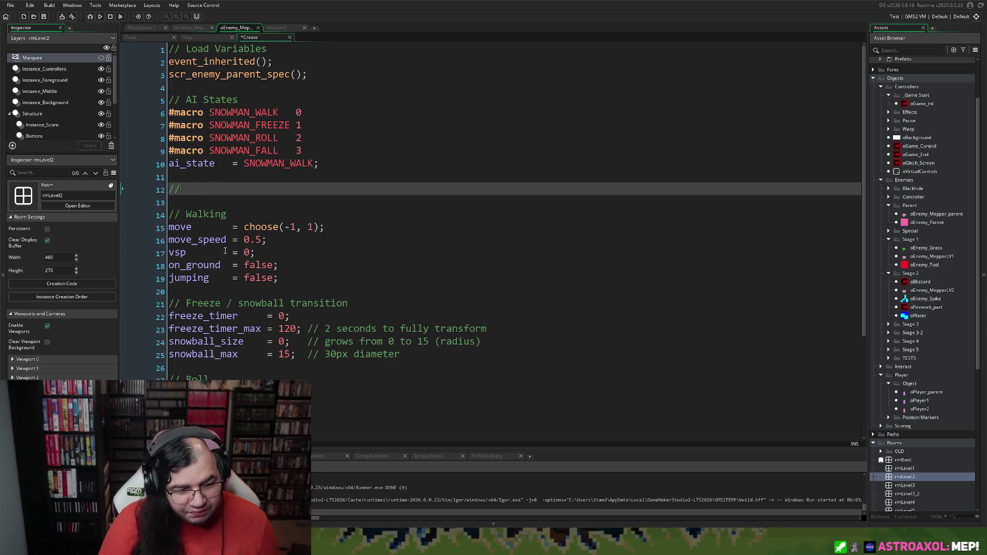
pyautogui.write(' Random')
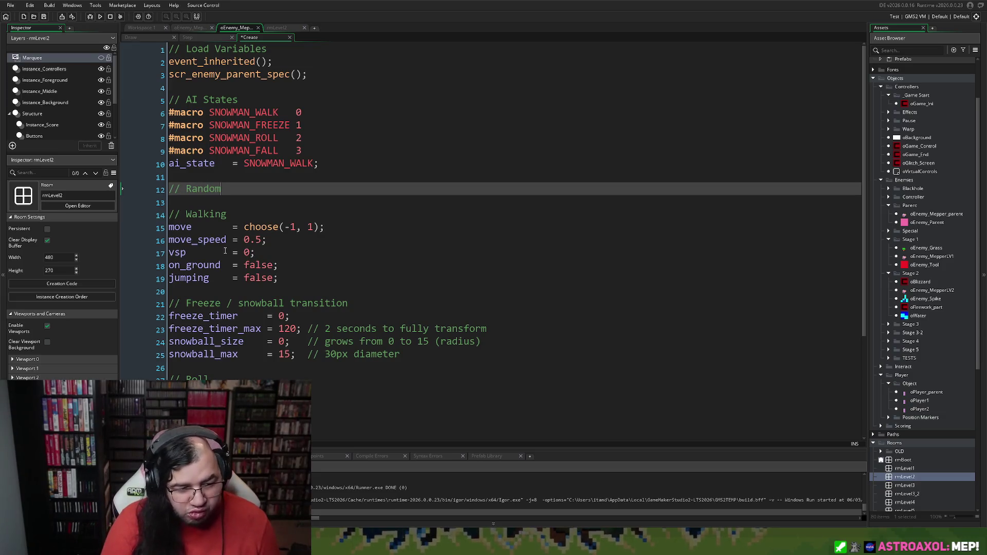
pyautogui.write(' spot')
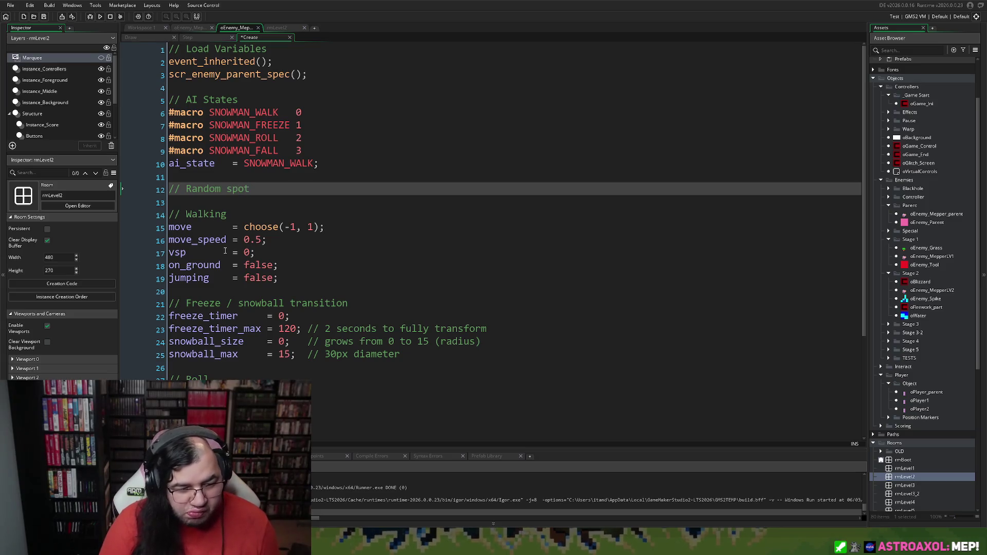
pyautogui.press('Return')
# Add var _xrand = irandom(1); under the Random spot comment
pyautogui.write('x')
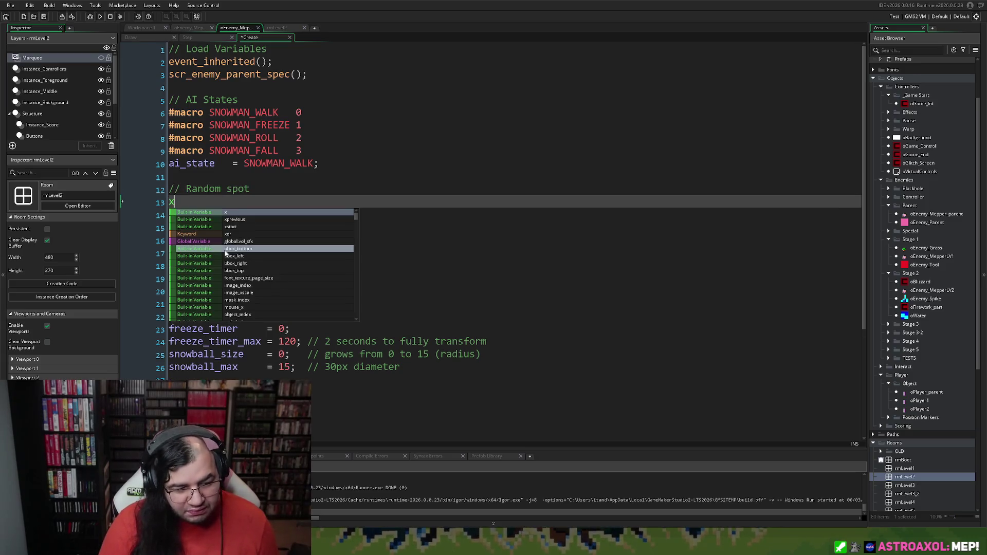
pyautogui.press('BackSpace')
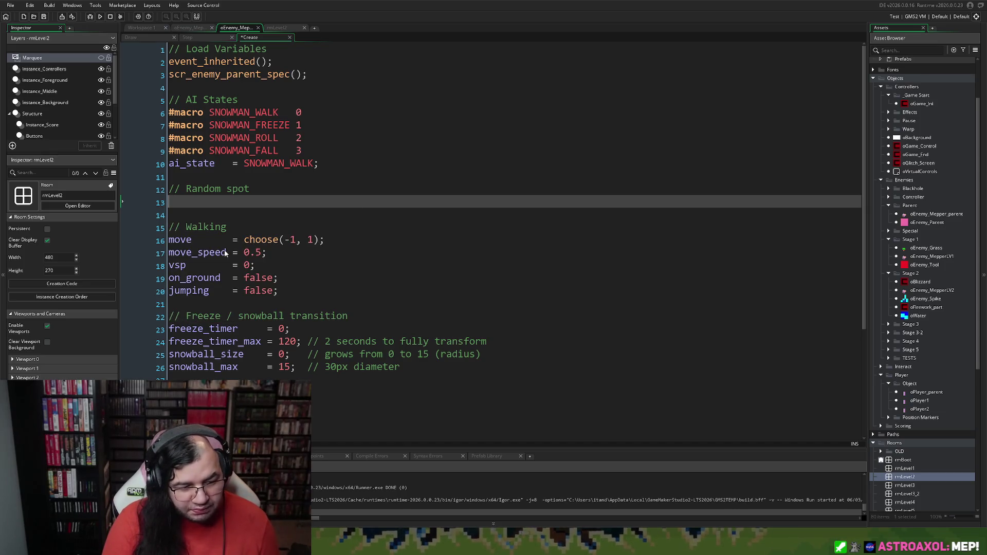
pyautogui.write('var _z')
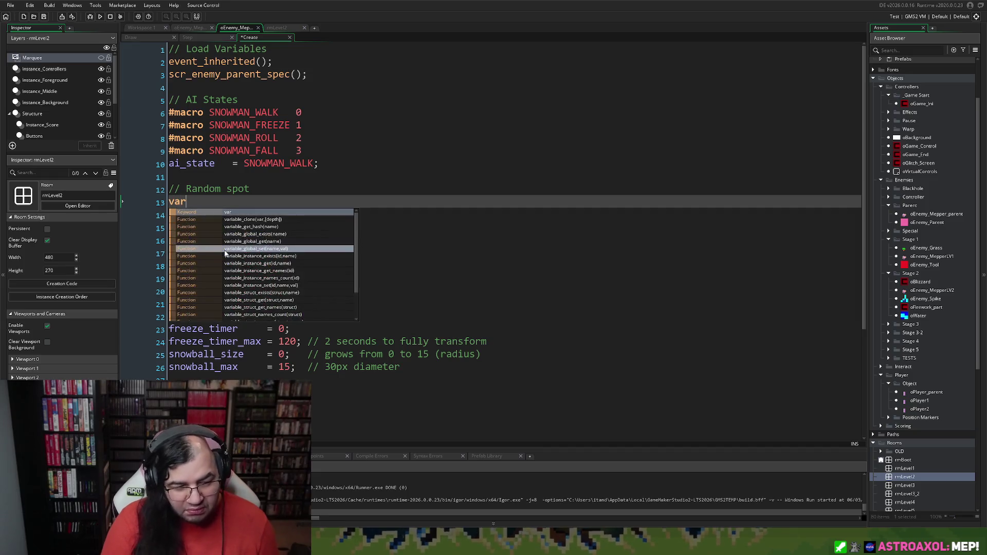
pyautogui.press('BackSpace')
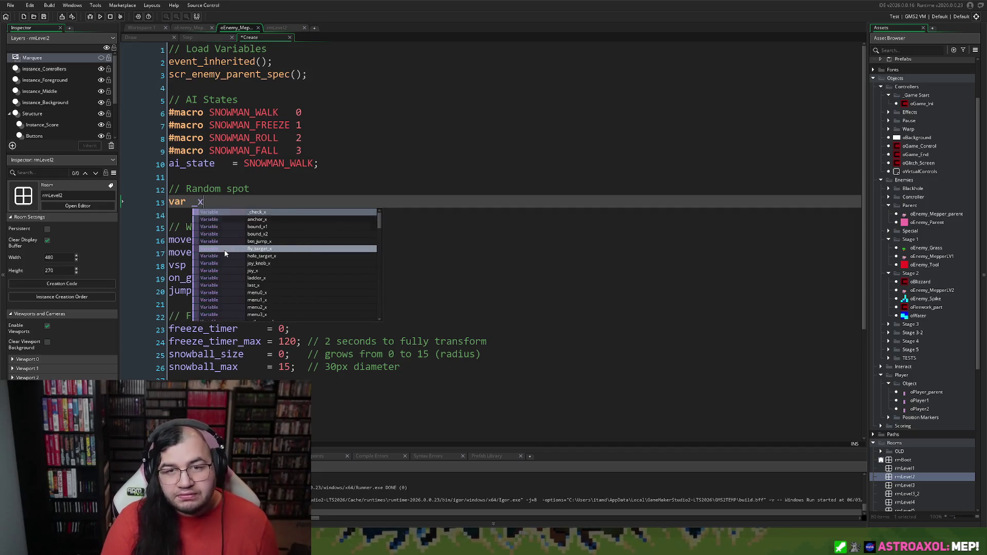
pyautogui.write('xrand =')
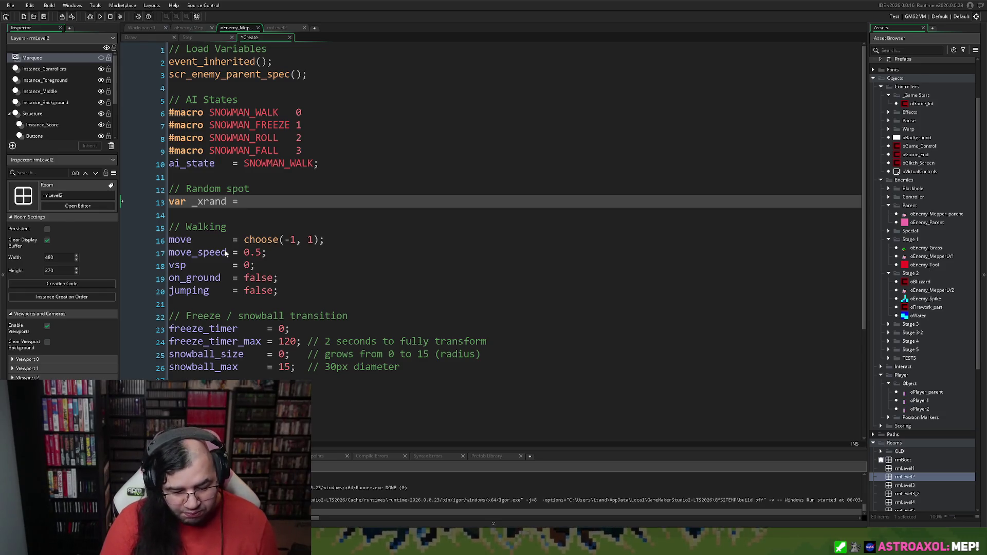
pyautogui.write(' irandom')
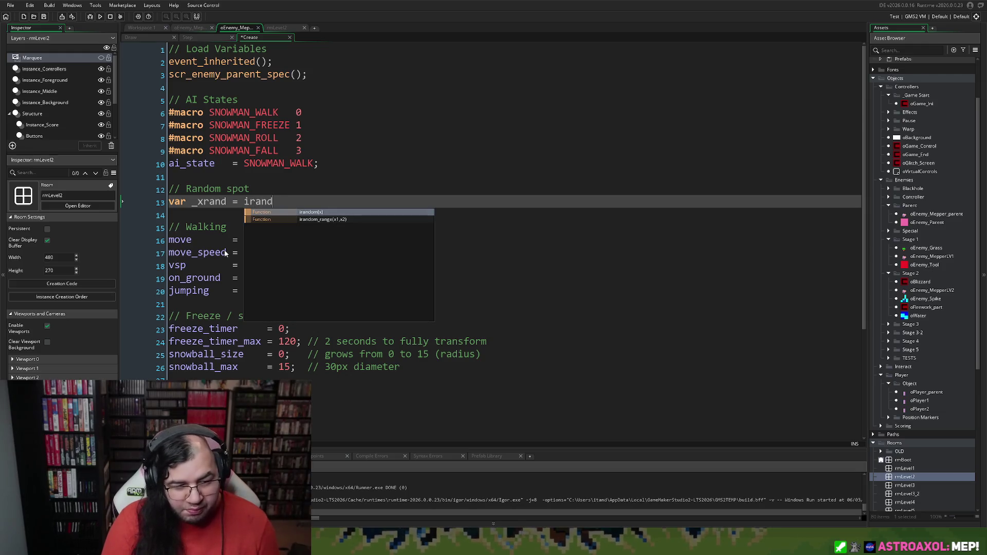
pyautogui.write('(1);')
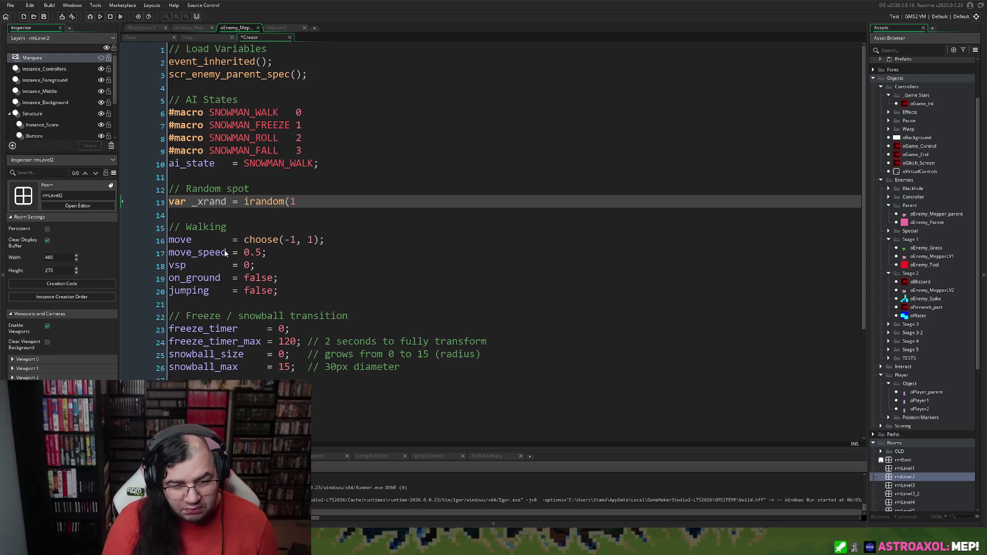
pyautogui.press('Return')
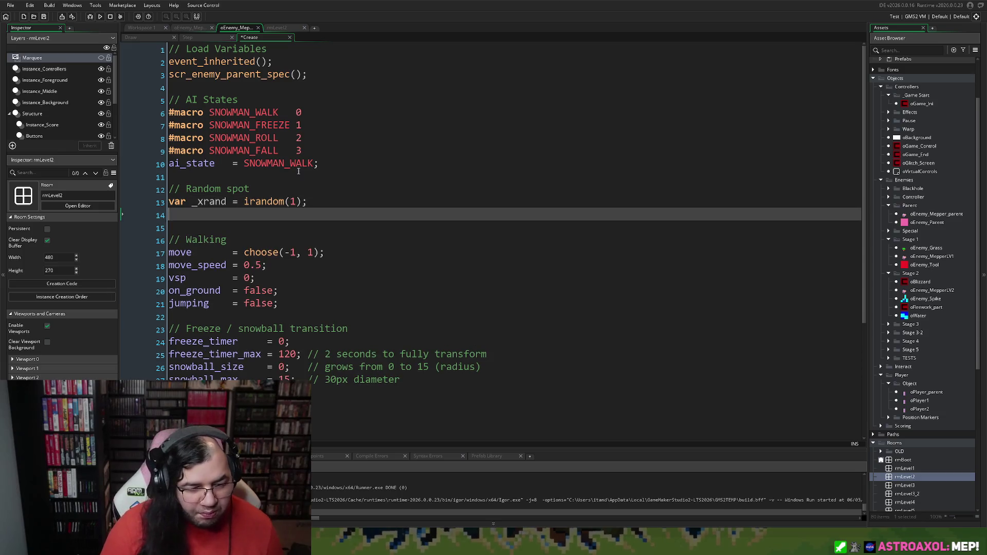
# Add the line if (_xrand == 0) x = 188 else _xrand = 280;, then view rmLevel2
pyautogui.doubleClick(220, 202)
pyautogui.press('Down')
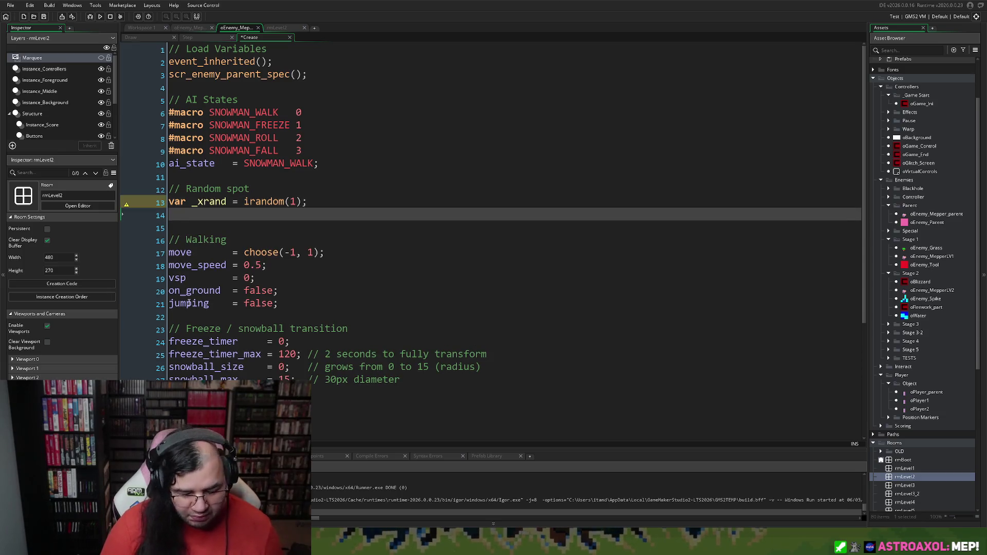
pyautogui.write('if (_xrand == ')
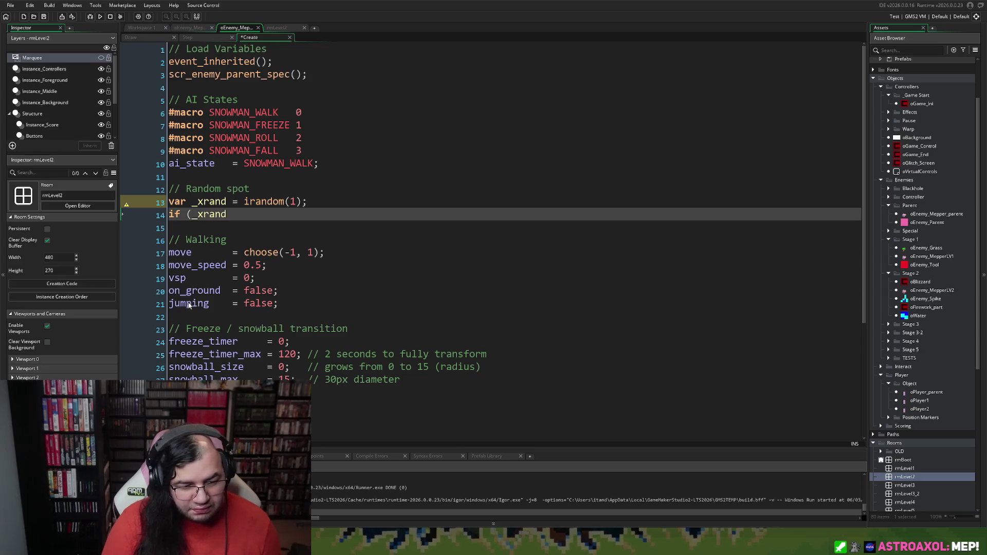
pyautogui.write('0)')
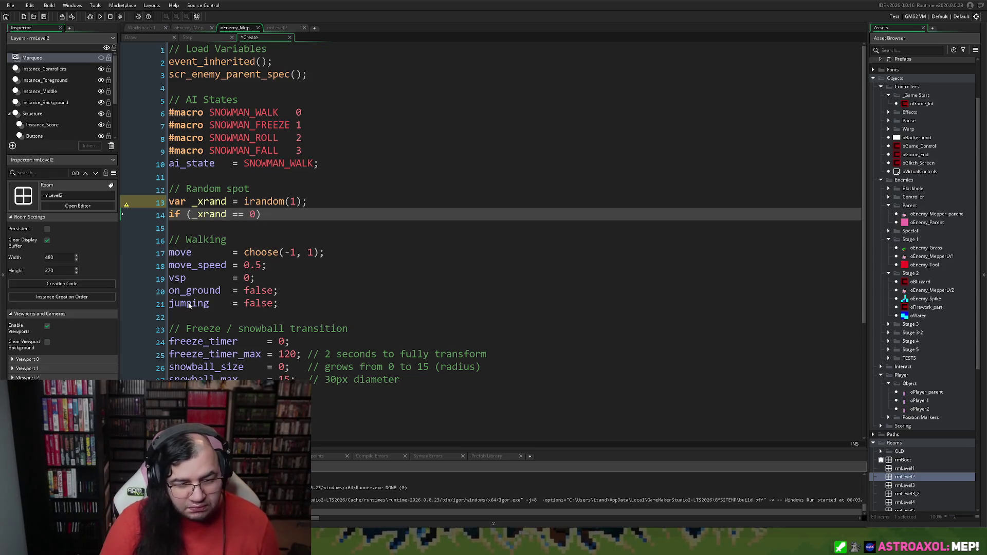
pyautogui.write(' x = ')
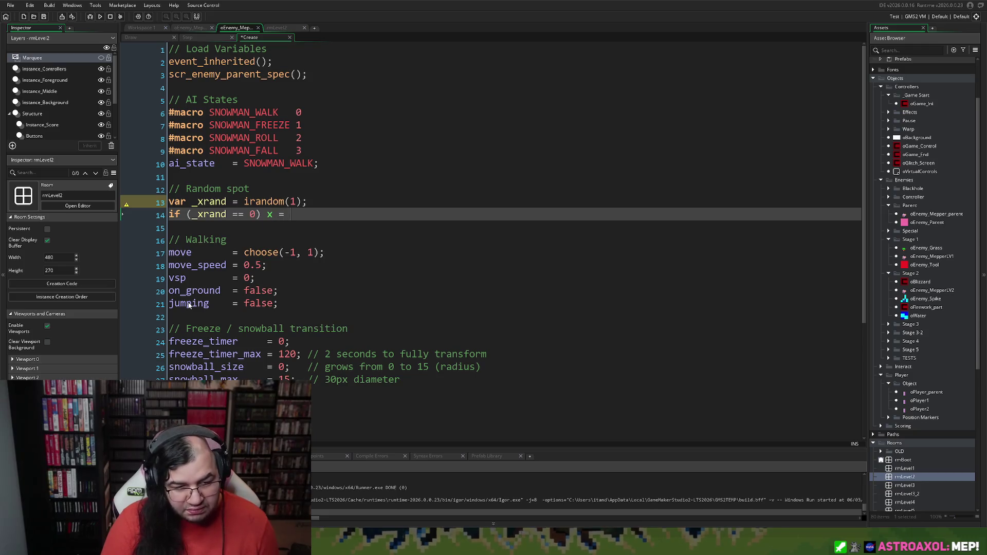
pyautogui.write('188')
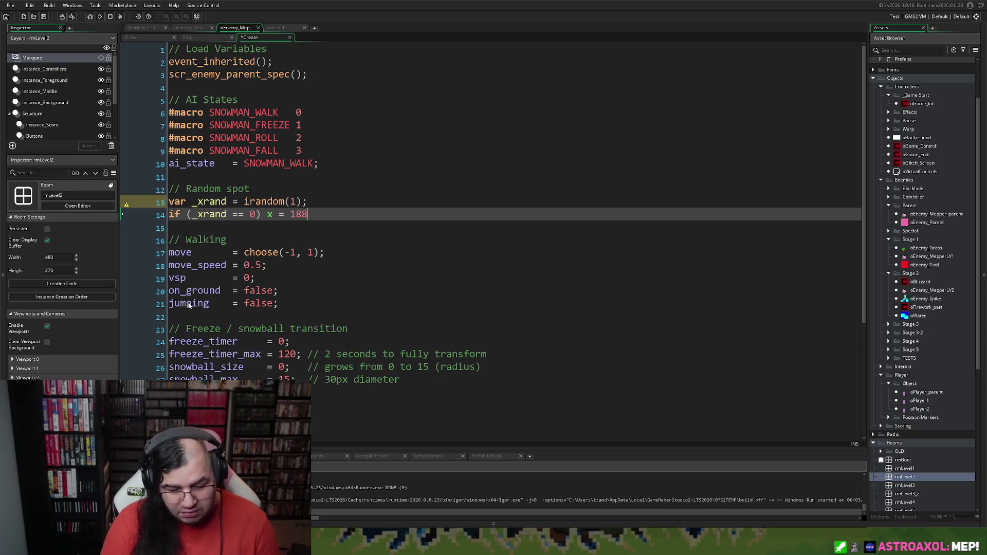
pyautogui.write(' else _xrand')
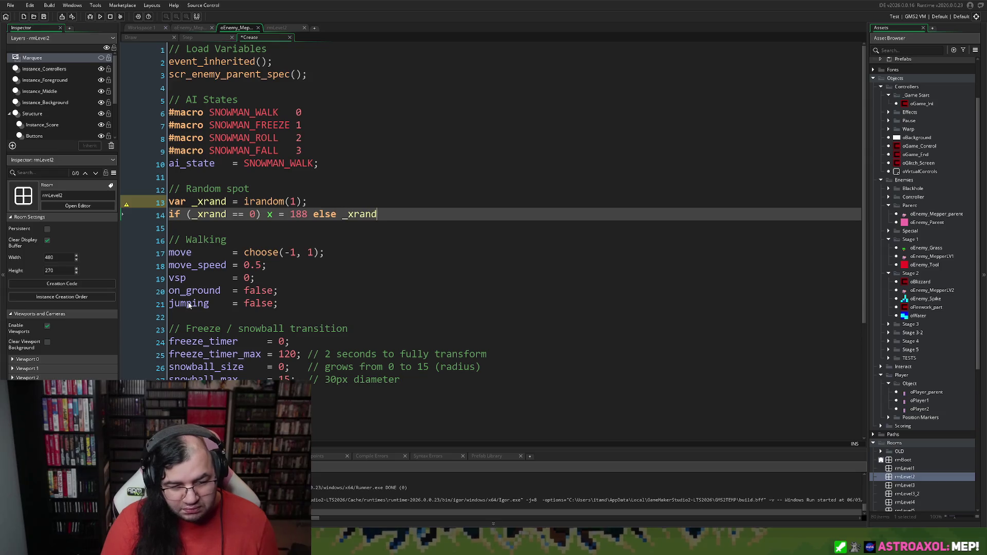
pyautogui.write(' = 2')
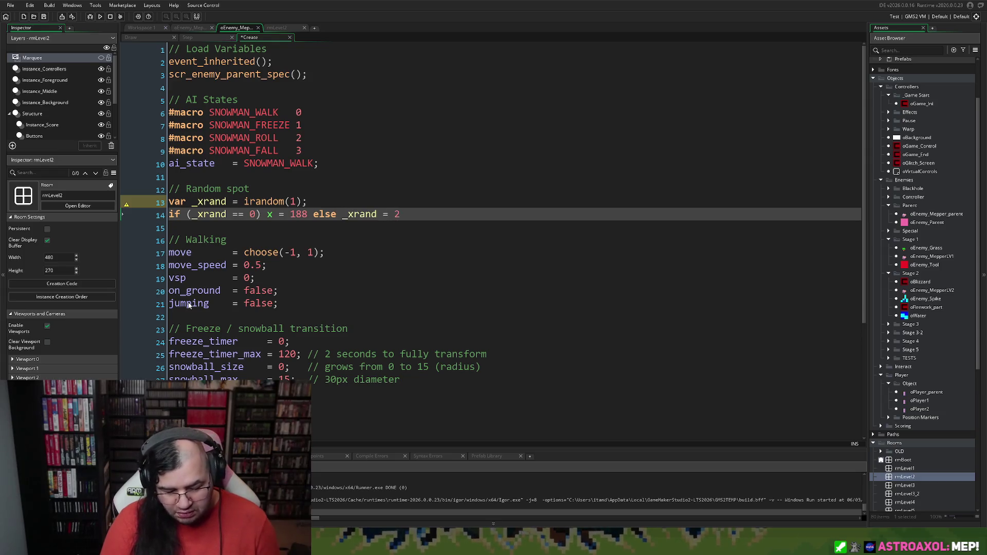
pyautogui.write('80;')
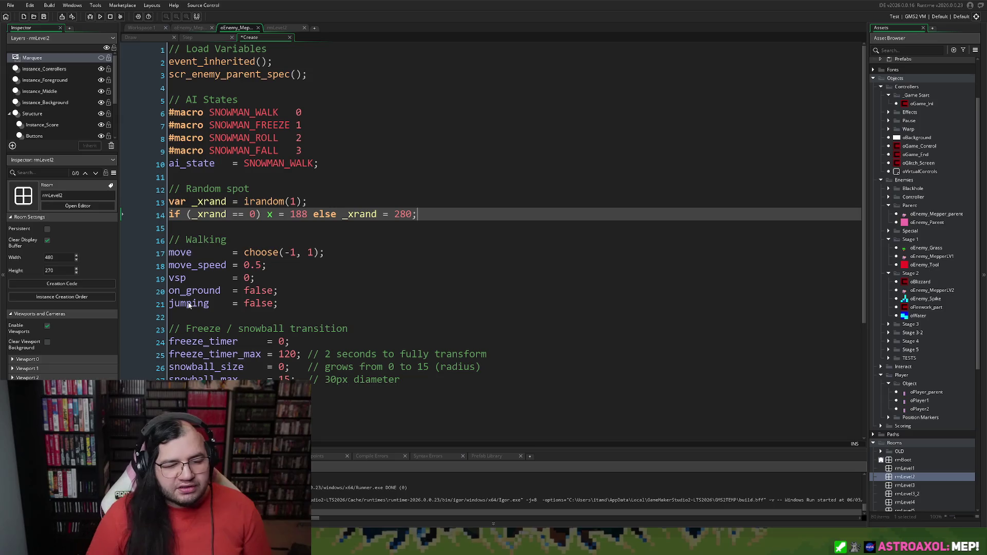
pyautogui.click(271, 29)
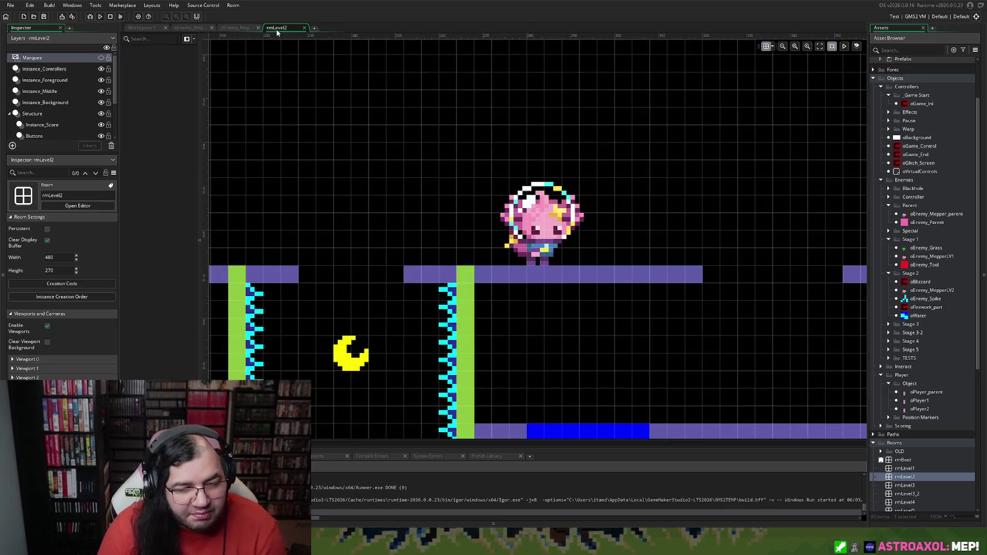
pyautogui.scroll(-3, 403, 106)
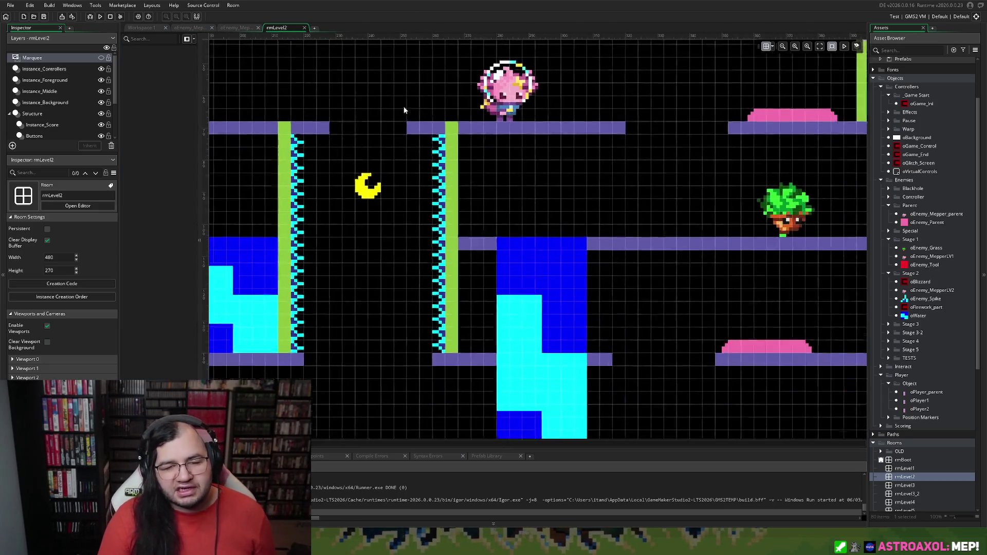
pyautogui.scroll(4, 386, 101)
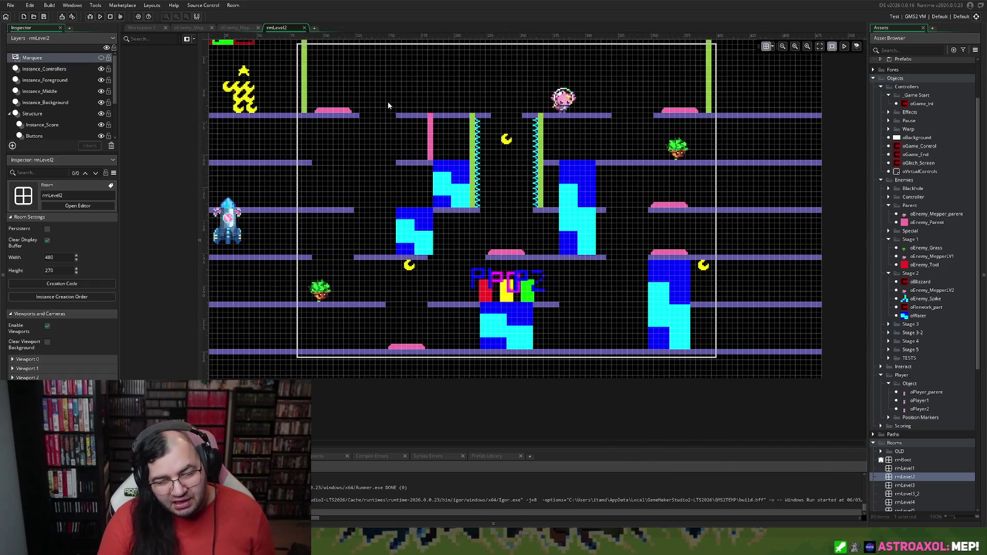
pyautogui.scroll(3, 432, 111)
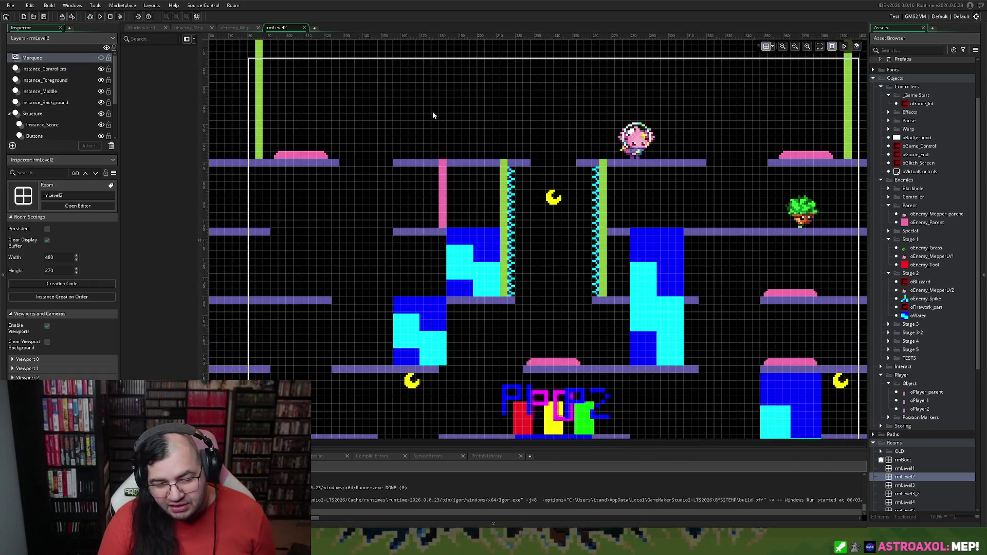
pyautogui.scroll(-2, 401, 114)
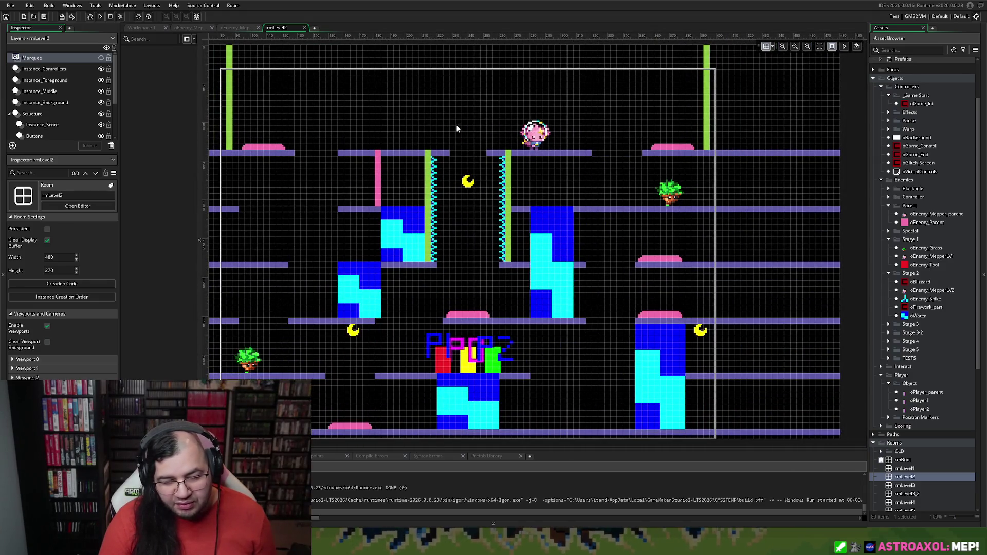
pyautogui.scroll(-3, 464, 93)
pyautogui.scroll(3, 466, 88)
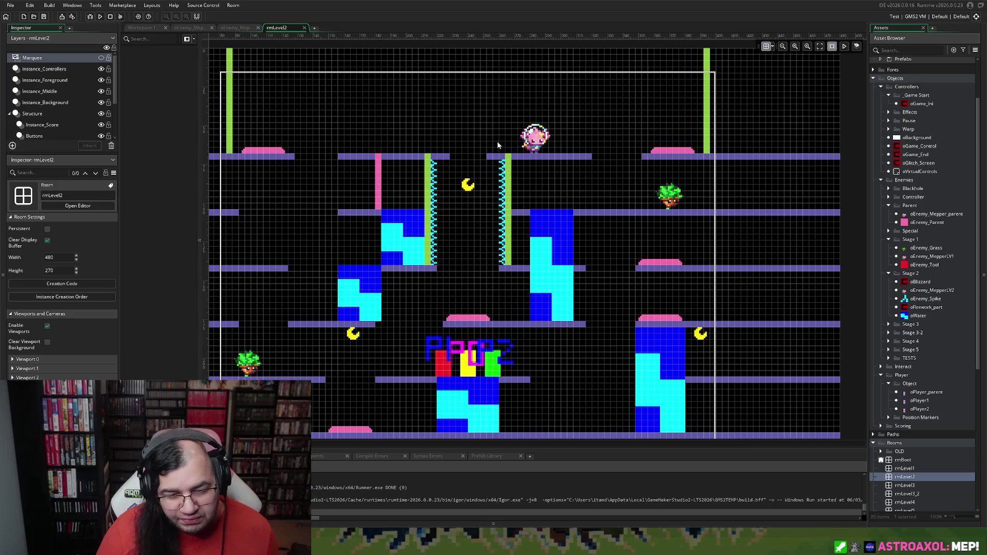
pyautogui.scroll(-3, 550, 280)
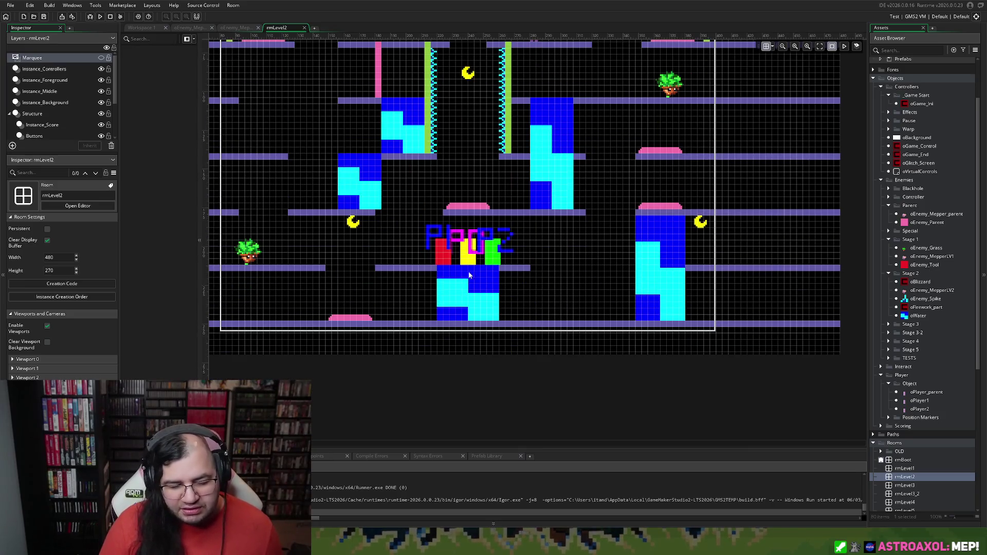
pyautogui.hscroll(-2, 385, 320)
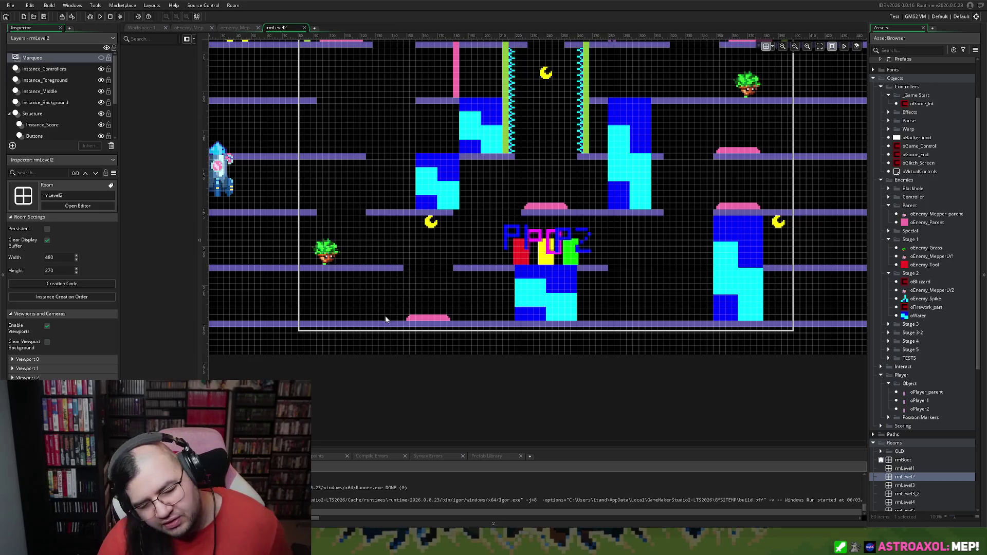
pyautogui.hscroll(4, 385, 320)
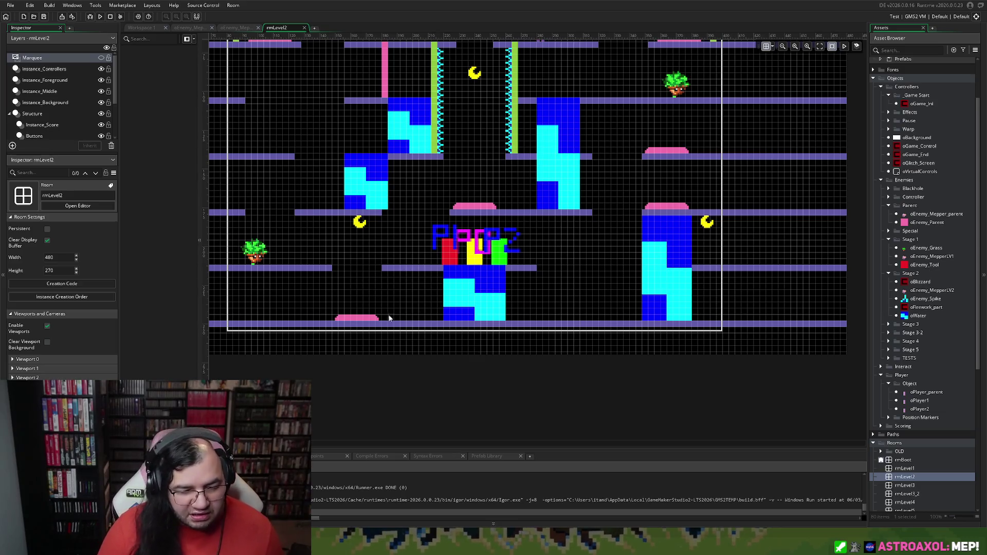
pyautogui.scroll(-3, 390, 279)
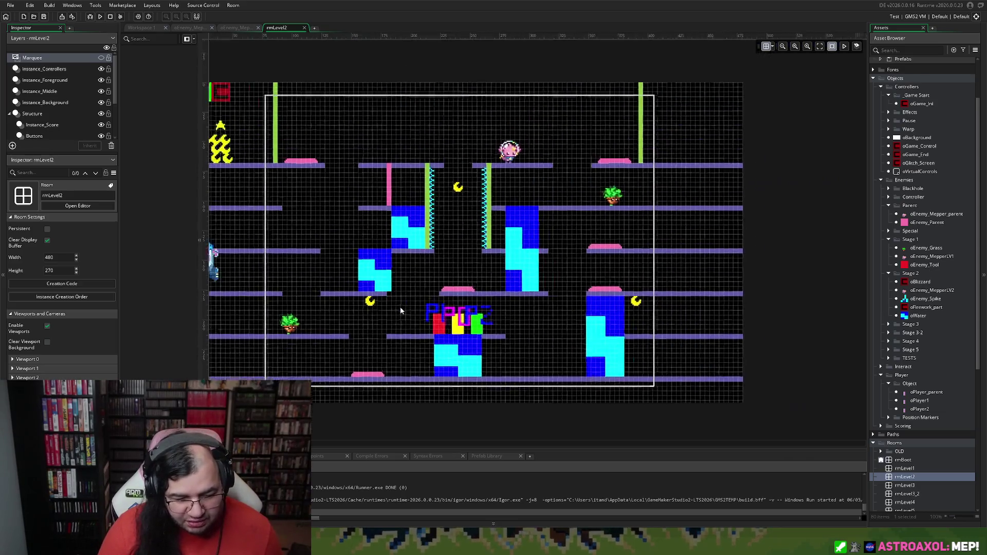
pyautogui.scroll(5, 395, 309)
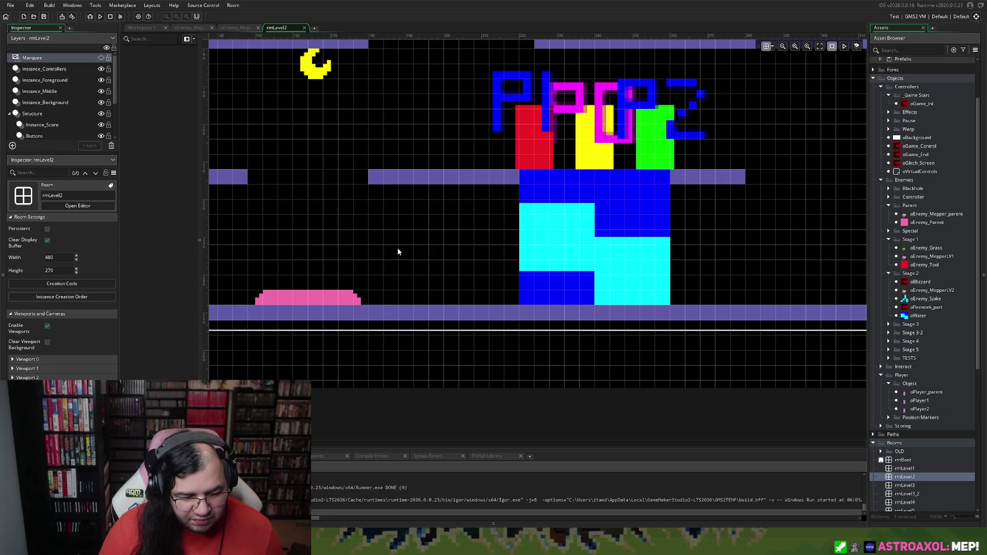
pyautogui.click(304, 28)
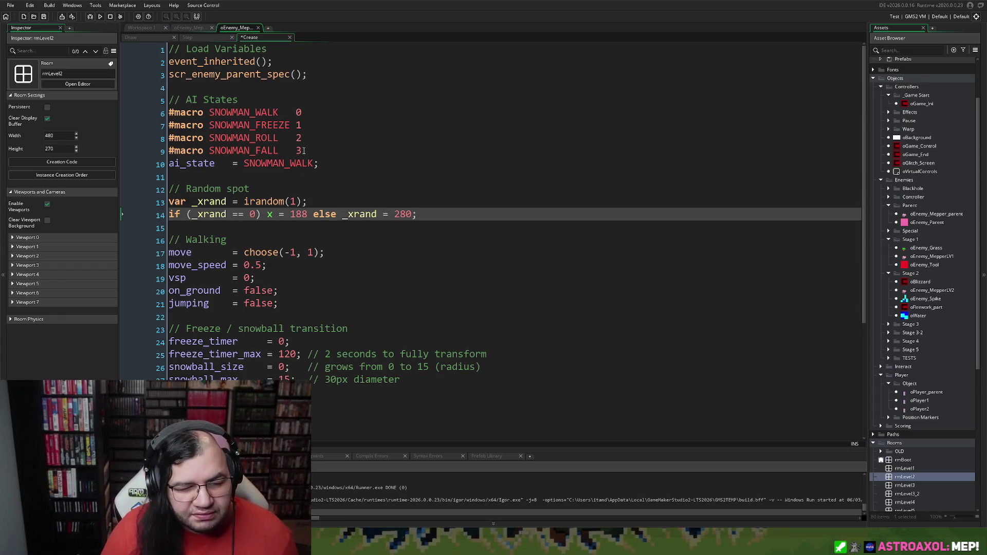
# Close rmLevel2, switch to oEnemy_MepperLV2's Step code and select its SNOWMAN_WALK case
pyautogui.click(278, 112)
pyautogui.click(200, 40)
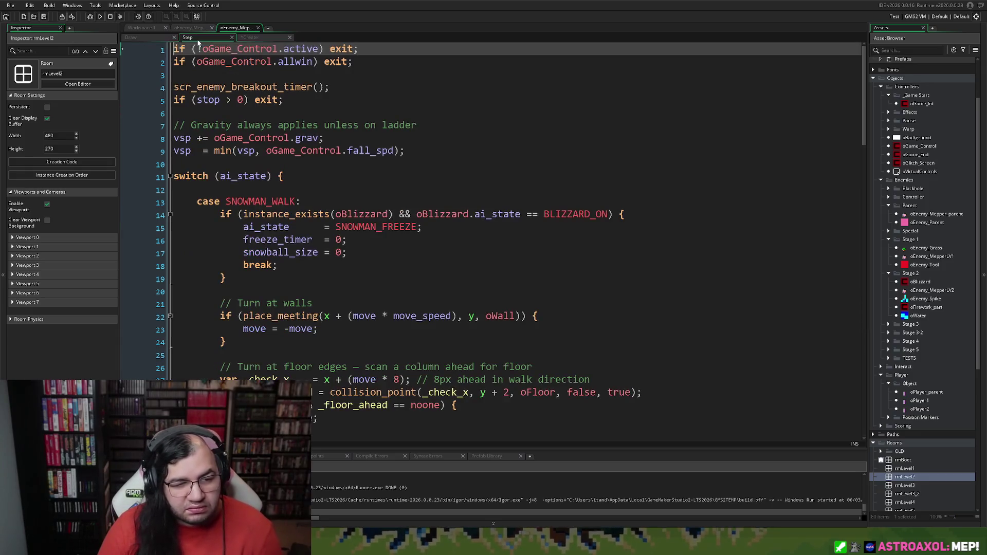
pyautogui.scroll(-1, 287, 180)
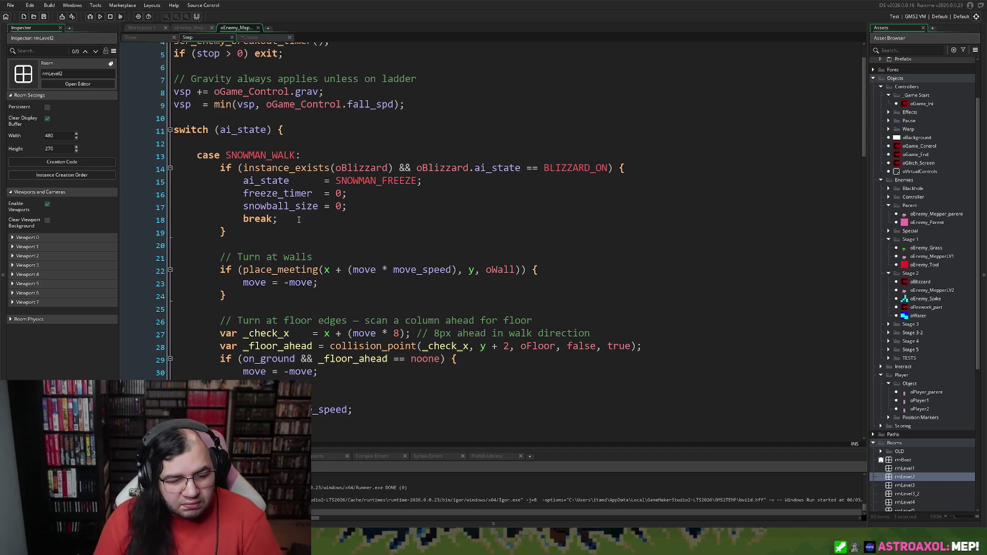
pyautogui.scroll(-2, 299, 219)
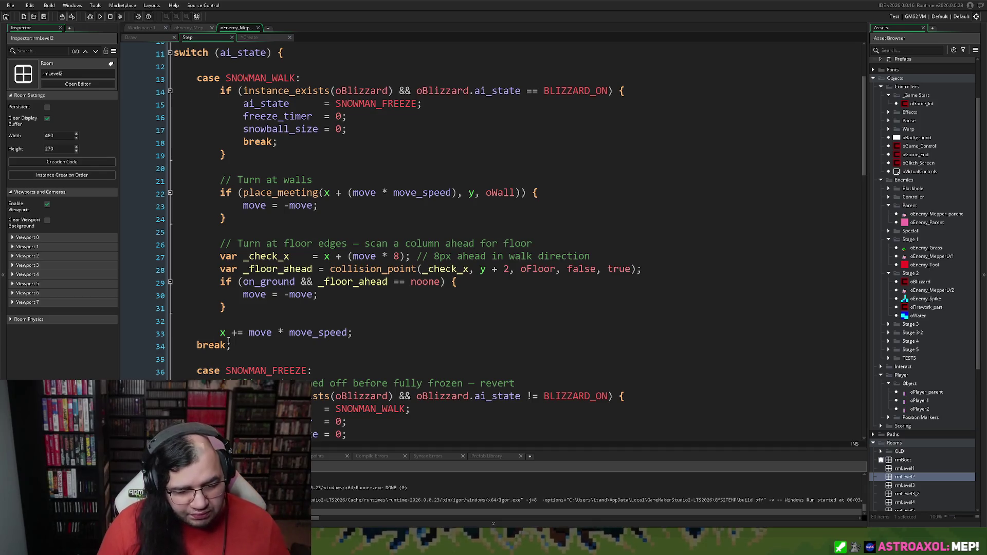
pyautogui.moveTo(231, 344)
pyautogui.mouseDown()
pyautogui.moveTo(205, 333)
pyautogui.moveTo(216, 93)
pyautogui.moveTo(175, 78)
pyautogui.mouseUp()
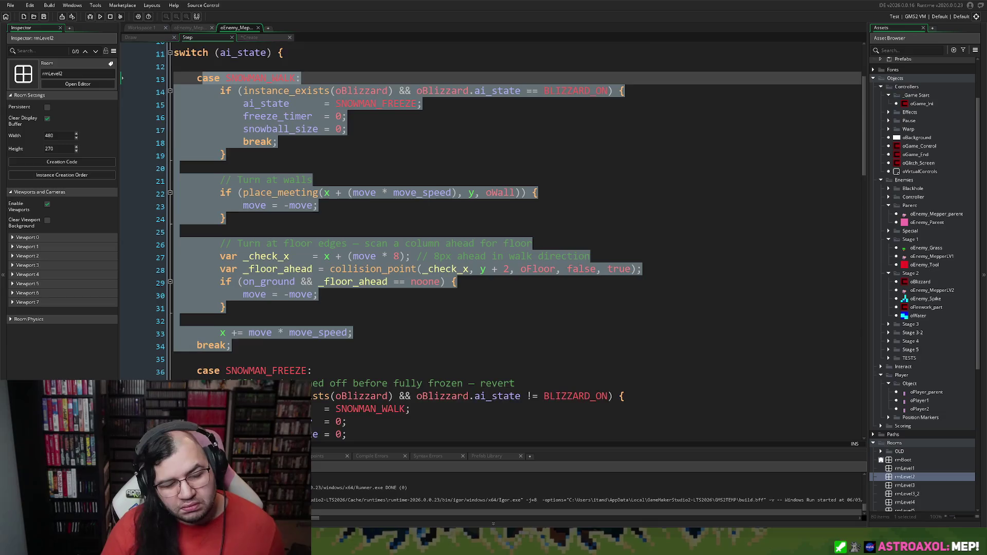
pyautogui.scroll(-10, 514, 242)
pyautogui.scroll(-5, 514, 241)
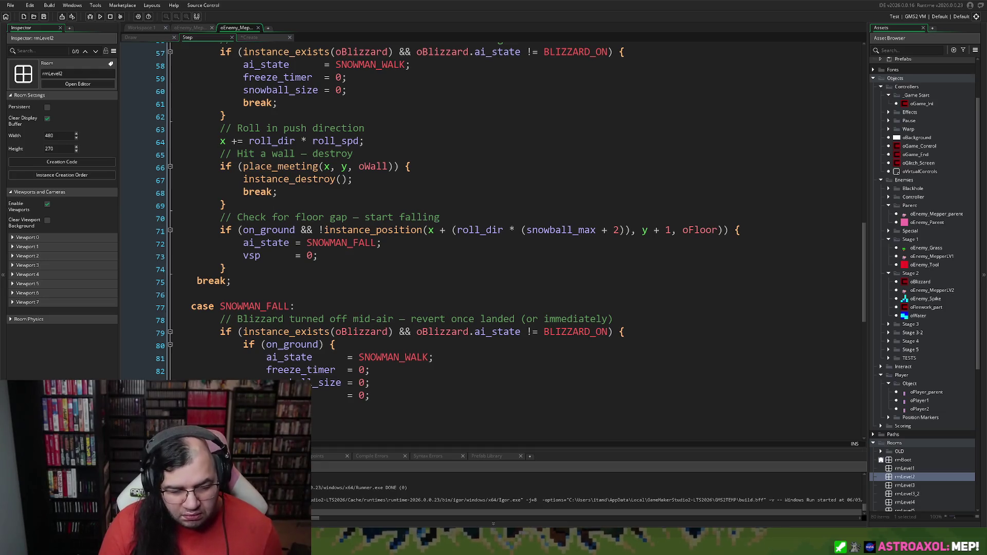
pyautogui.scroll(-3, 514, 241)
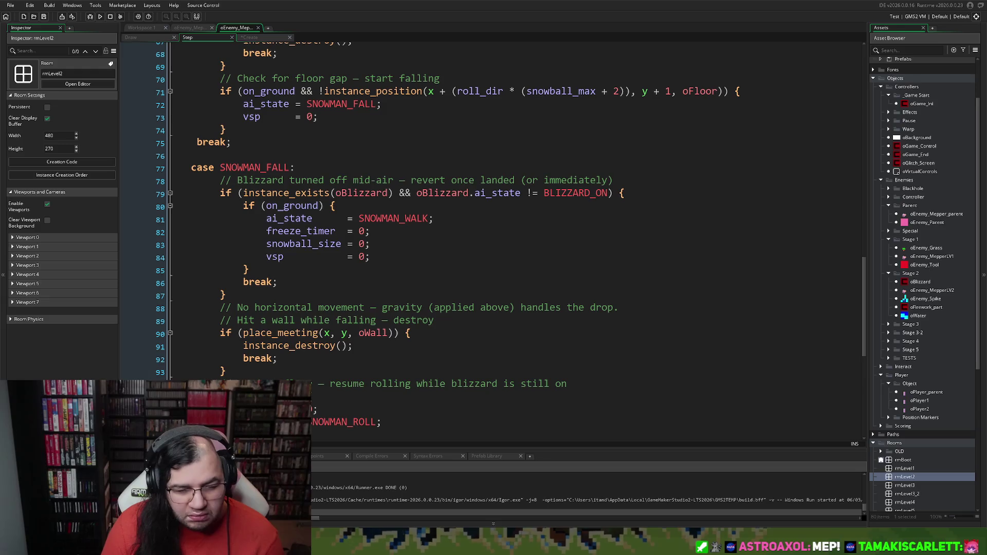
pyautogui.scroll(-3, 509, 236)
pyautogui.scroll(-4, 509, 221)
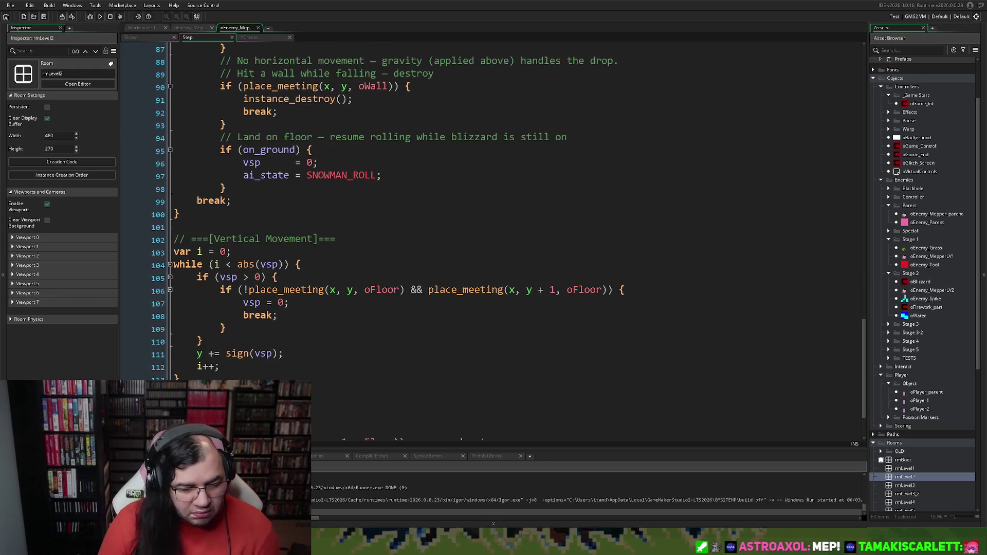
pyautogui.scroll(6, 509, 221)
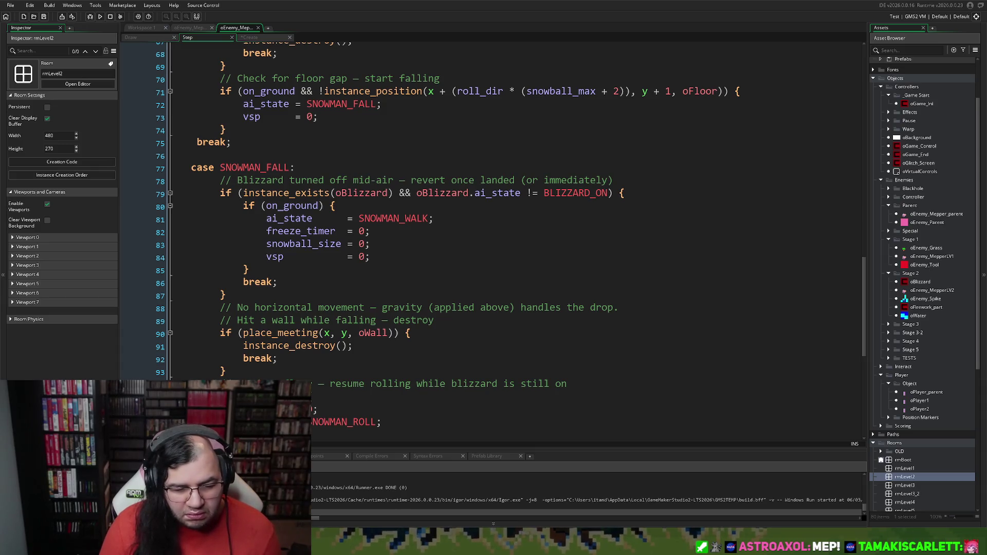
pyautogui.click(221, 193)
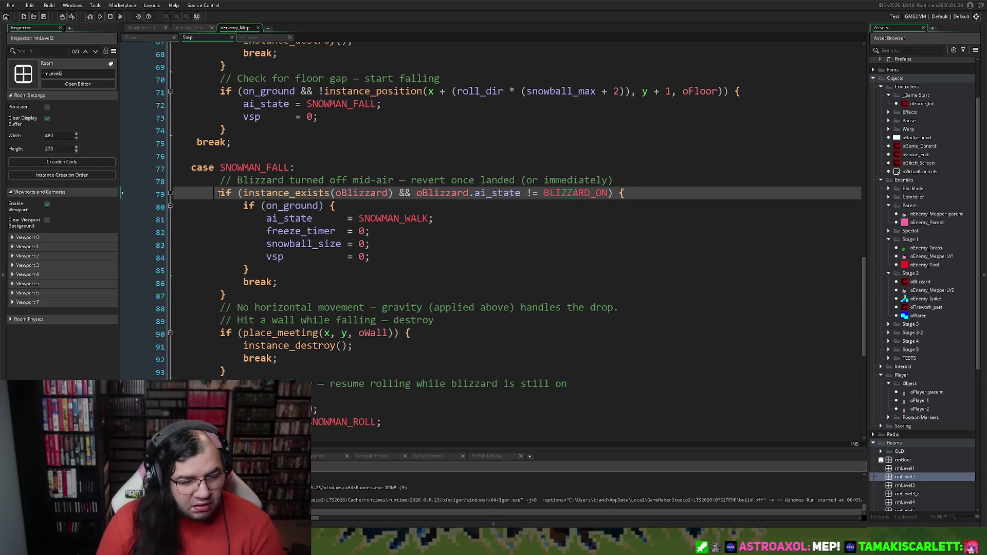
# Insert a /* on a blank line above the blizzard-off check in SNOWMAN_FALL
pyautogui.press('Return')
pyautogui.press('BackSpace')
pyautogui.press('BackSpace')
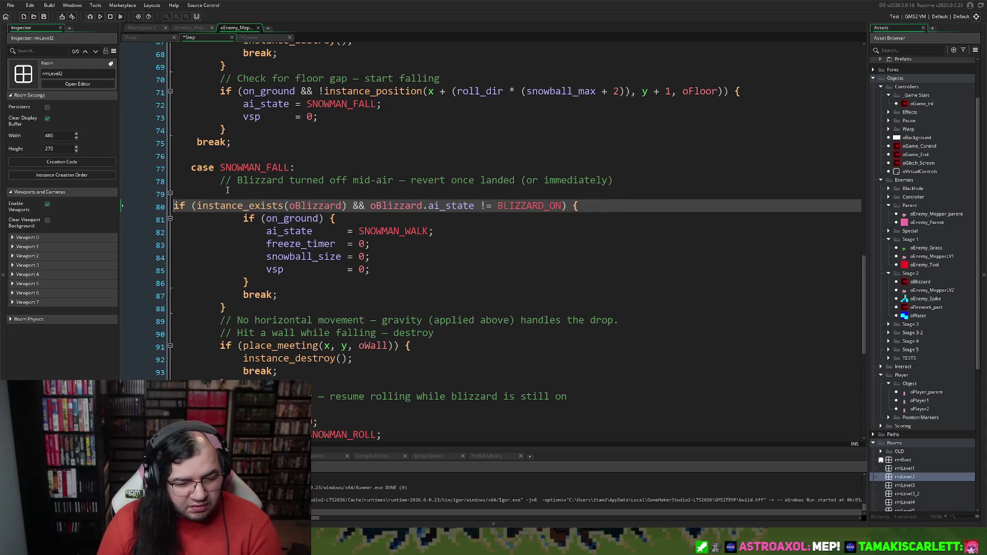
pyautogui.press('BackSpace')
pyautogui.press('Return')
pyautogui.press('Up')
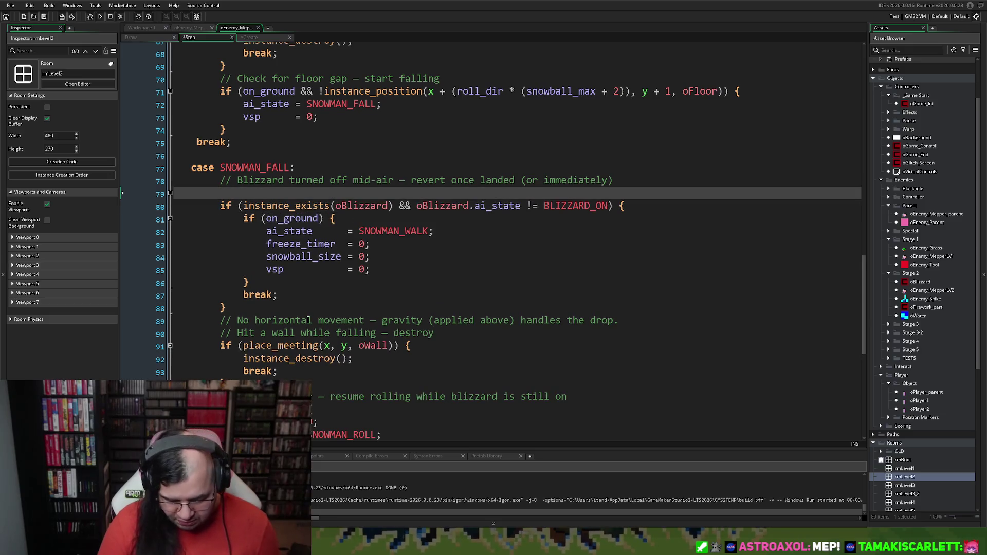
pyautogui.write('/*')
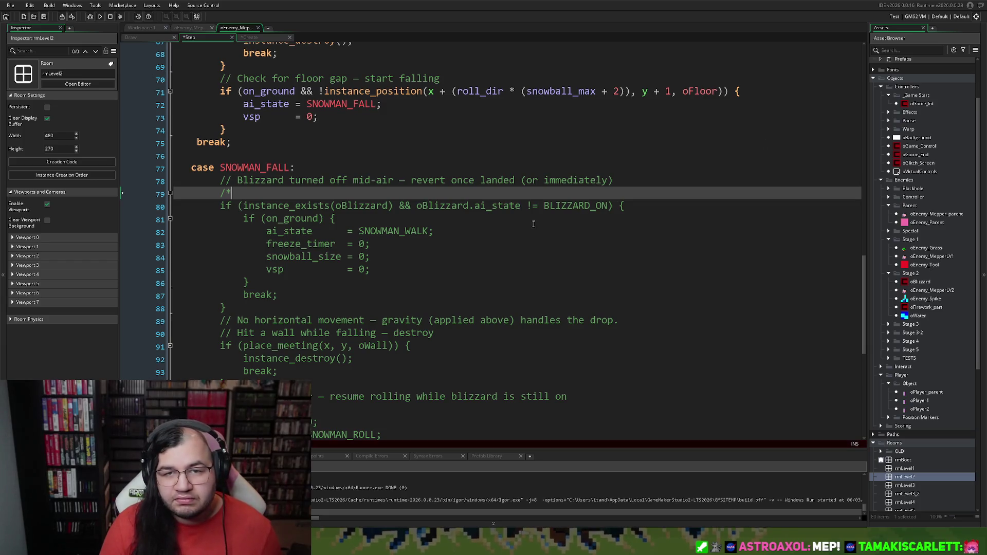
# Open a new line 89 after the check's closing brace for the comment closer
pyautogui.scroll(-1, 359, 257)
pyautogui.click(243, 280)
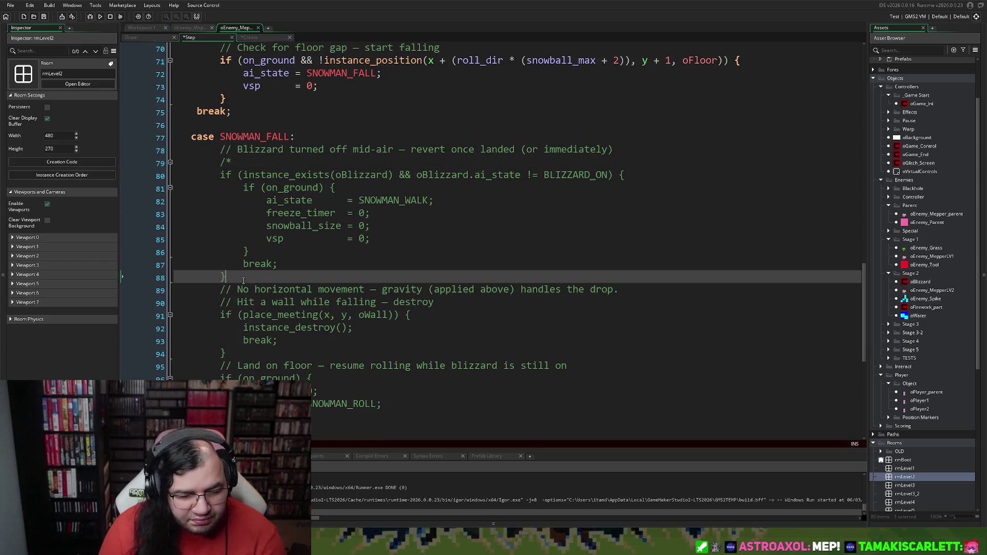
pyautogui.press('Return')
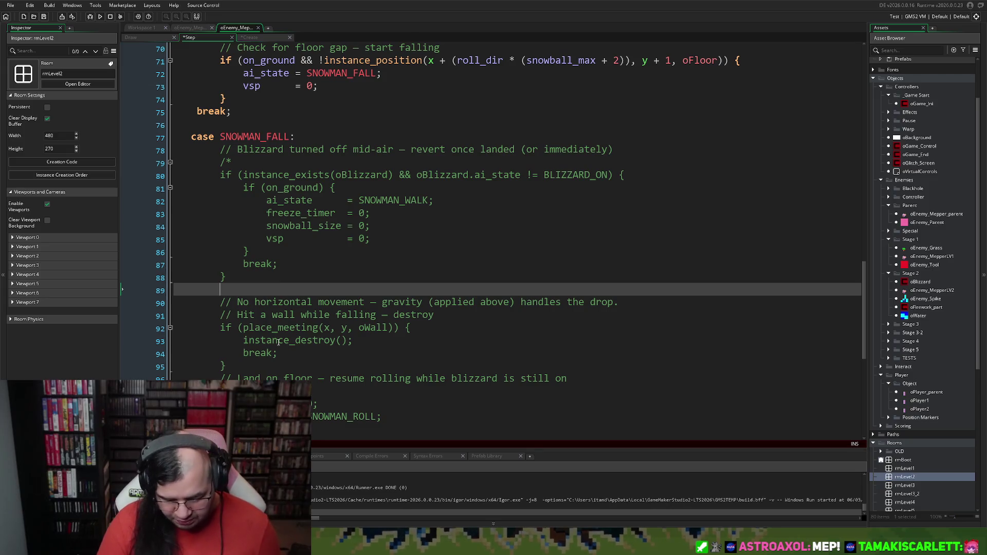
pyautogui.write('/*')
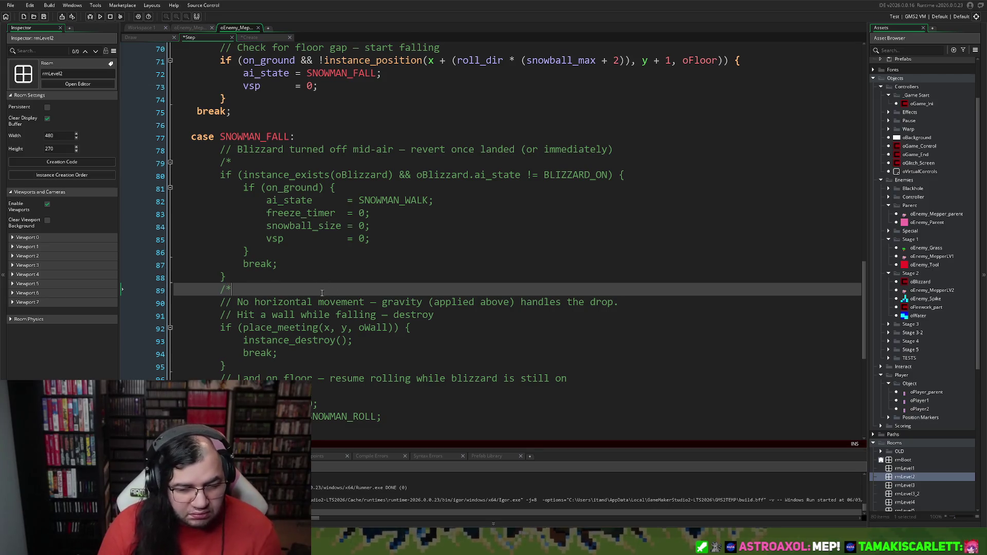
pyautogui.press('BackSpace')
pyautogui.press('BackSpace')
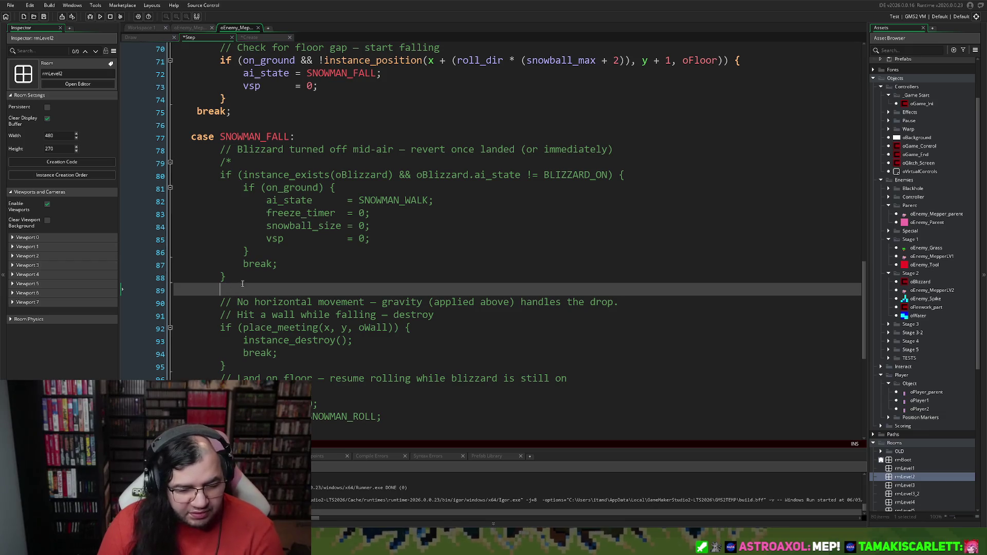
pyautogui.write('7')
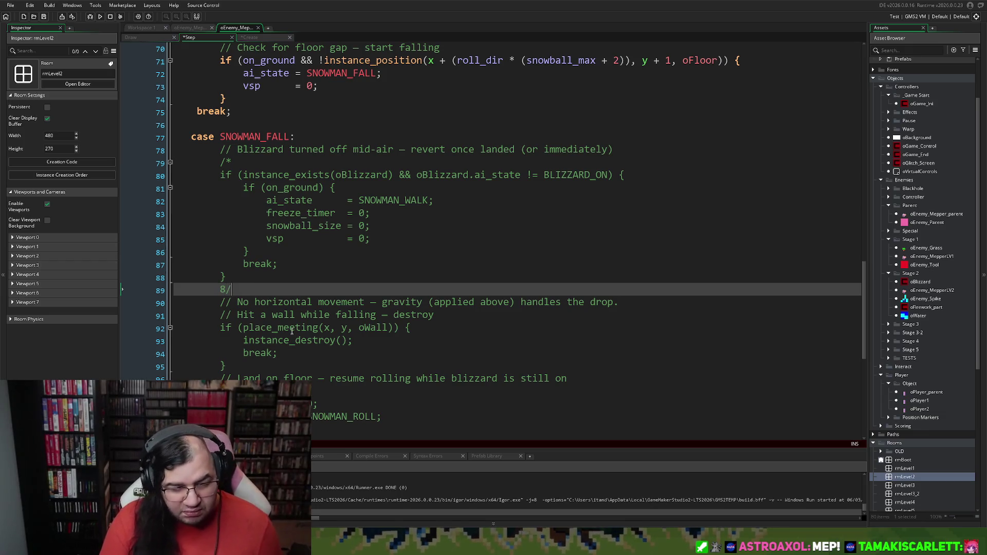
pyautogui.press('BackSpace')
pyautogui.write('8')
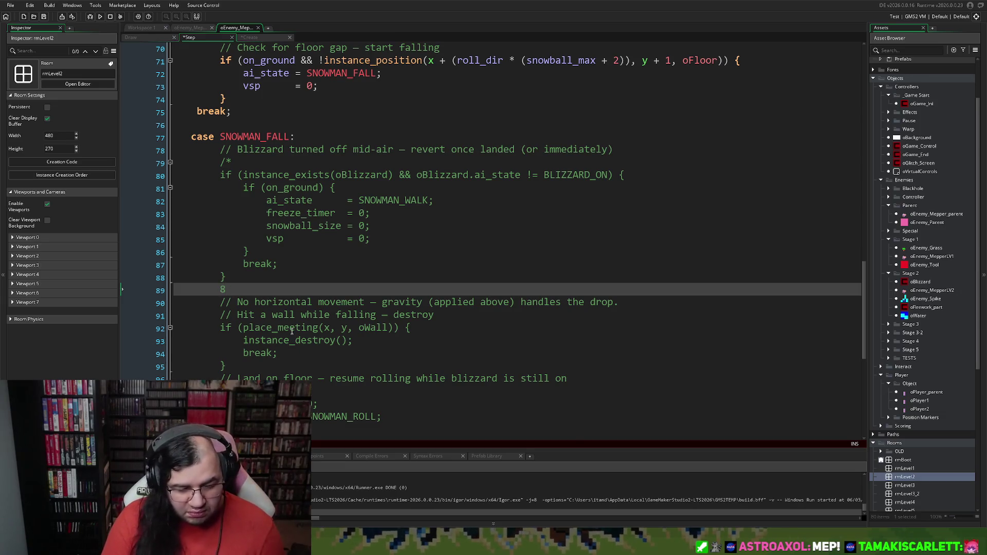
pyautogui.press('BackSpace')
# Close the block comment with */, then scroll back to the SNOWMAN_ROLL case
pyautogui.write('*/')
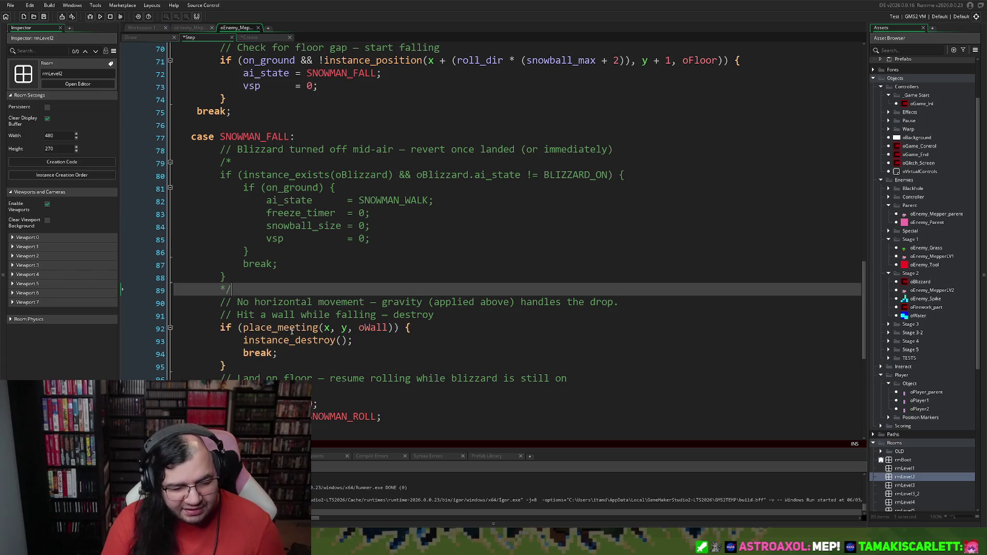
pyautogui.scroll(4, 460, 242)
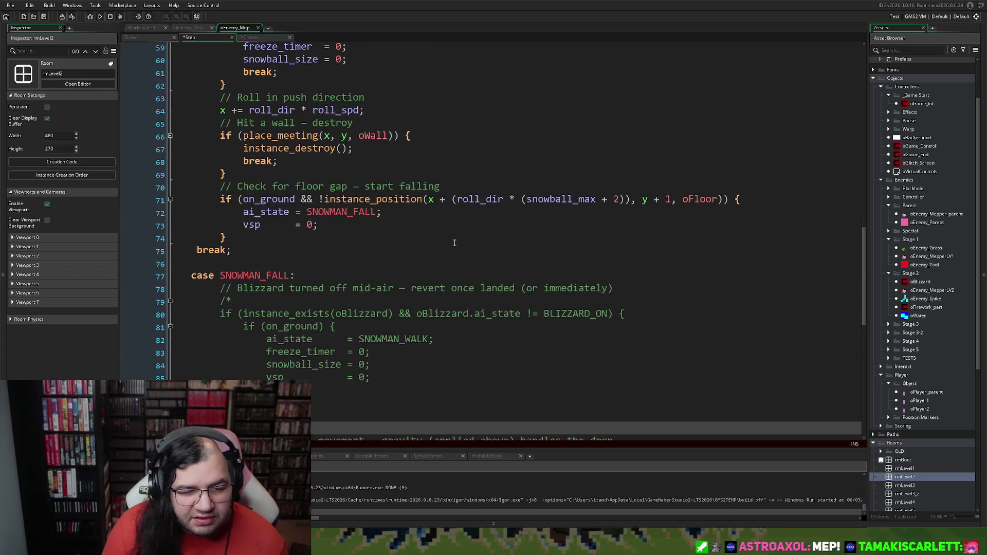
pyautogui.scroll(3, 455, 243)
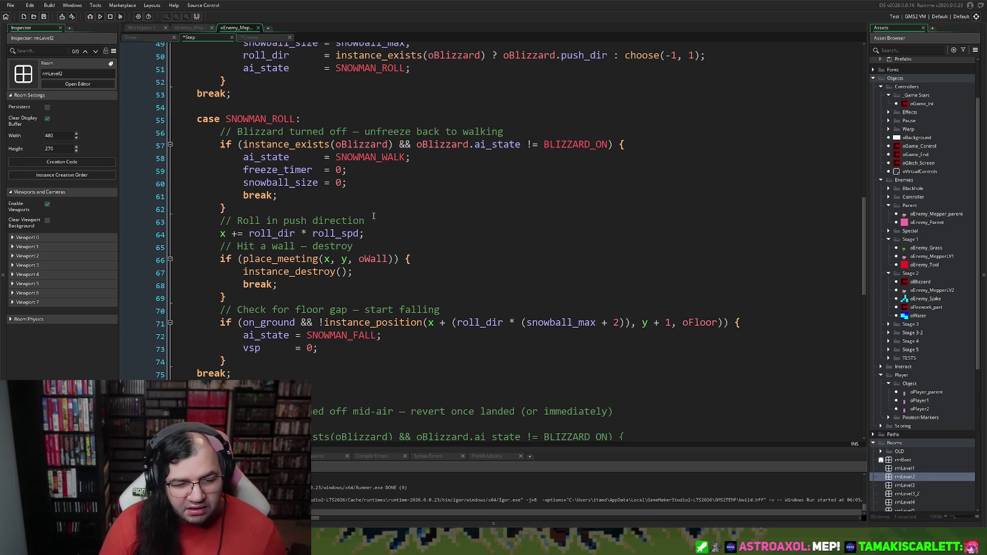
pyautogui.scroll(1, 322, 296)
pyautogui.scroll(8, 323, 296)
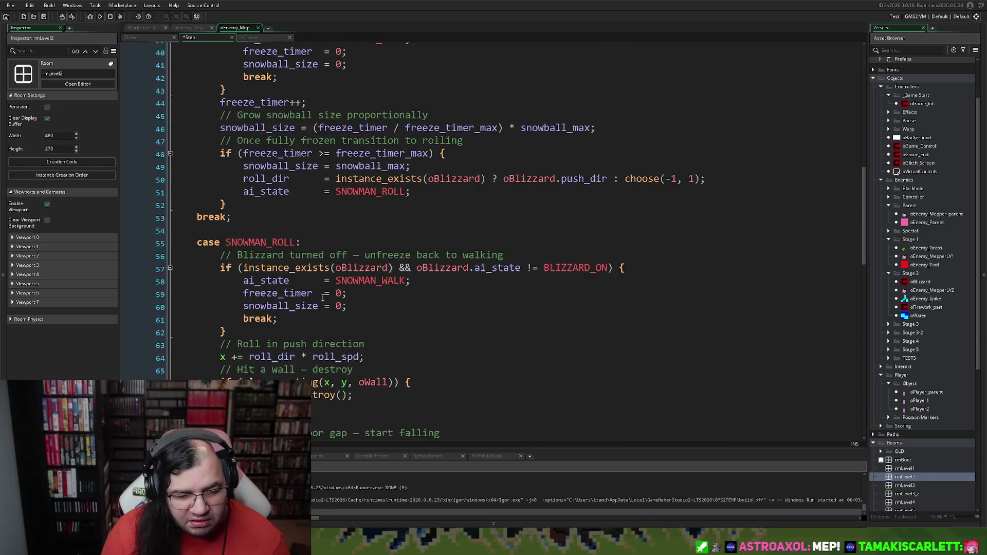
pyautogui.scroll(-3, 319, 298)
pyautogui.scroll(-7, 318, 298)
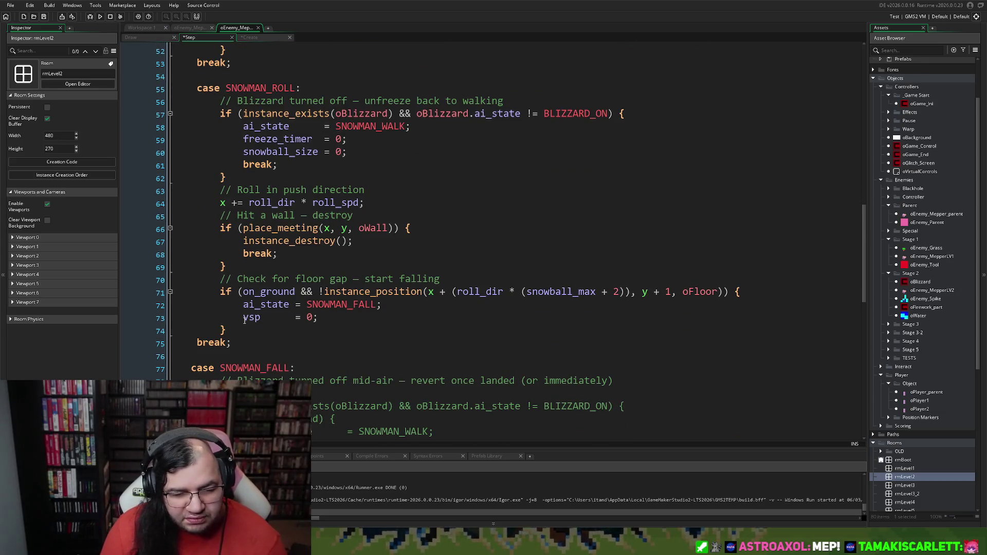
pyautogui.scroll(1, 244, 319)
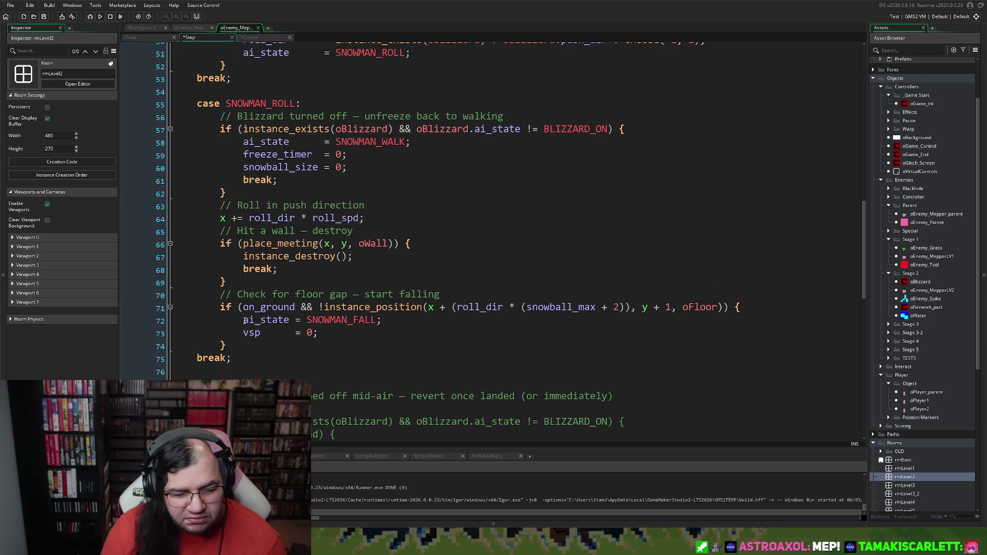
pyautogui.scroll(10, 245, 320)
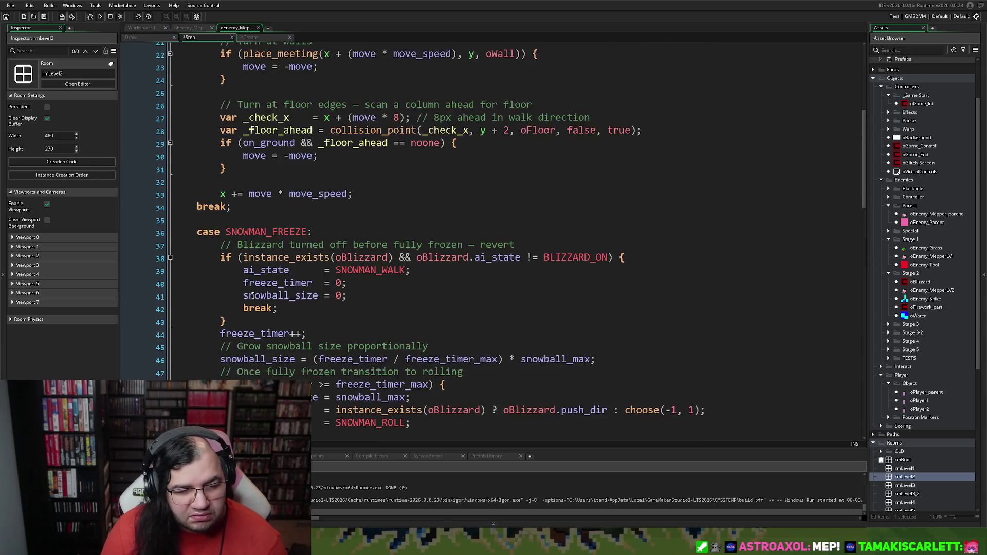
pyautogui.scroll(6, 252, 294)
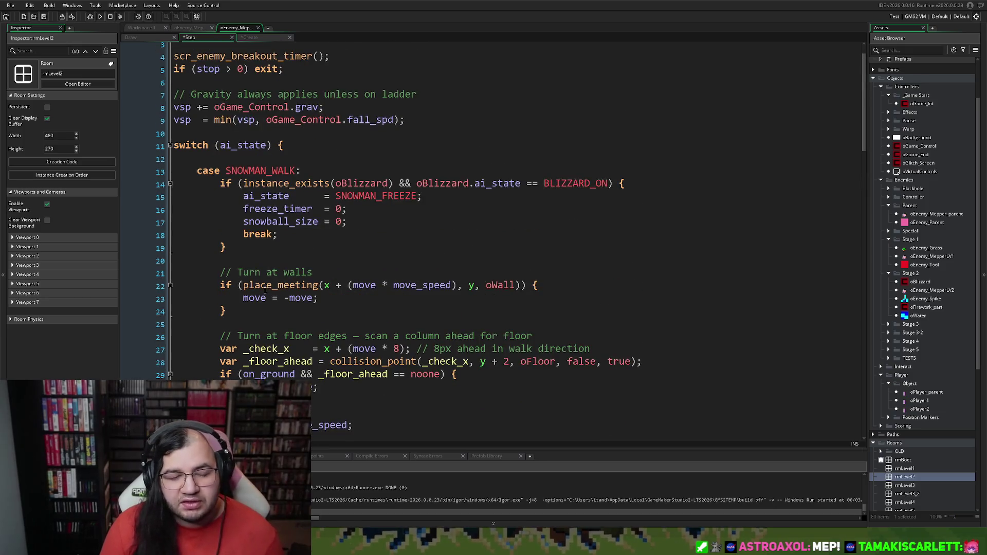
pyautogui.scroll(-5, 262, 289)
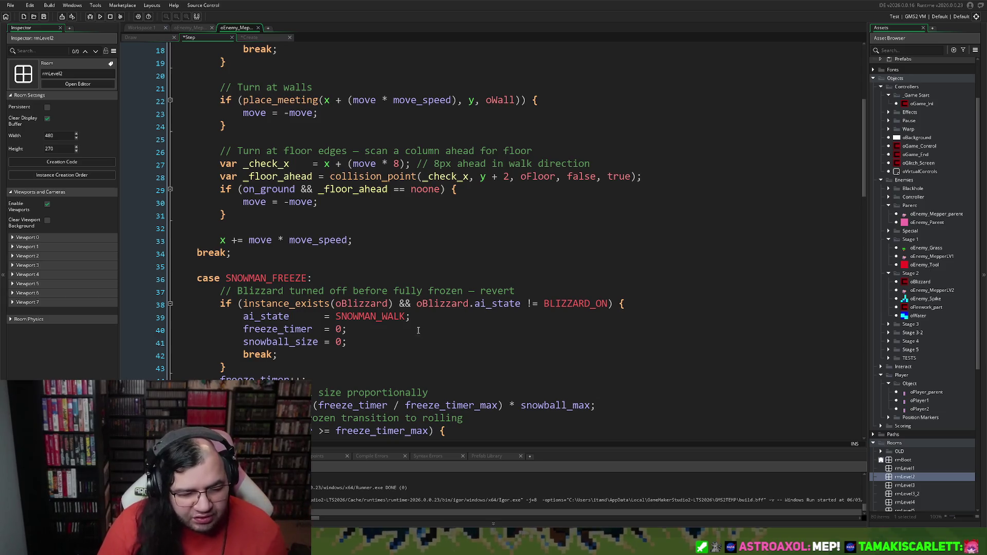
pyautogui.scroll(-2, 362, 297)
pyautogui.scroll(-8, 363, 297)
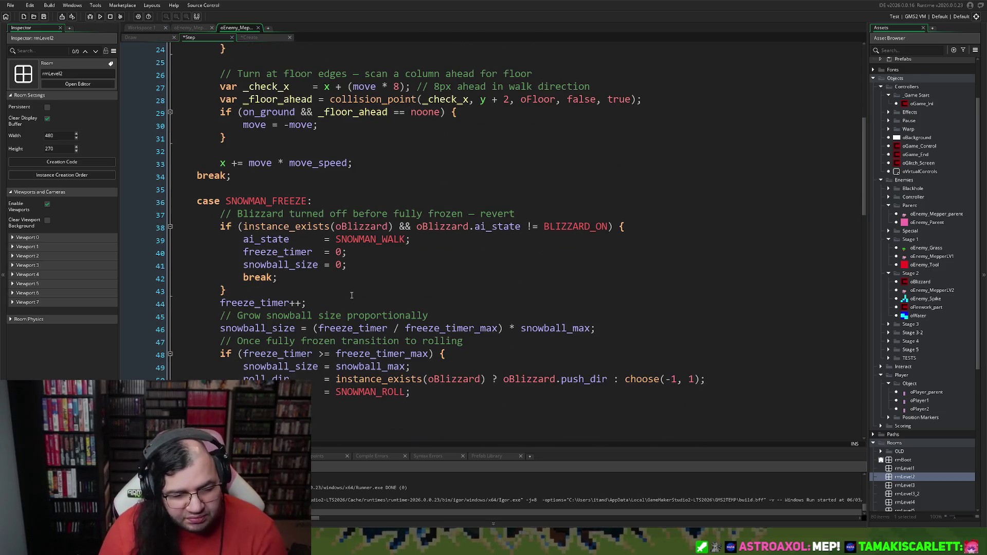
pyautogui.scroll(-3, 340, 299)
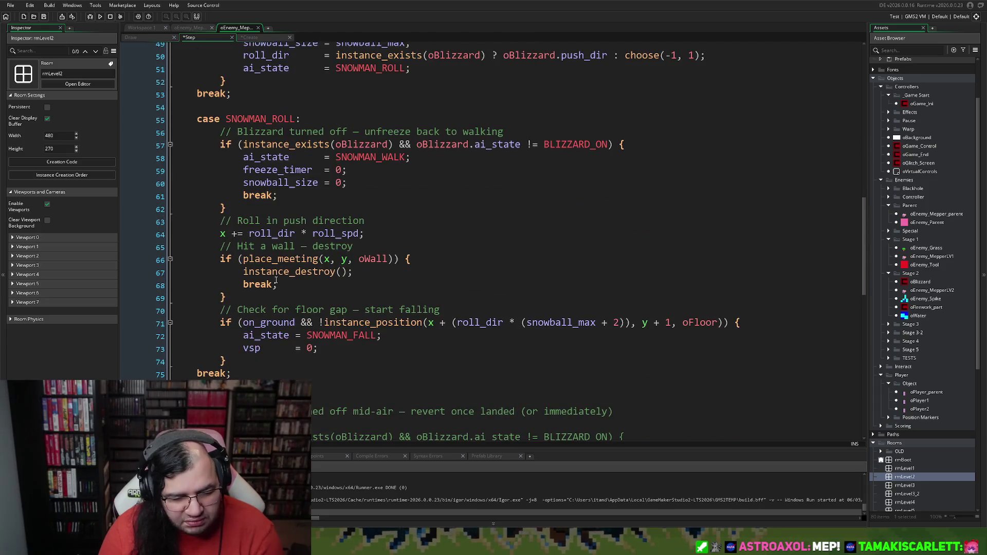
# Start a new if statement on the line after the floor-gap check on line 74
pyautogui.click(231, 362)
pyautogui.press('Return')
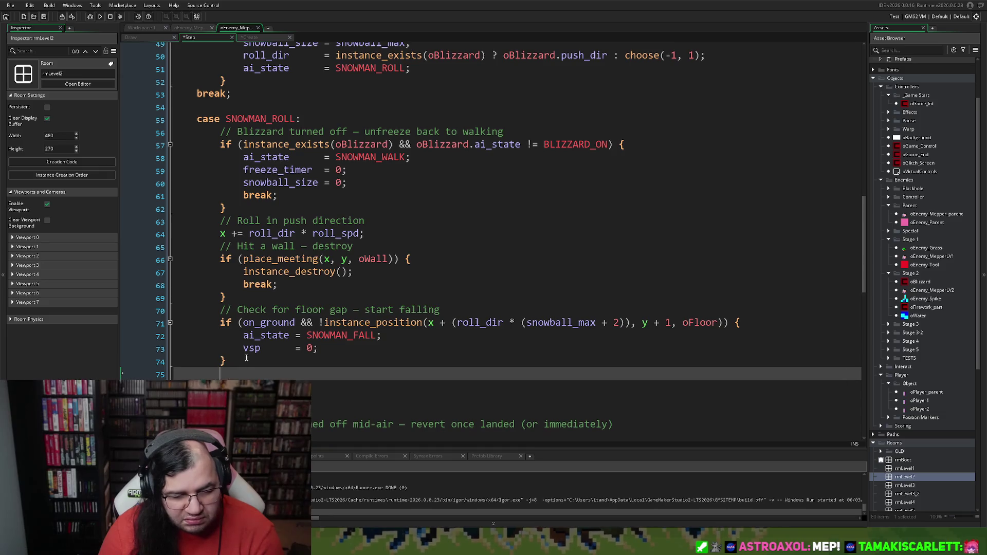
pyautogui.write('if')
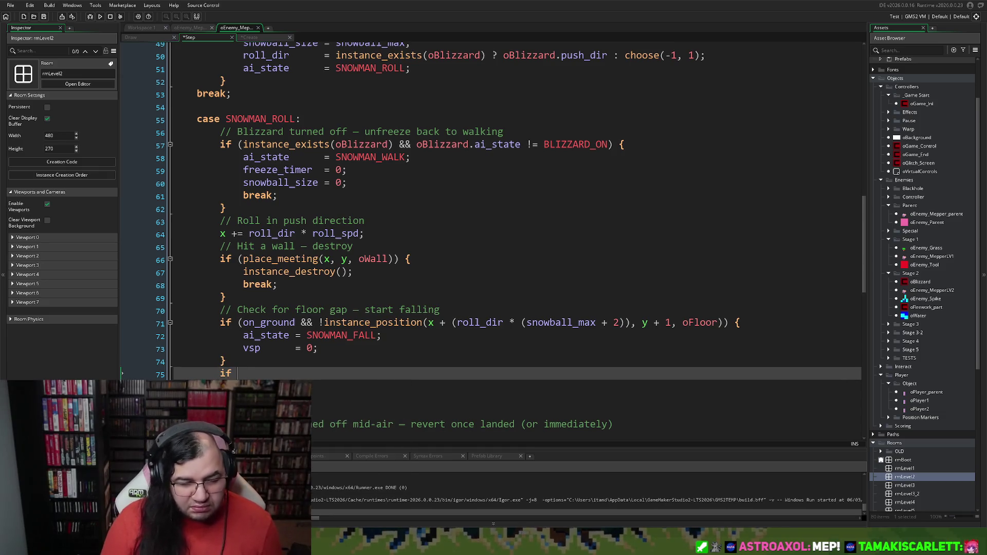
pyautogui.click(189, 28)
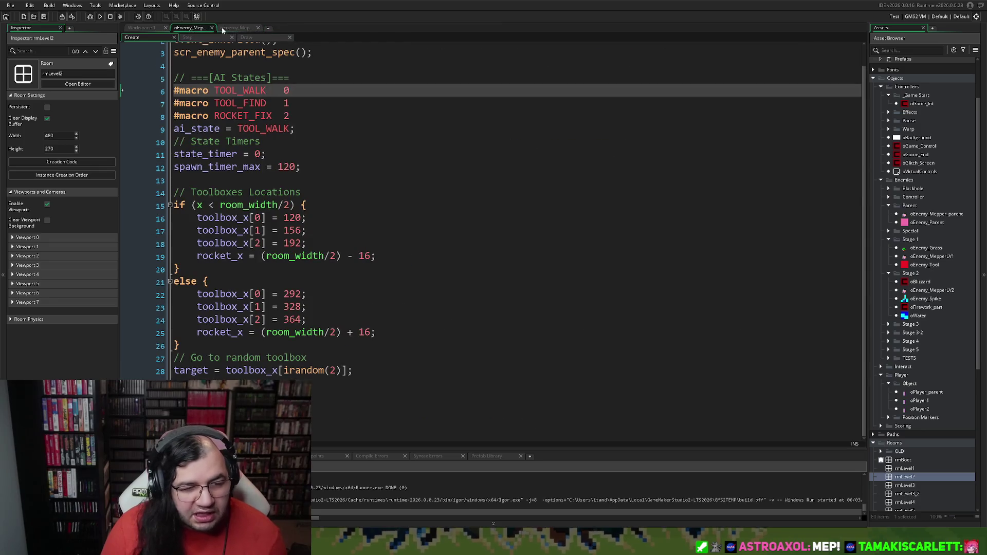
# Check the other enemy tabs and Workspace 1, then open rmLevel2 from the Asset Browser
pyautogui.click(222, 28)
pyautogui.click(193, 28)
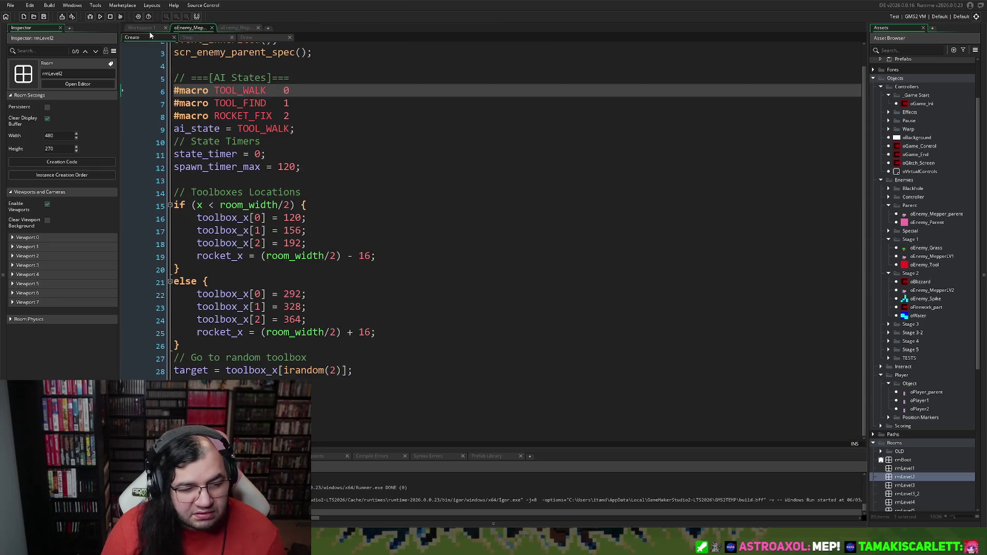
pyautogui.click(149, 27)
pyautogui.click(177, 26)
pyautogui.click(150, 30)
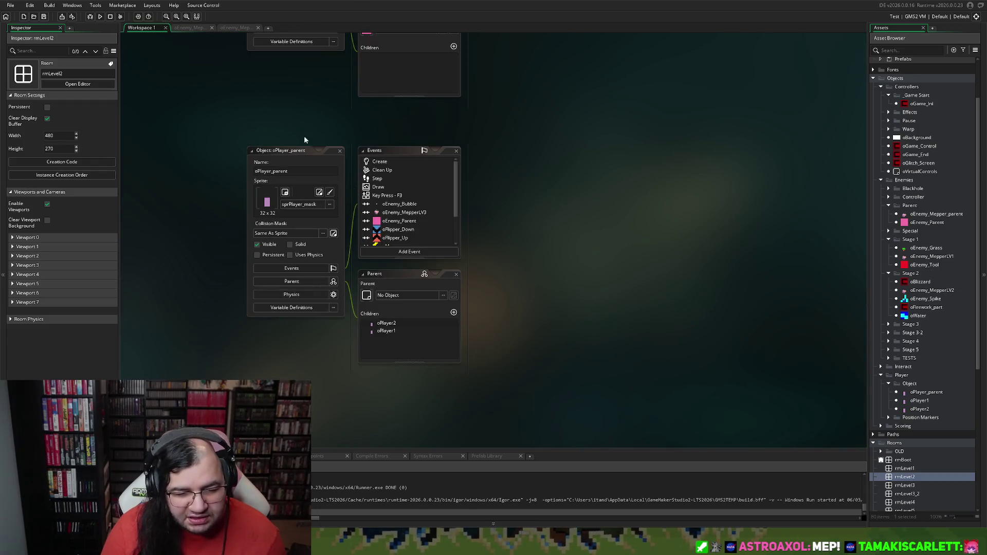
pyautogui.click(195, 29)
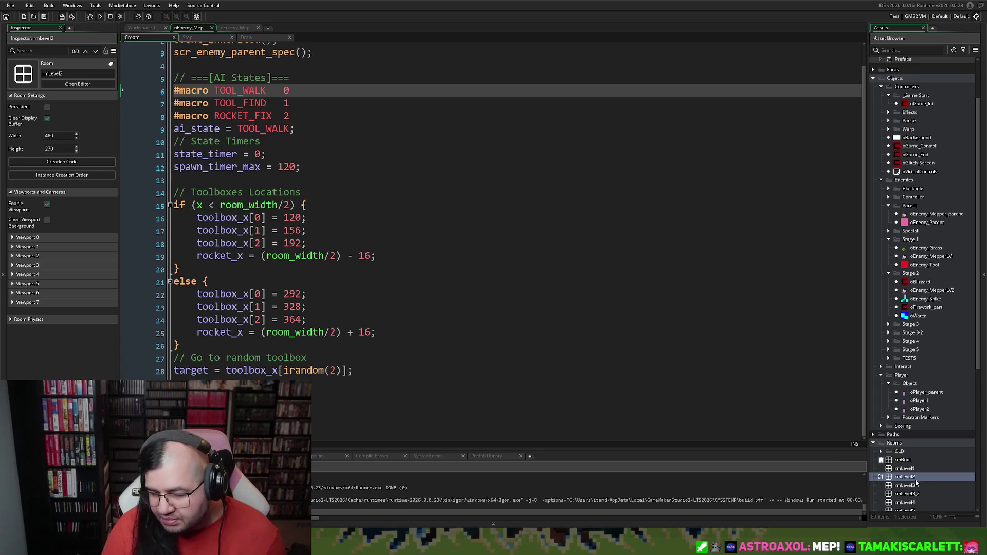
pyautogui.doubleClick(913, 478)
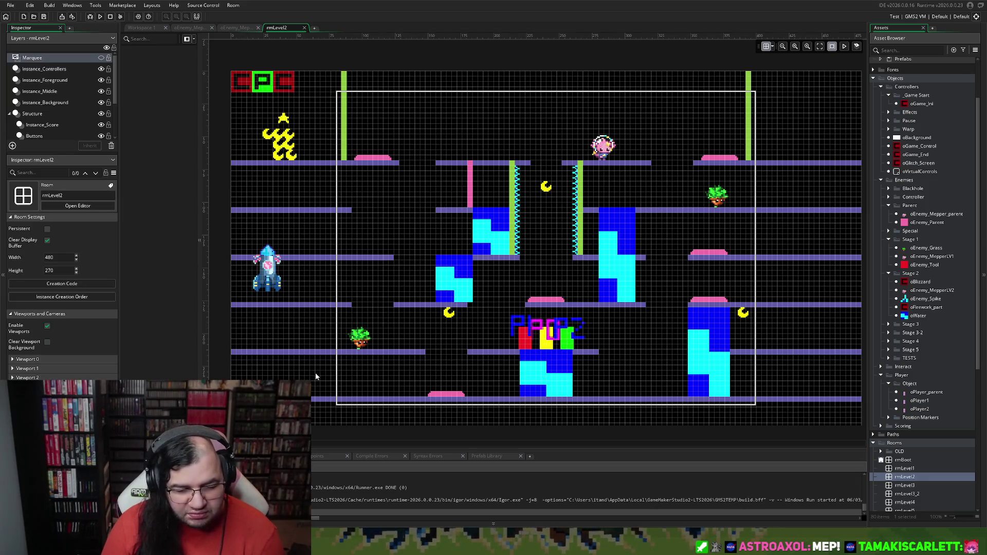
# Return to oEnemy_MepperLV2's Step event tab with the unfinished if in SNOWMAN_ROLL
pyautogui.click(236, 26)
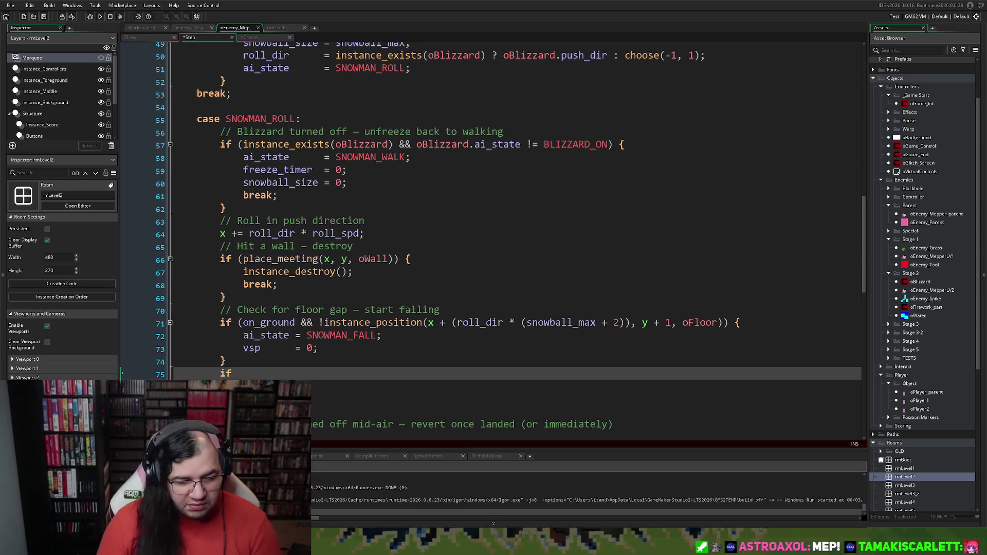
# Under '// Leaving room on the last floor', add if ((x < 64 || x > 416) && y > 232) {
pyautogui.press('BackSpace')
pyautogui.press('BackSpace')
pyautogui.press('BackSpace')
pyautogui.write('// Leave')
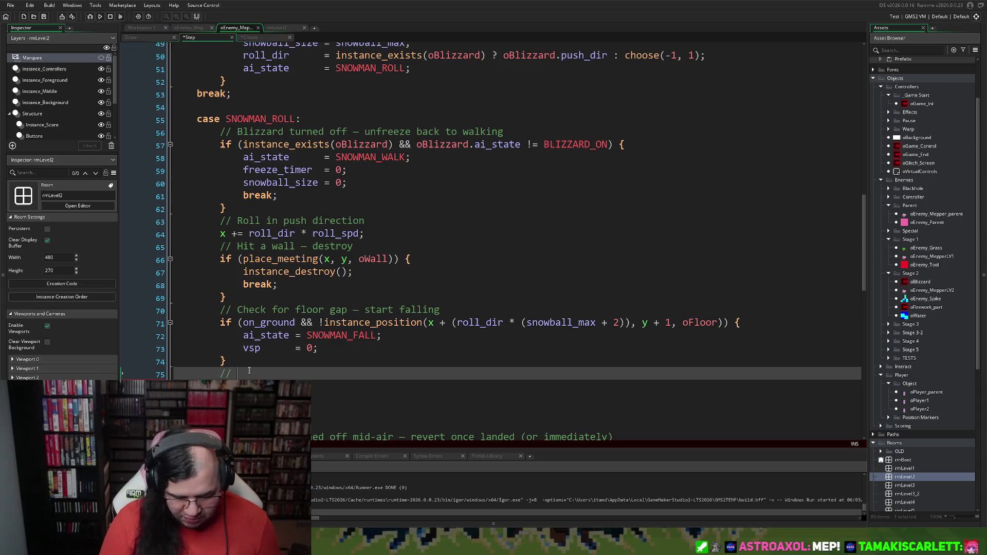
pyautogui.press('BackSpace')
pyautogui.write('ing room')
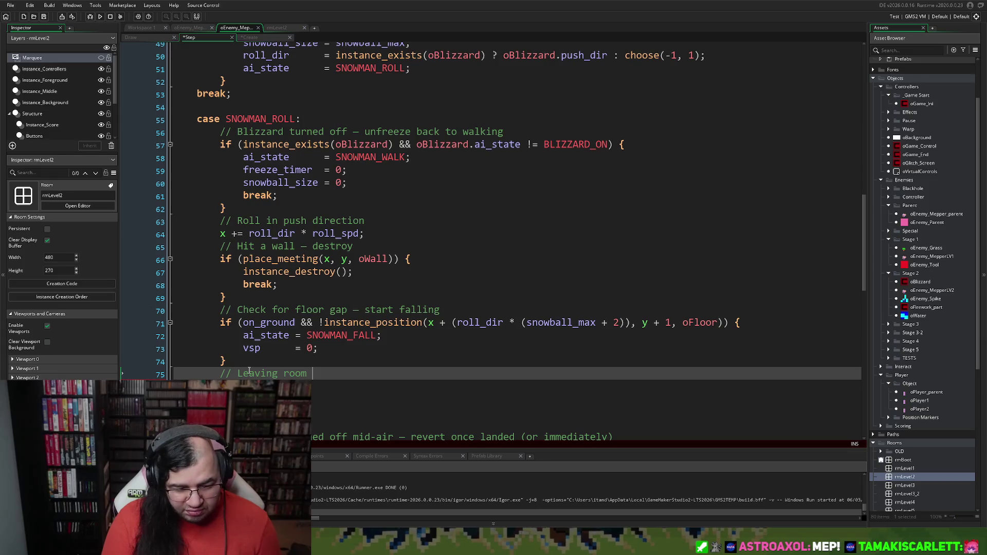
pyautogui.write(' on the last')
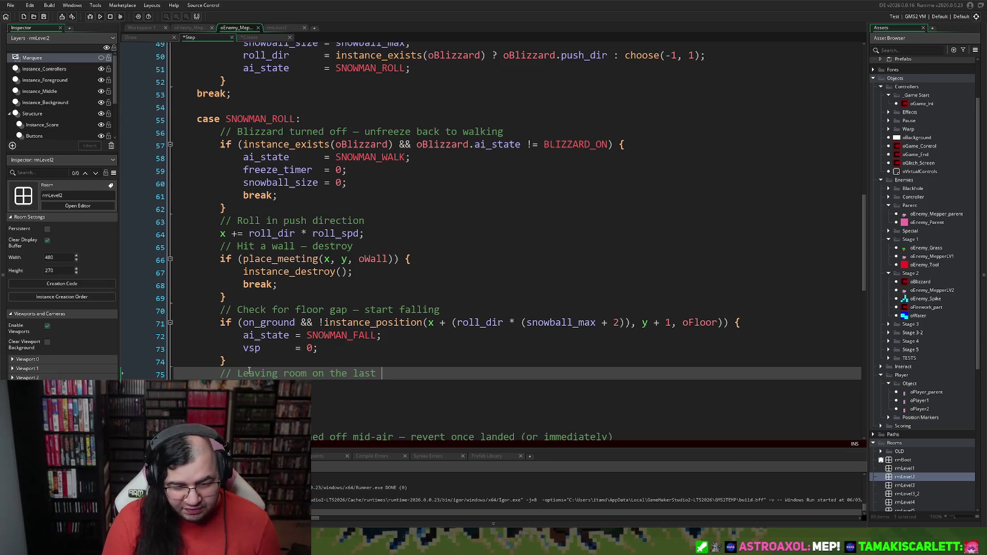
pyautogui.write(' floor')
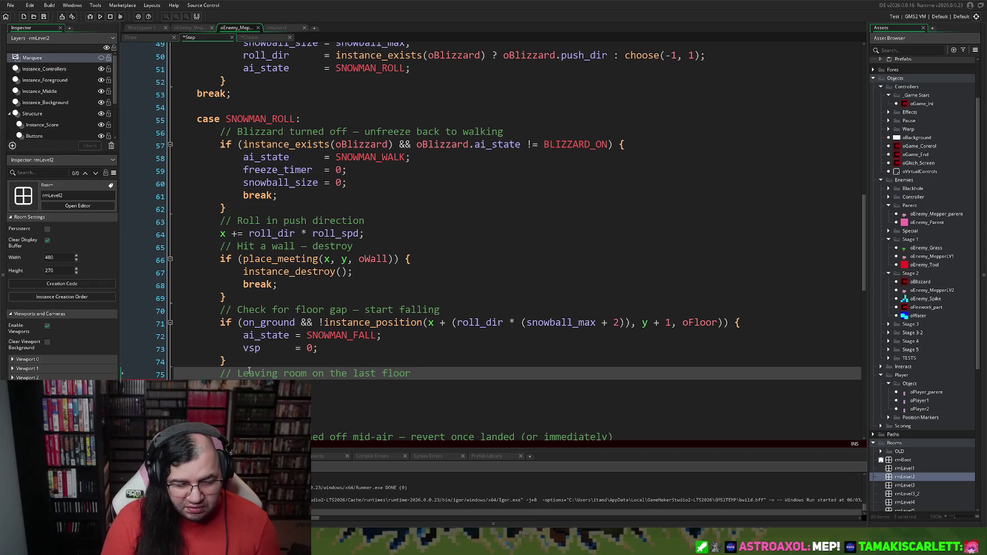
pyautogui.press('Return')
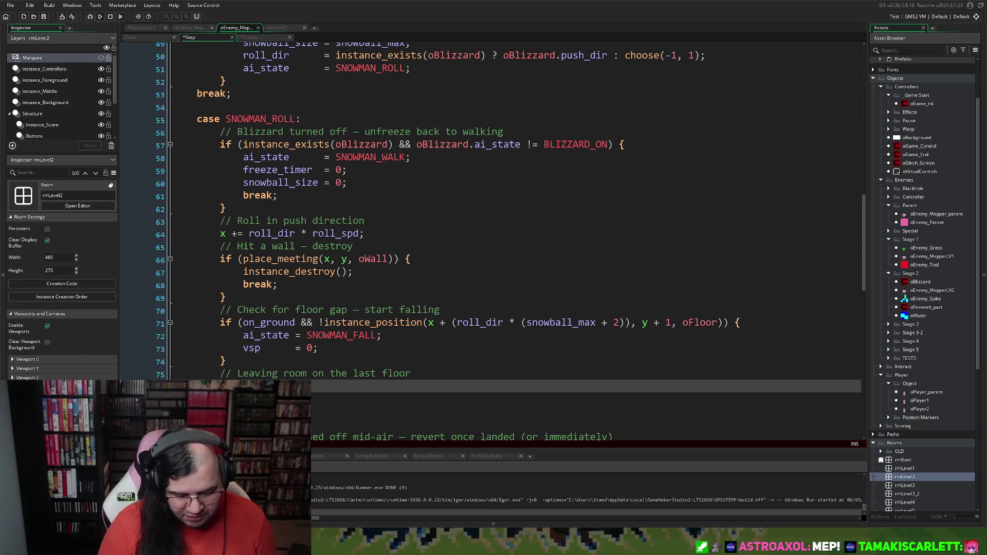
pyautogui.write('> ')
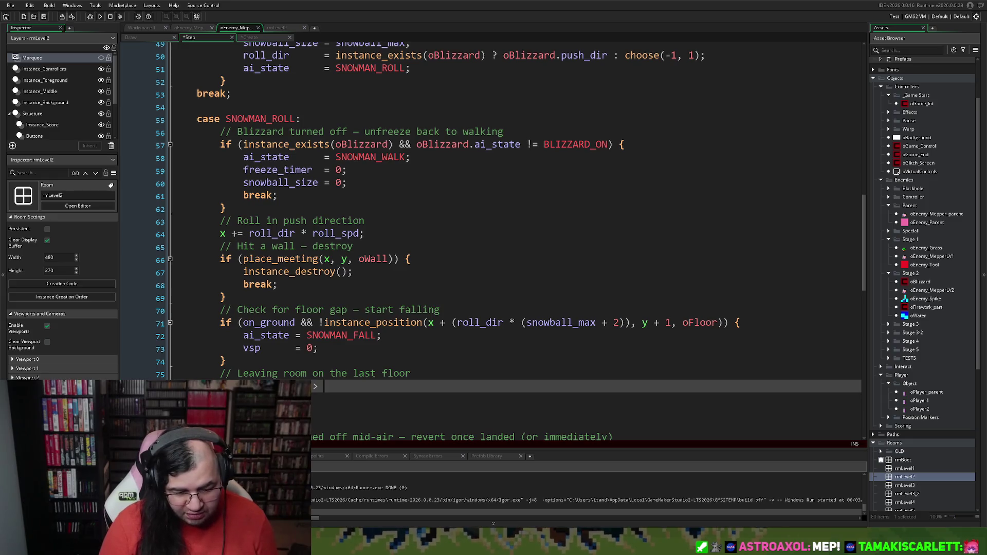
pyautogui.write('416')
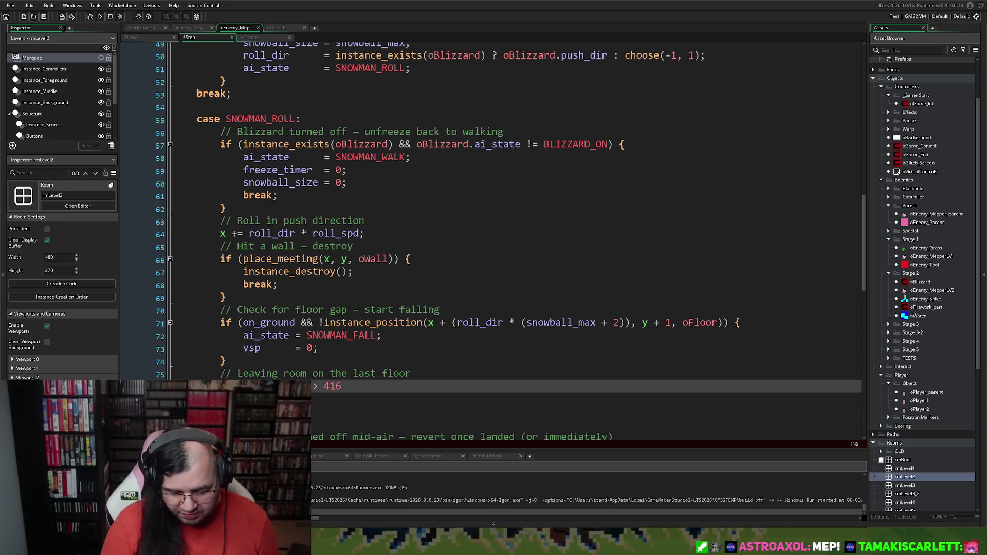
pyautogui.write(')')
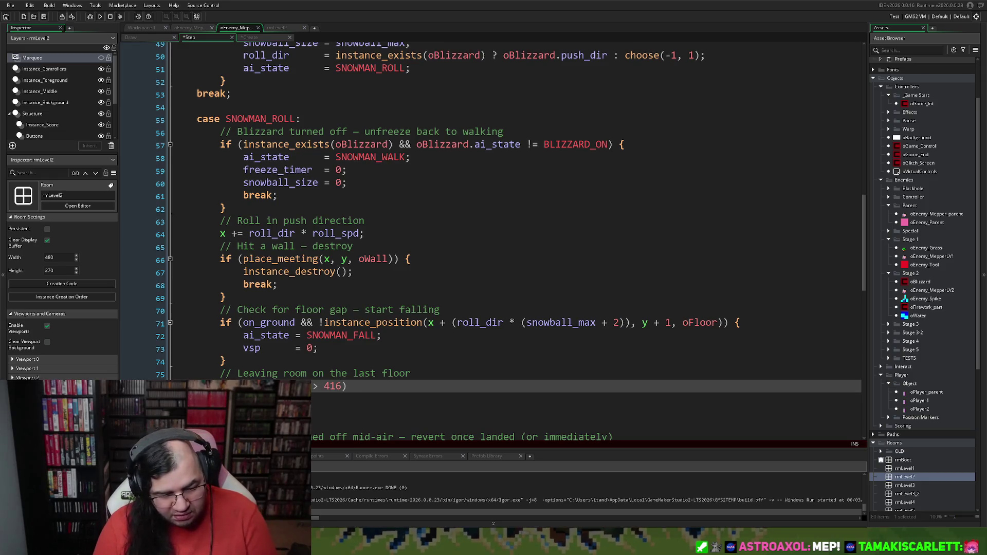
pyautogui.write(' &&')
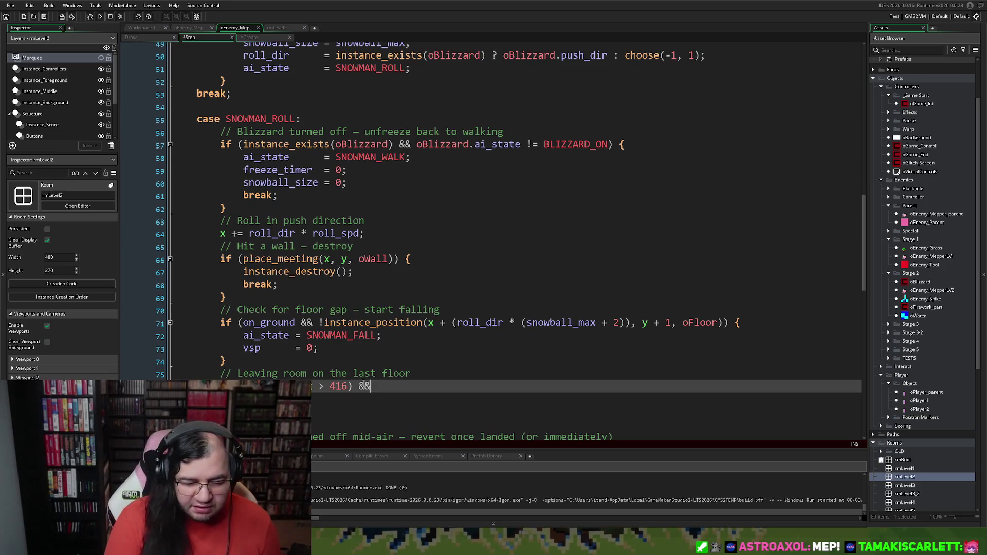
pyautogui.write(' y')
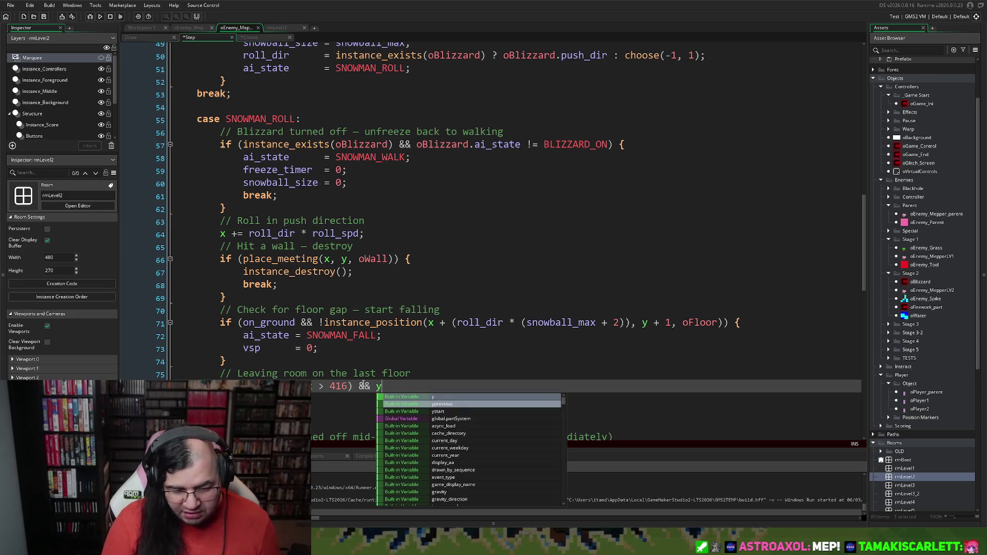
pyautogui.write(' > 232')
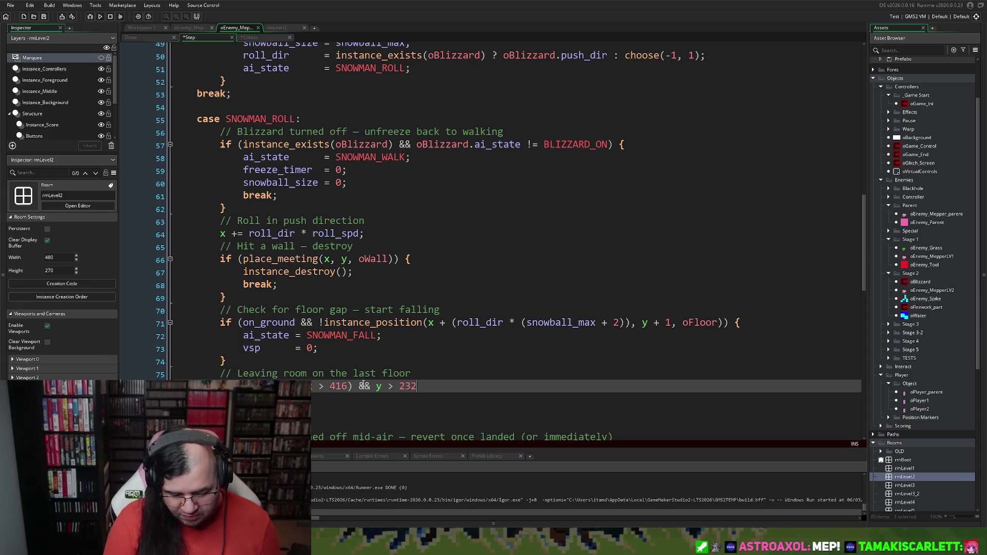
pyautogui.write(')')
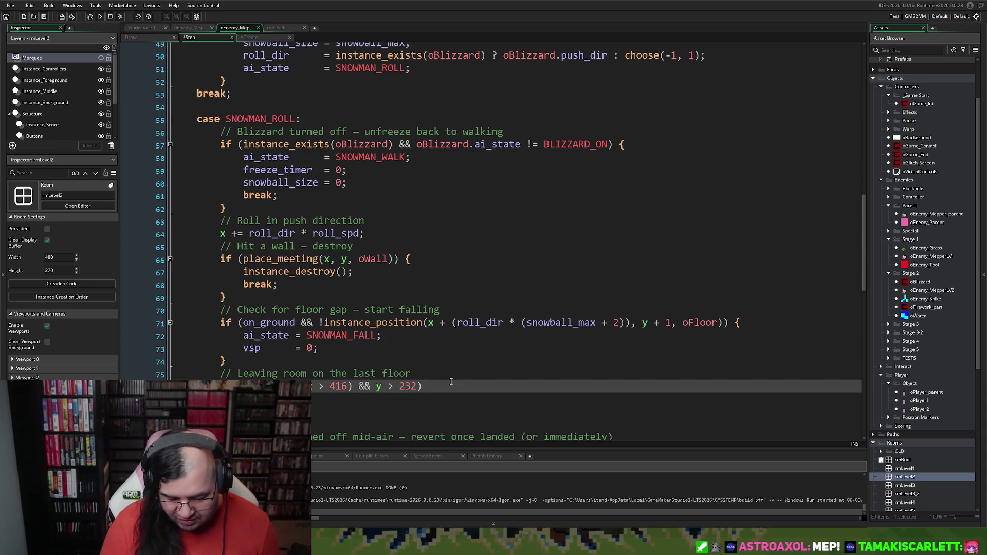
pyautogui.write('{')
pyautogui.press('Return')
pyautogui.press('Return')
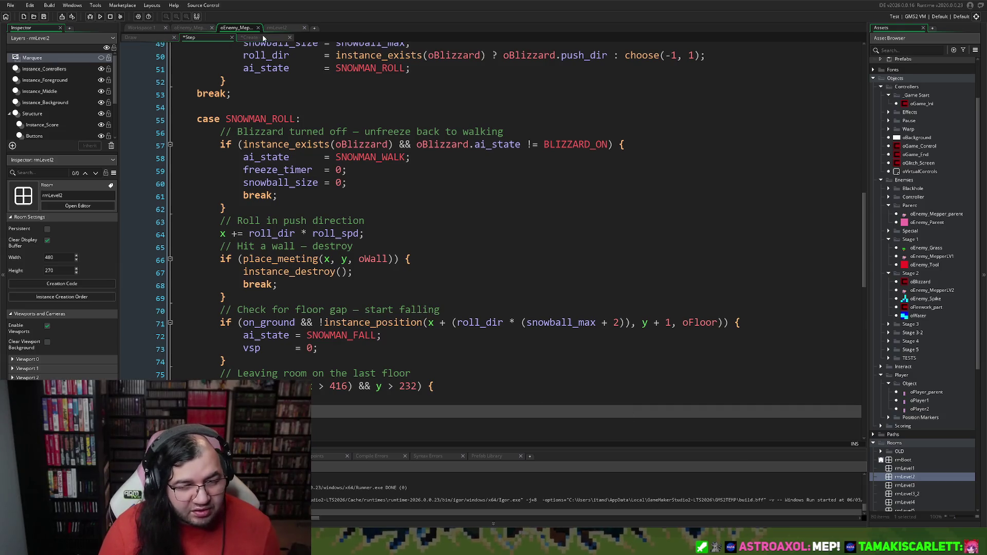
# Paste the _xrand random-spot lines from Create into the leaving-room block, indented, minus the comment
pyautogui.moveTo(265, 38); pyautogui.dragTo(147, 38)
pyautogui.scroll(-1, 261, 261)
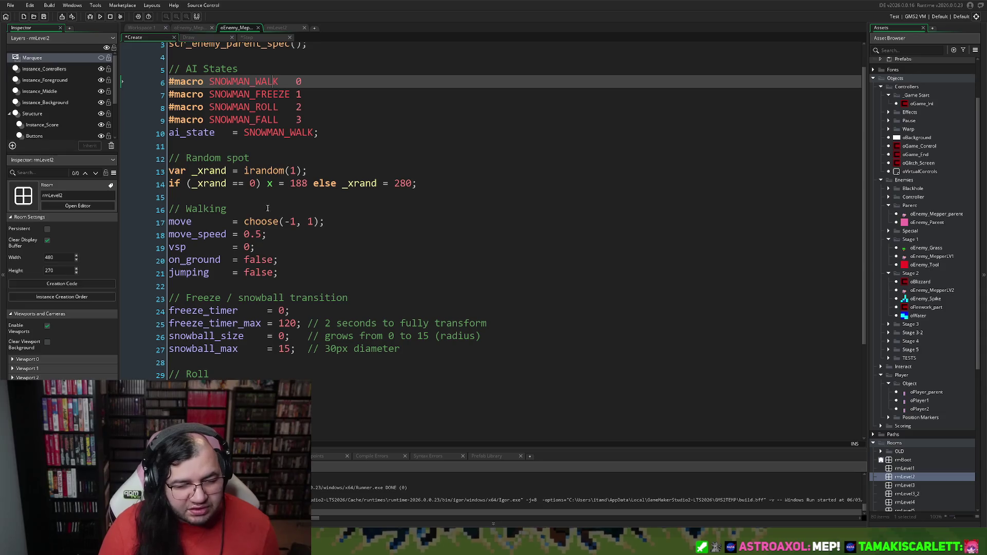
pyautogui.moveTo(447, 185)
pyautogui.mouseDown()
pyautogui.moveTo(160, 171)
pyautogui.moveTo(155, 161)
pyautogui.mouseUp()
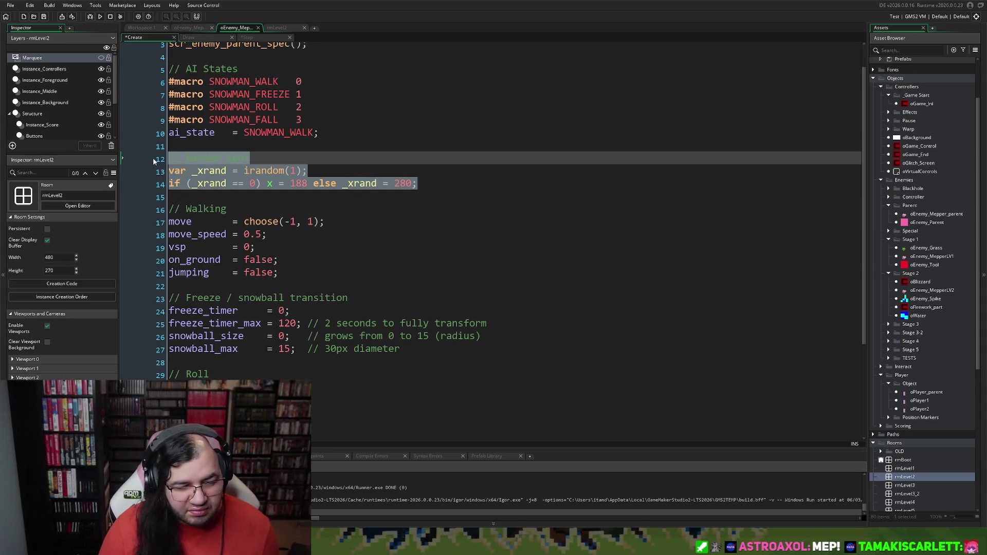
pyautogui.click(242, 38)
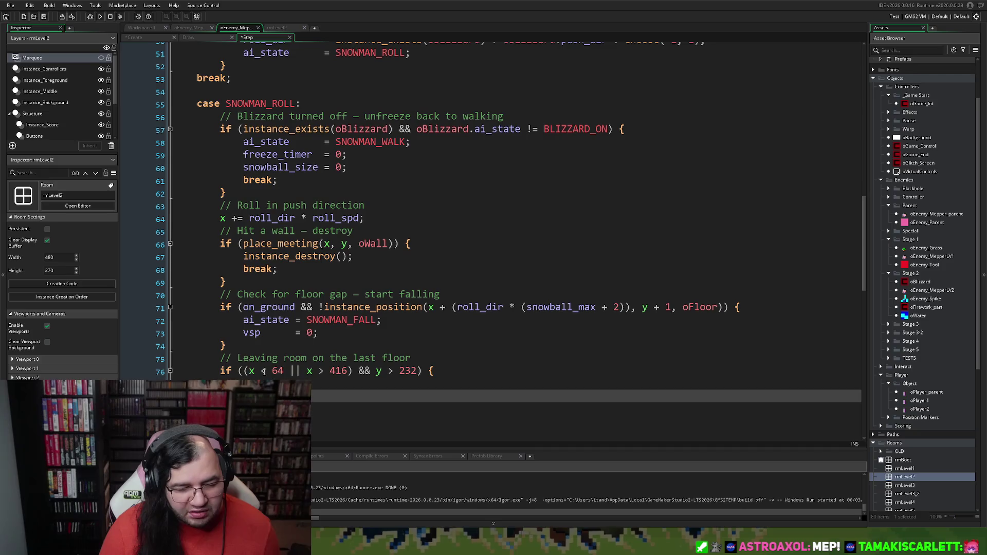
pyautogui.hotkey('ctrl', 'v')
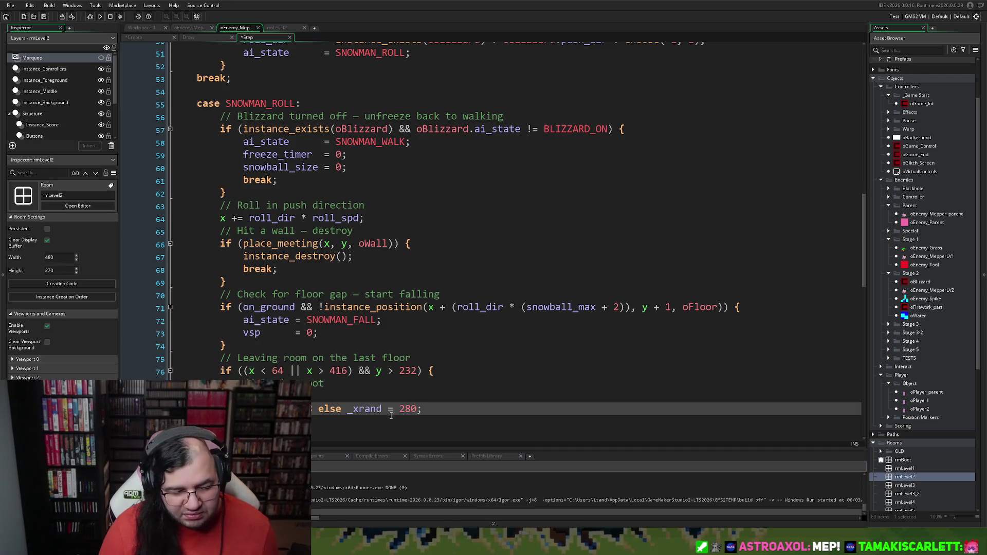
pyautogui.hotkey('shift', 'Up')
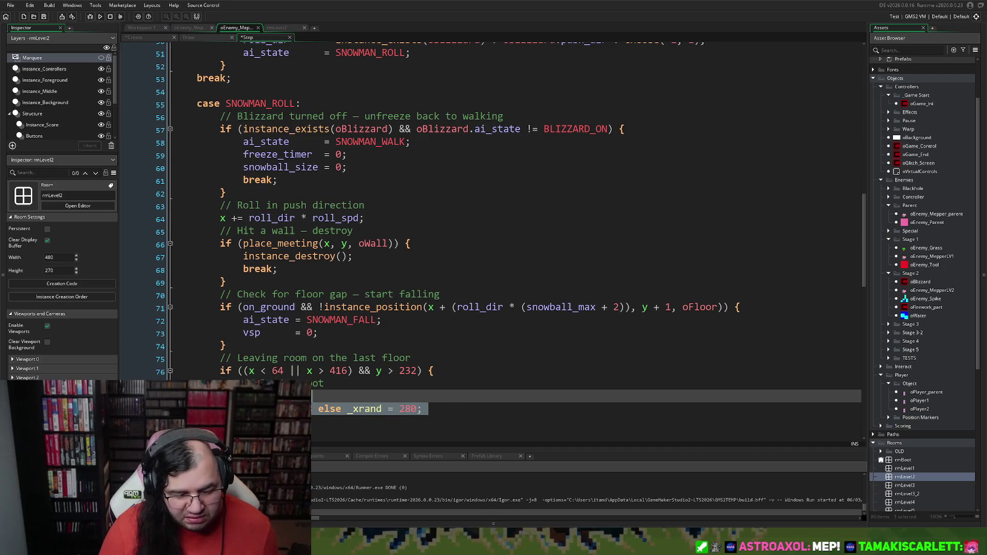
pyautogui.press('Tab')
pyautogui.press('Tab')
pyautogui.press('Tab')
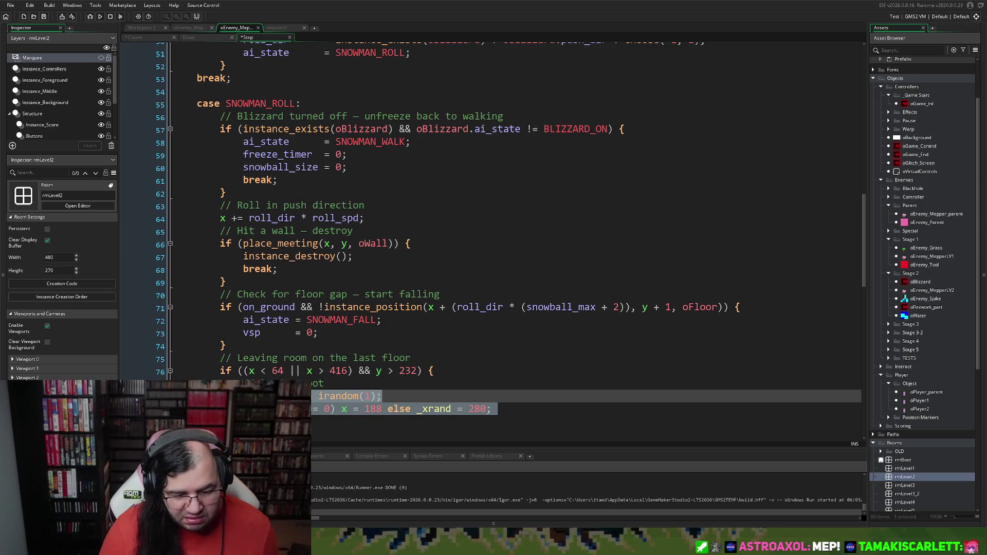
pyautogui.click(493, 409)
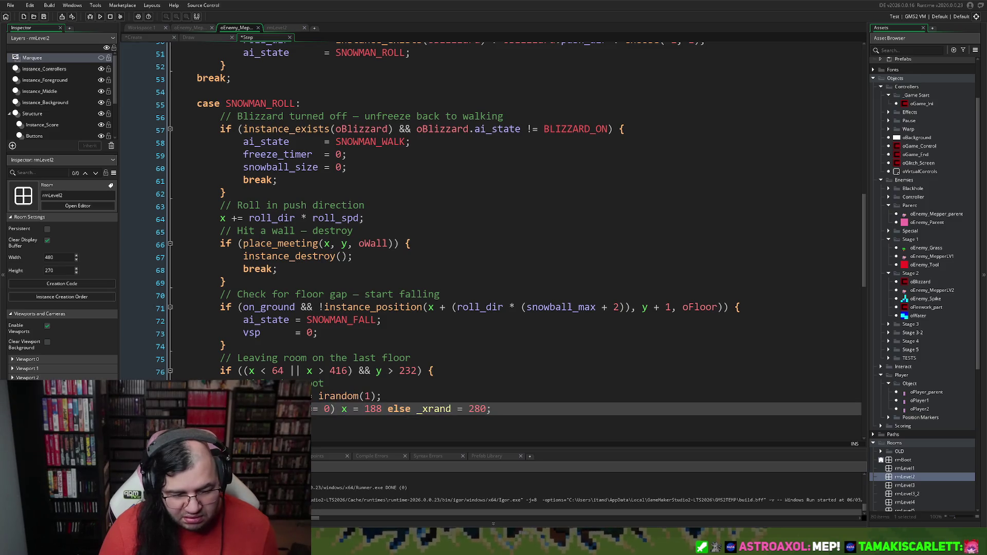
pyautogui.click(369, 382)
pyautogui.hotkey('shift', 'Home')
pyautogui.press('BackSpace')
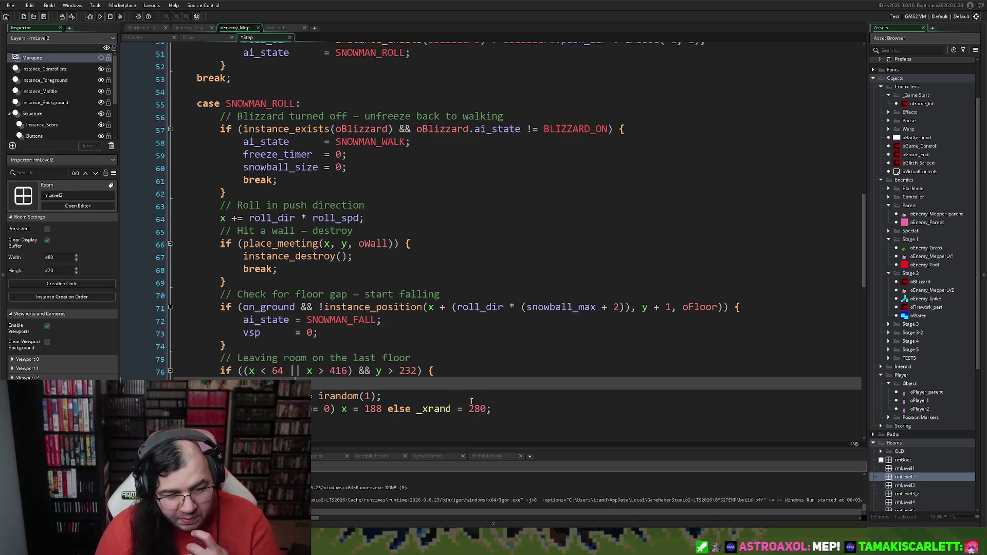
# Add an empty line after the respawn code on line 79 and scroll through the Step code
pyautogui.scroll(12, 471, 401)
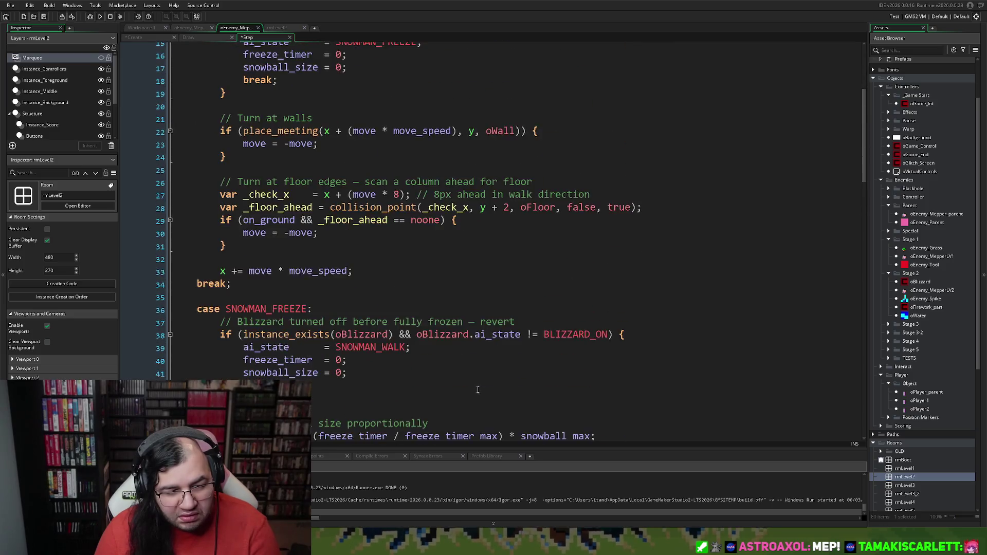
pyautogui.scroll(-11, 478, 390)
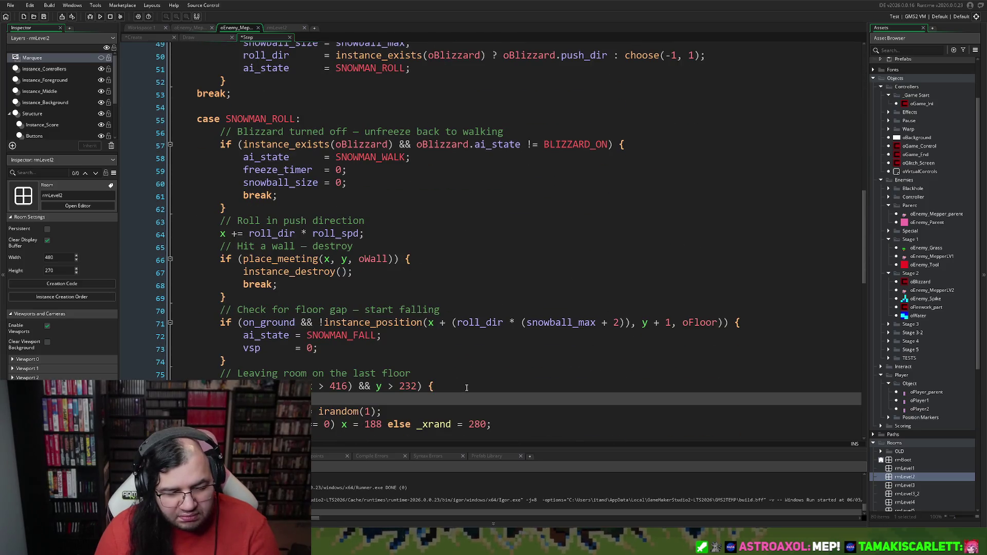
pyautogui.scroll(-6, 466, 387)
pyautogui.scroll(4, 488, 383)
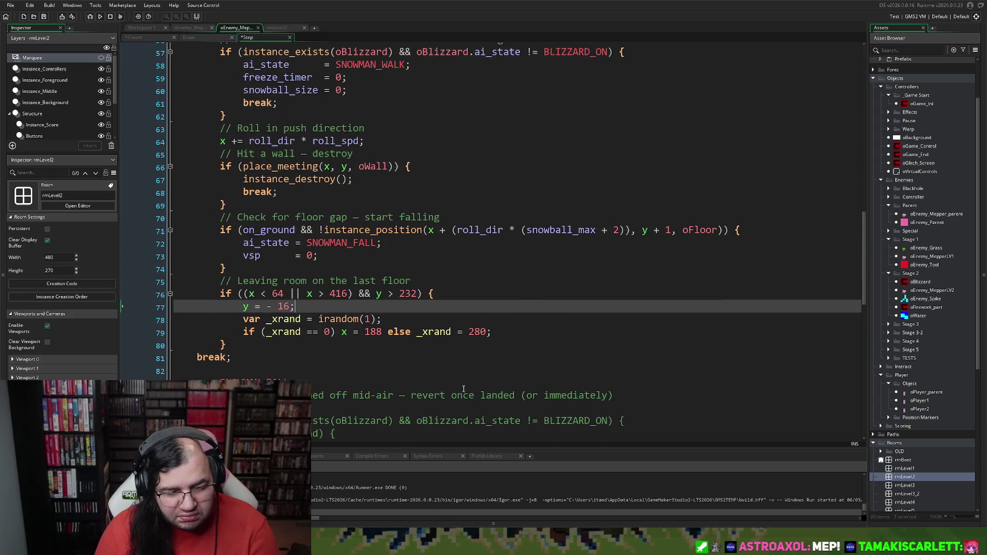
pyautogui.click(499, 331)
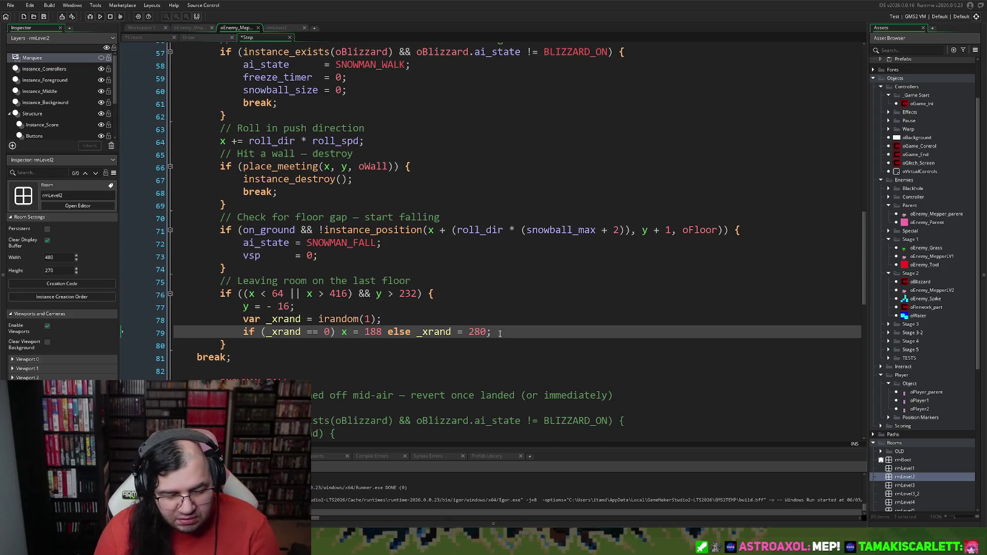
pyautogui.press('Return')
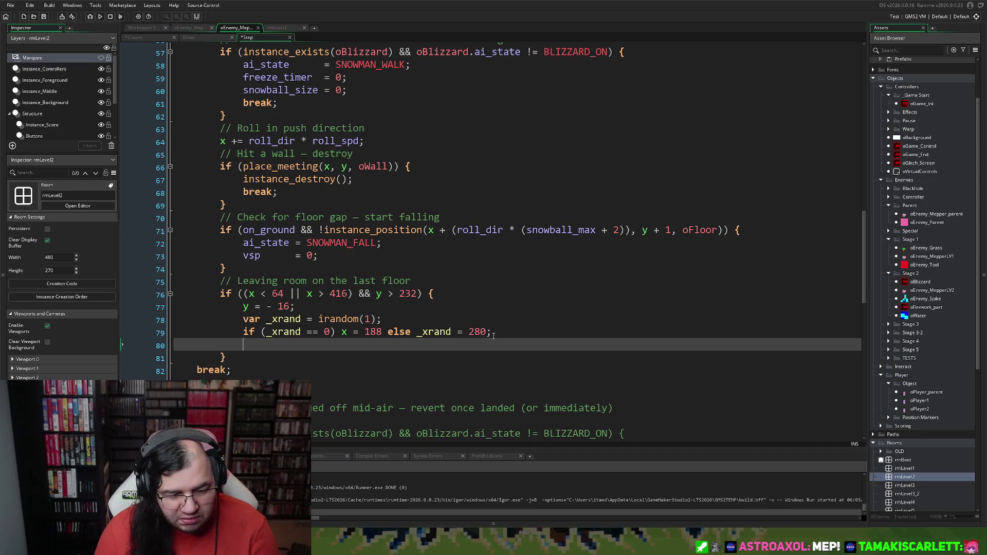
pyautogui.scroll(3, 493, 335)
pyautogui.scroll(-4, 487, 339)
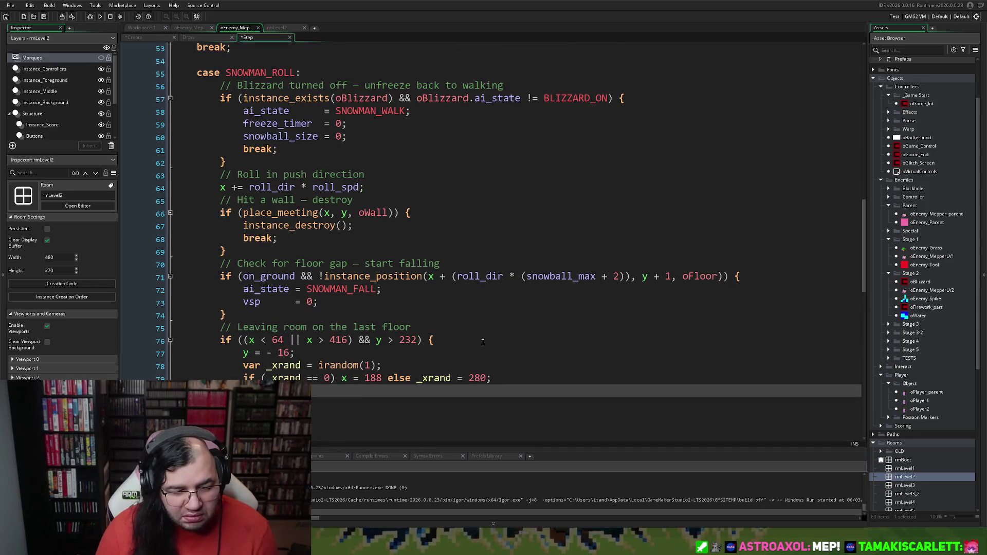
pyautogui.scroll(-2, 445, 353)
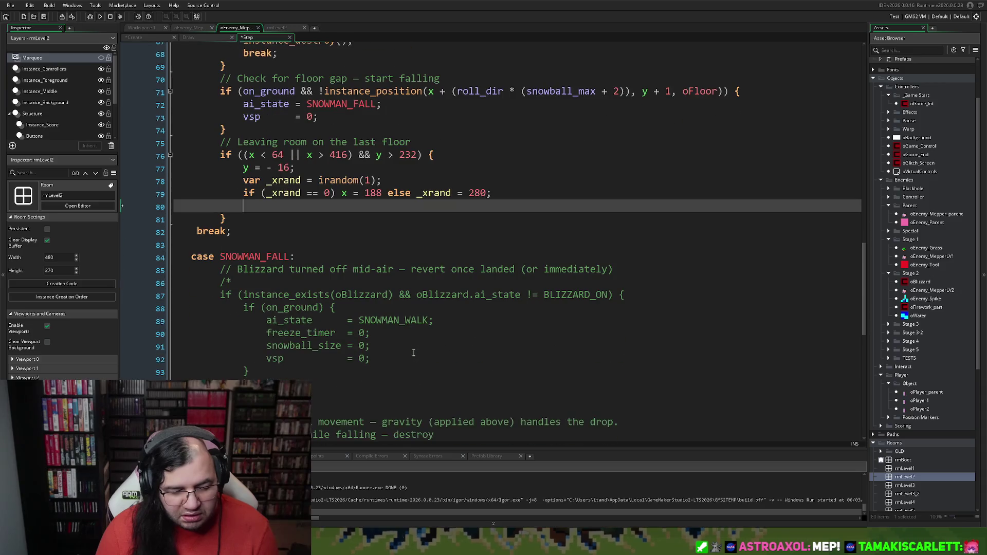
pyautogui.scroll(-5, 413, 353)
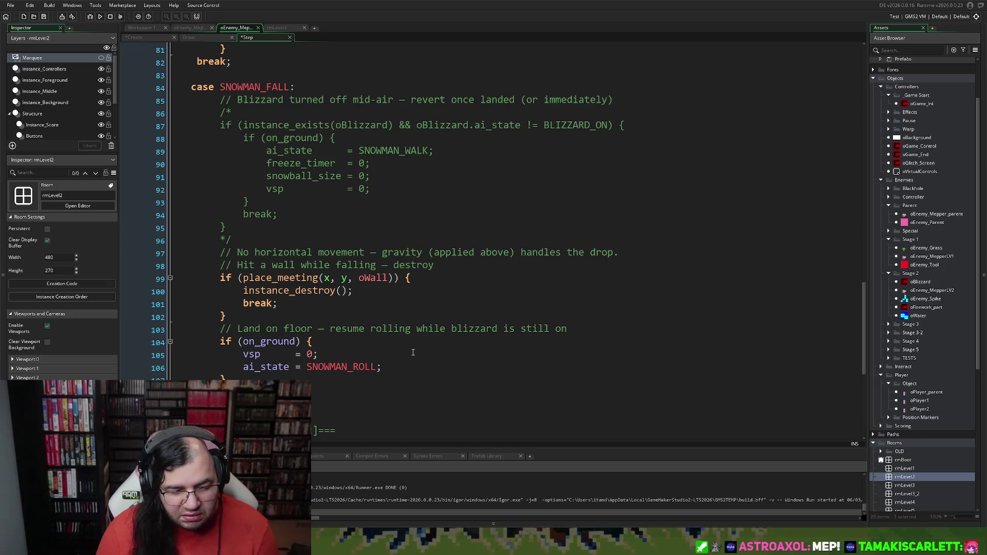
pyautogui.scroll(13, 413, 353)
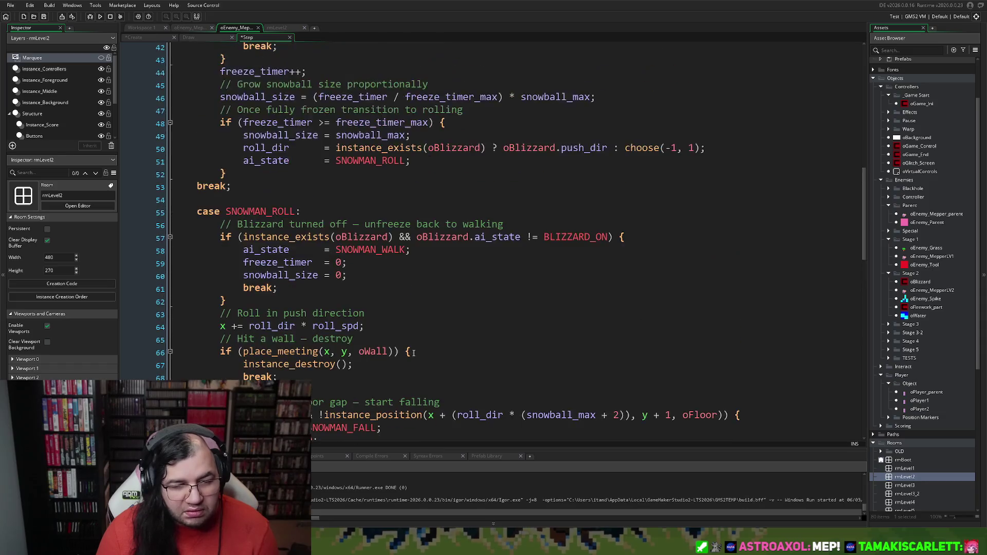
pyautogui.scroll(4, 414, 352)
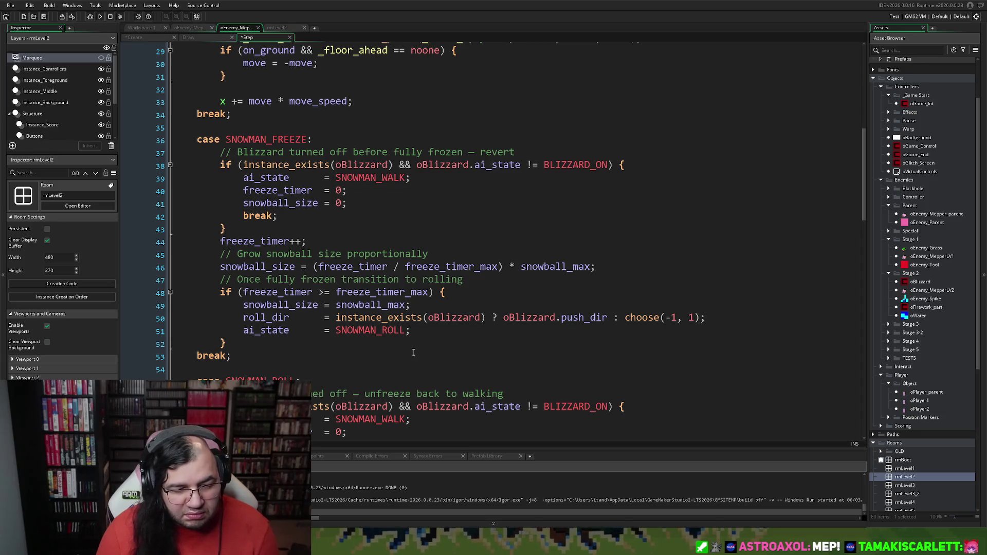
pyautogui.scroll(7, 414, 352)
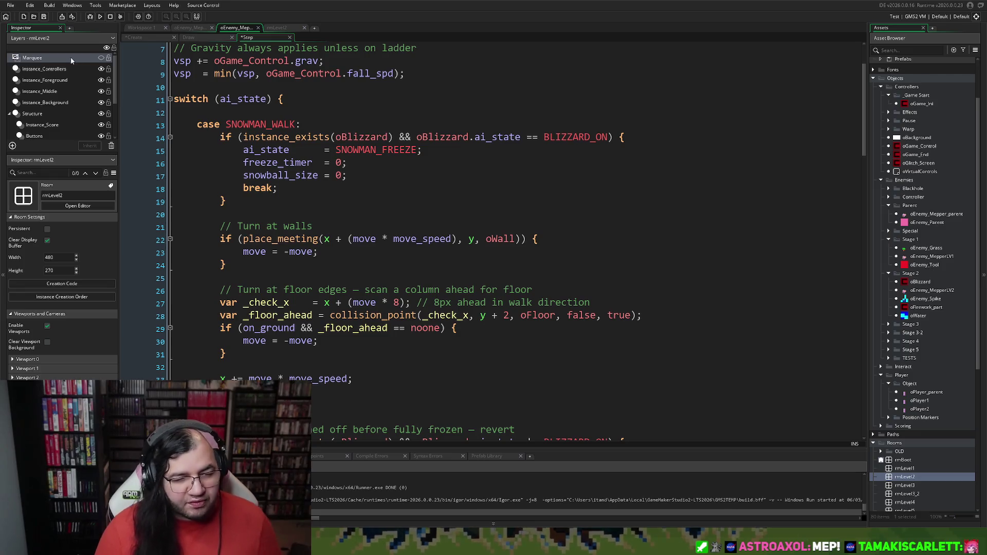
# In the Create code, add a '// Do not freeze twice' comment below the random spot code
pyautogui.click(149, 37)
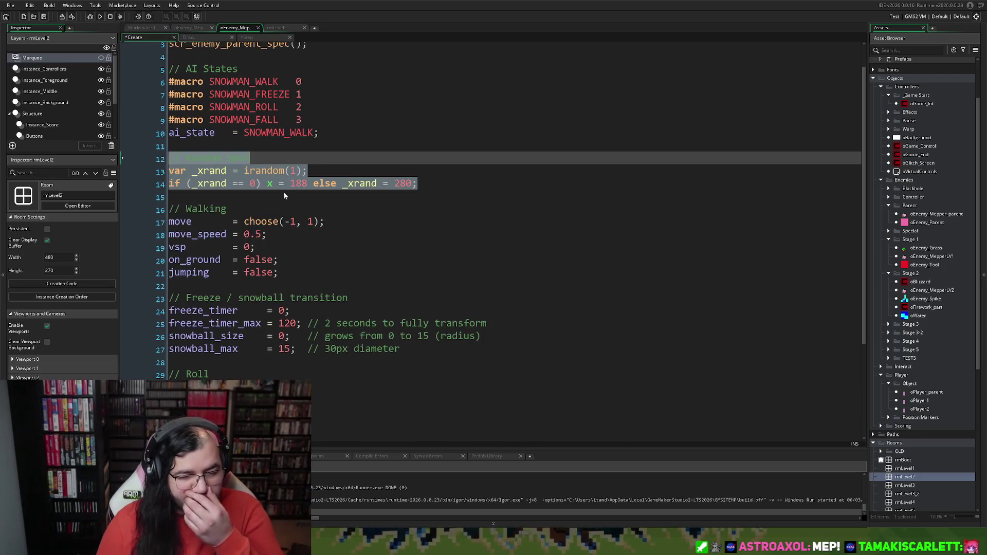
pyautogui.scroll(-2, 284, 203)
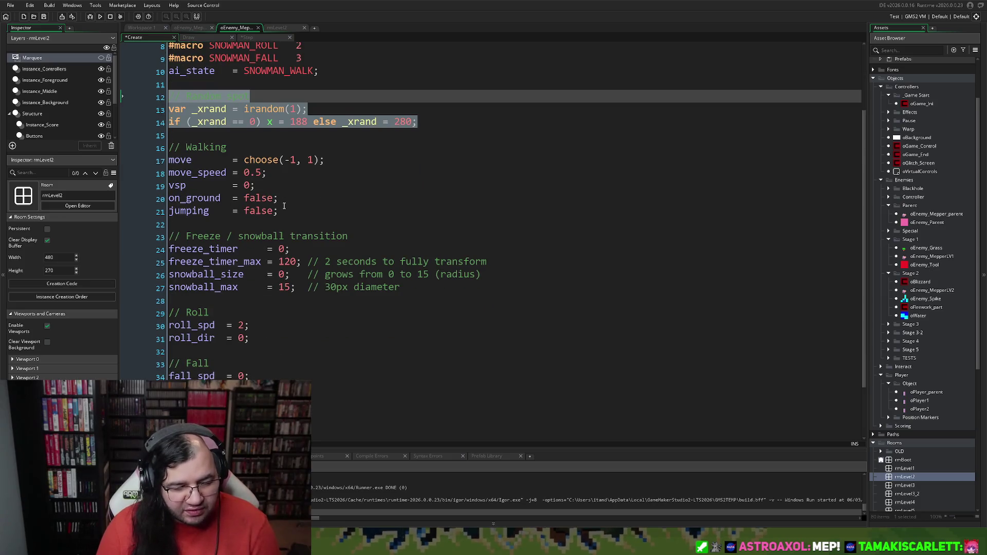
pyautogui.scroll(-2, 284, 206)
pyautogui.scroll(5, 396, 157)
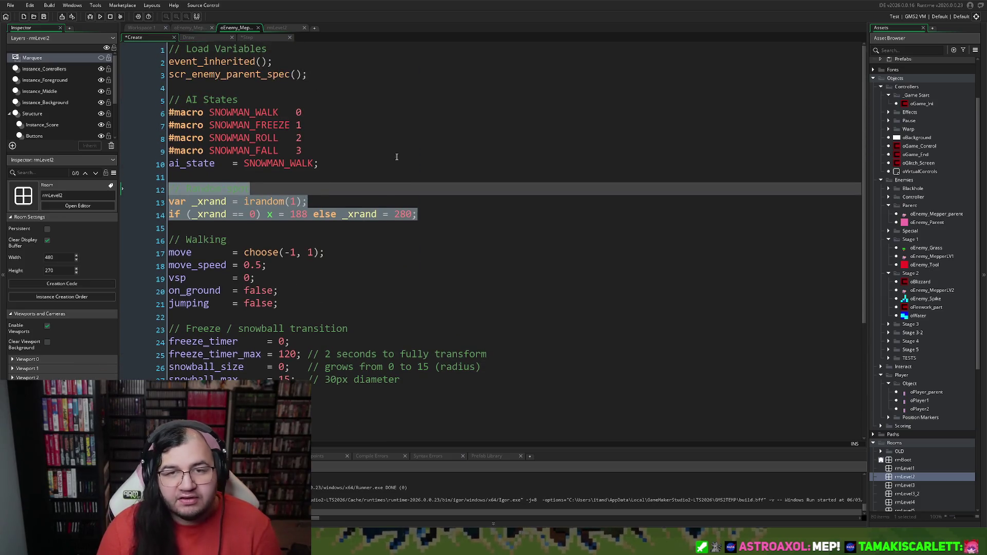
pyautogui.click(417, 215)
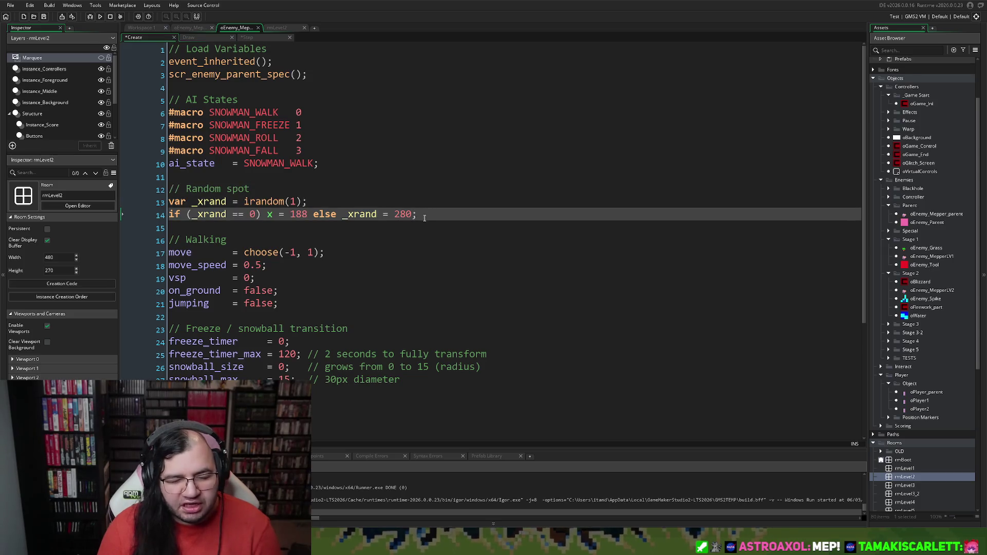
pyautogui.press('Return')
pyautogui.press('Return')
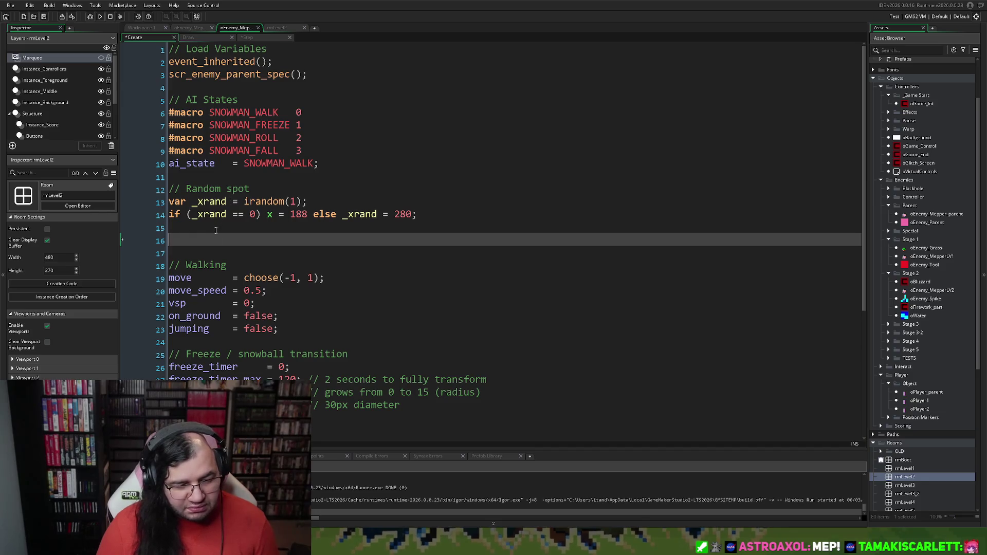
pyautogui.write('//')
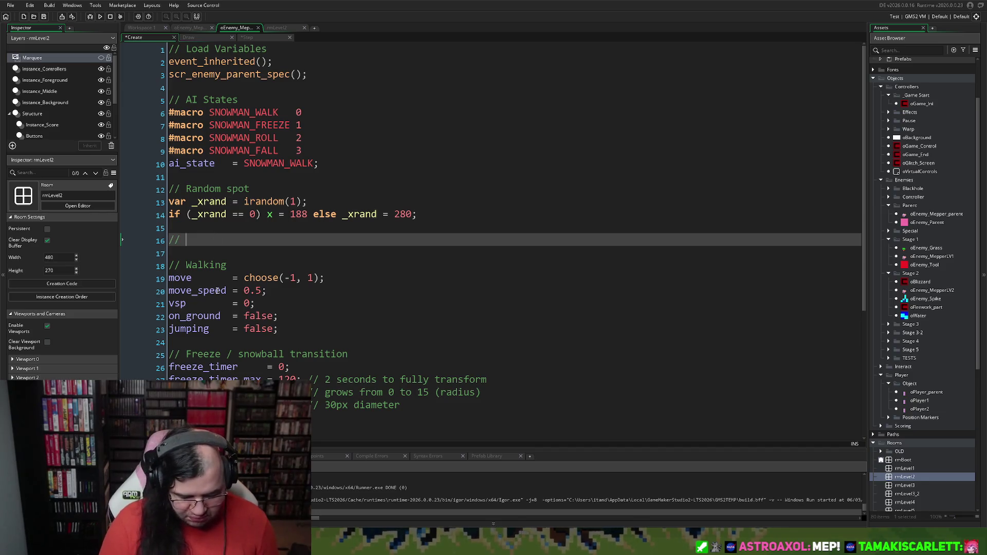
pyautogui.write(' Do not')
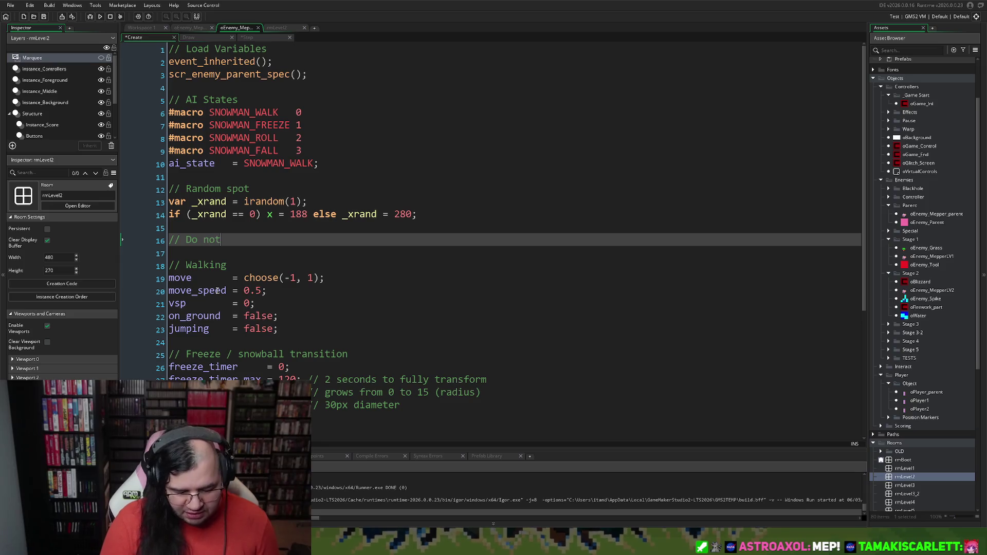
pyautogui.write(' freeze twiuc')
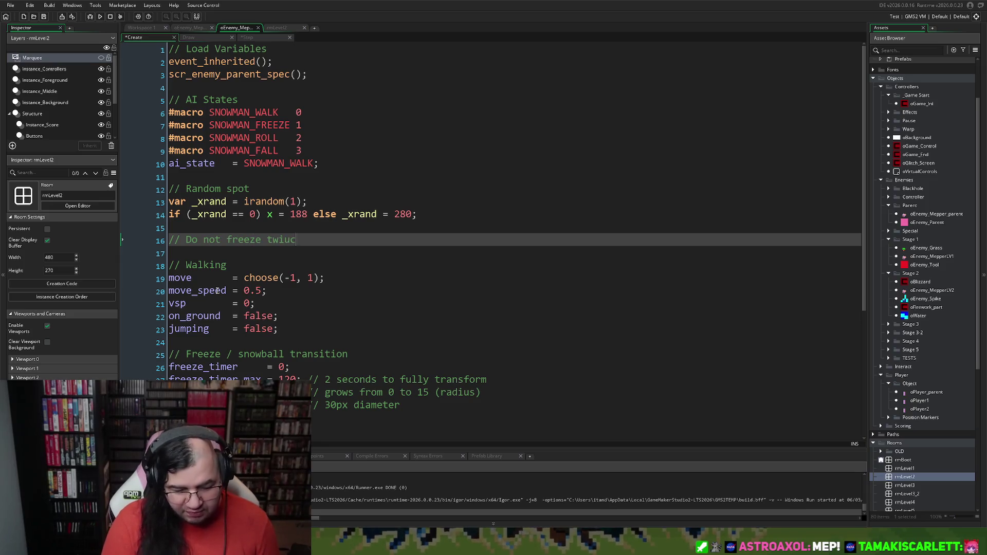
pyautogui.press('BackSpace')
pyautogui.press('BackSpace')
pyautogui.write('ce')
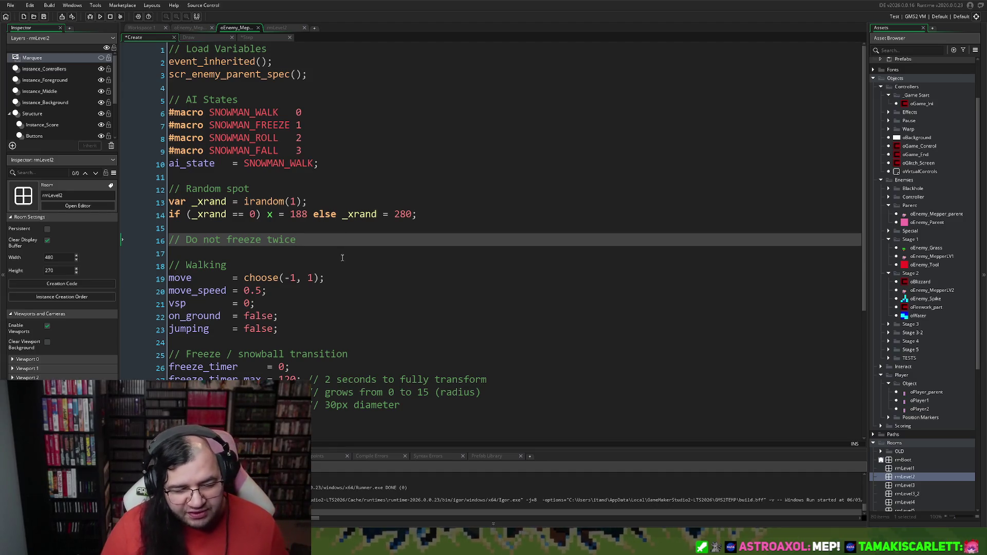
# Add froze_once = false; under the Do not freeze twice comment
pyautogui.press('Return')
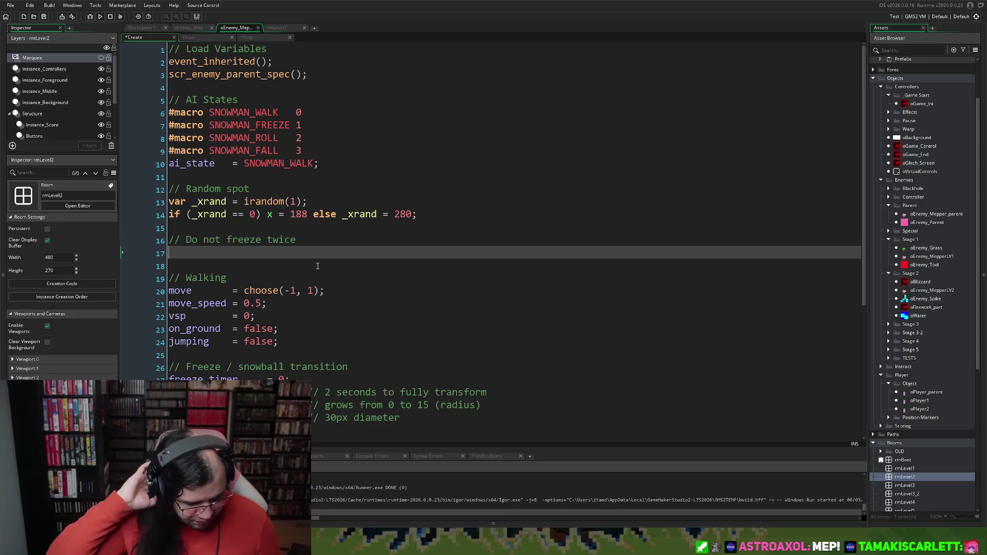
pyautogui.write('froze')
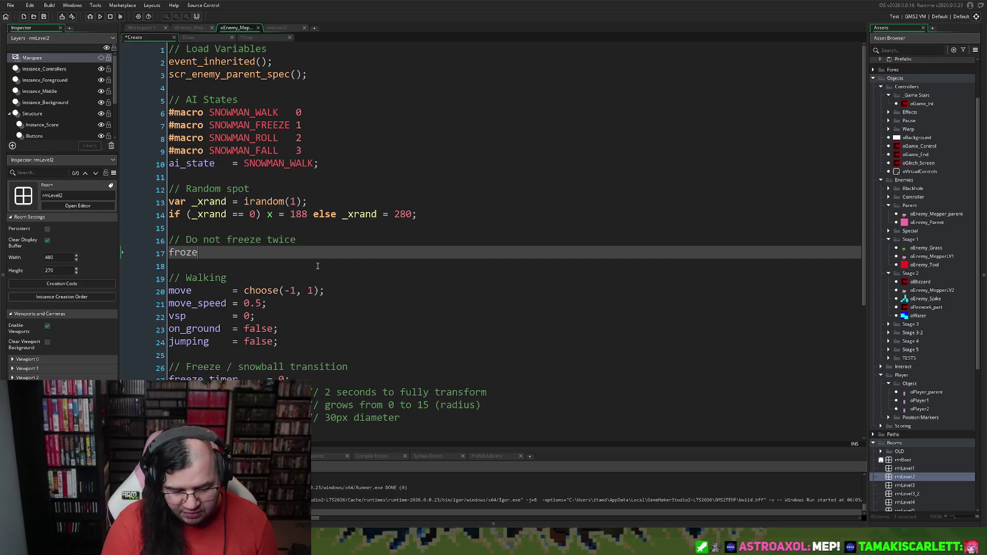
pyautogui.write('_before')
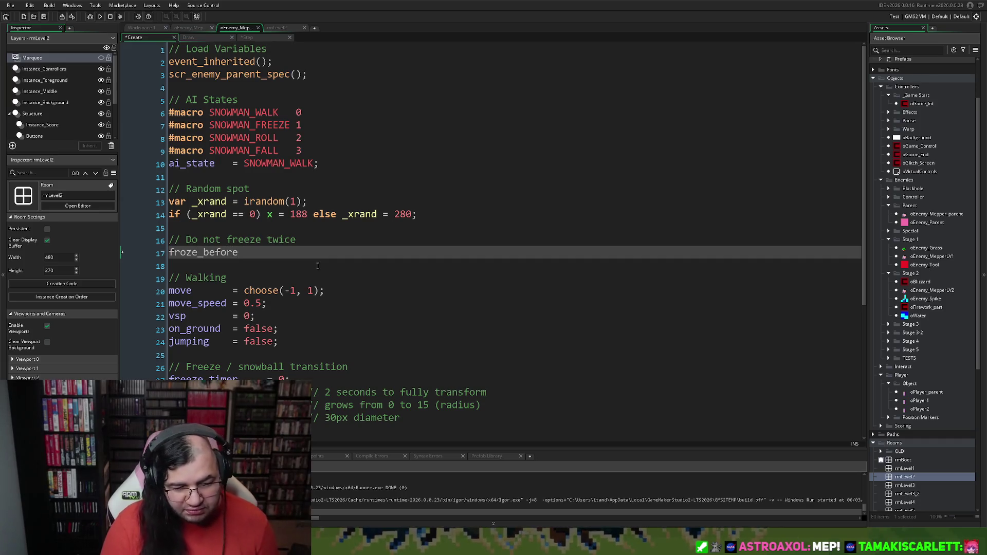
pyautogui.press('BackSpace')
pyautogui.press('BackSpace')
pyautogui.press('BackSpace')
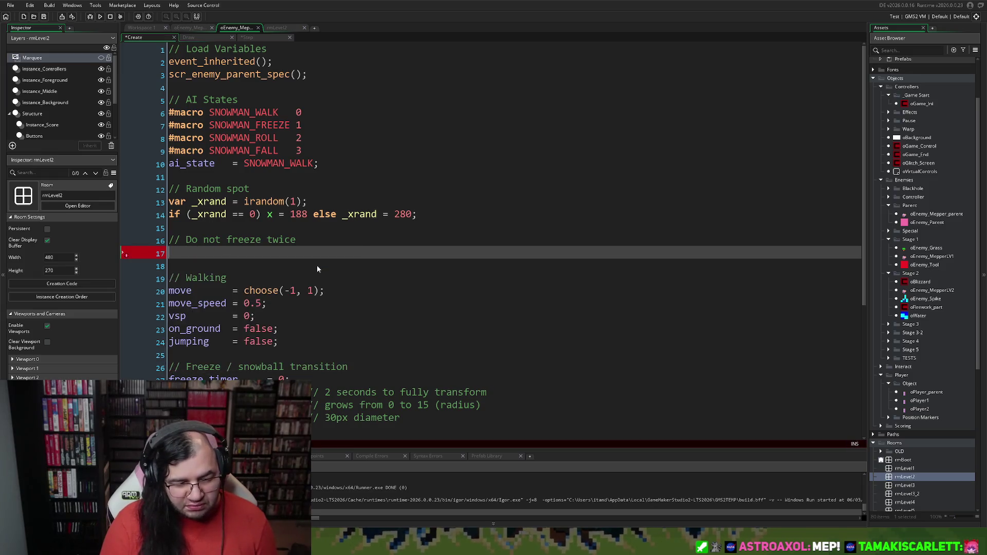
pyautogui.write('froze')
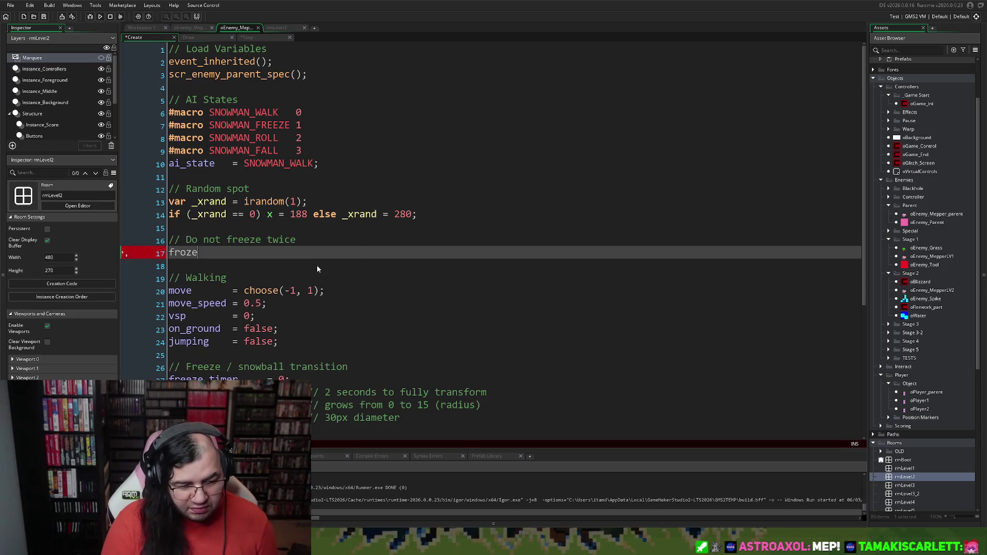
pyautogui.write('_once')
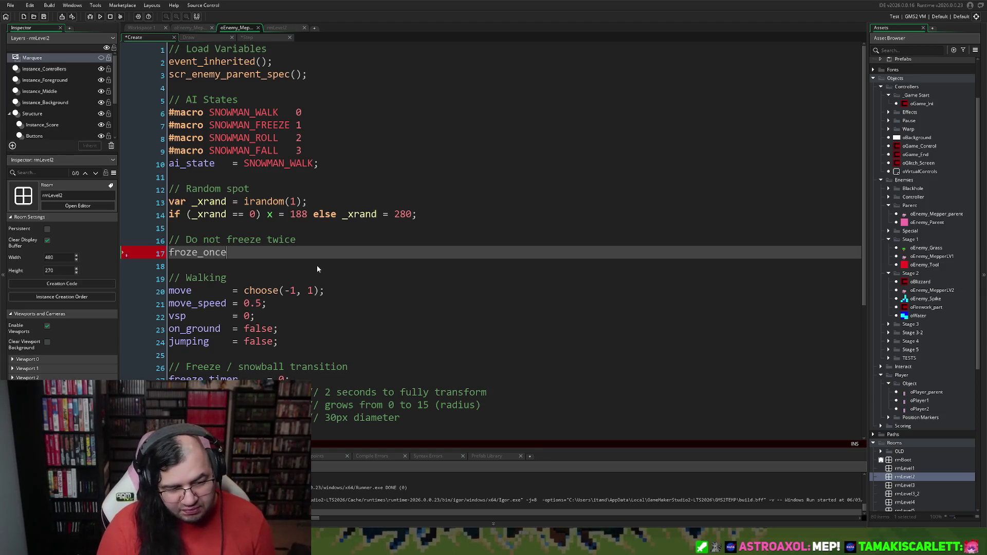
pyautogui.write(' = ')
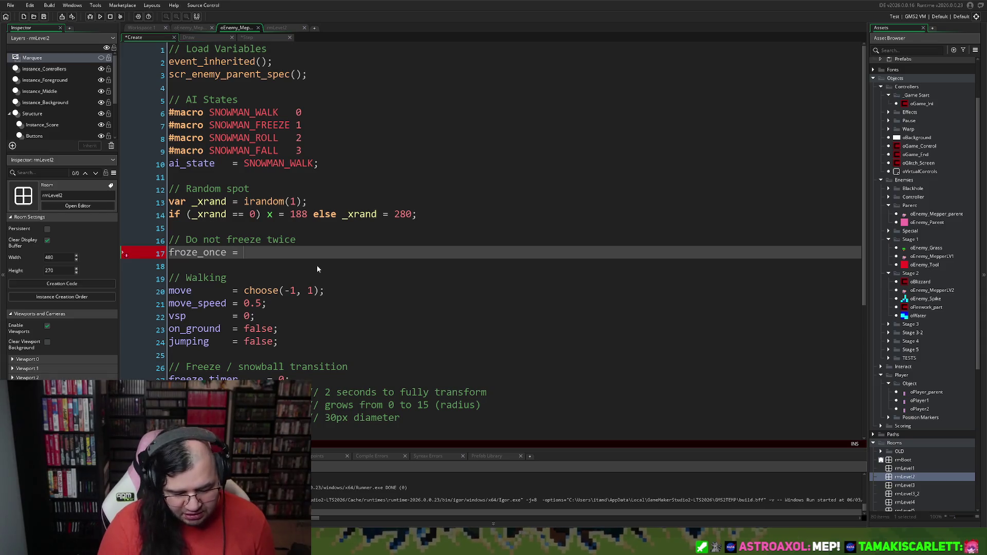
pyautogui.write('false;')
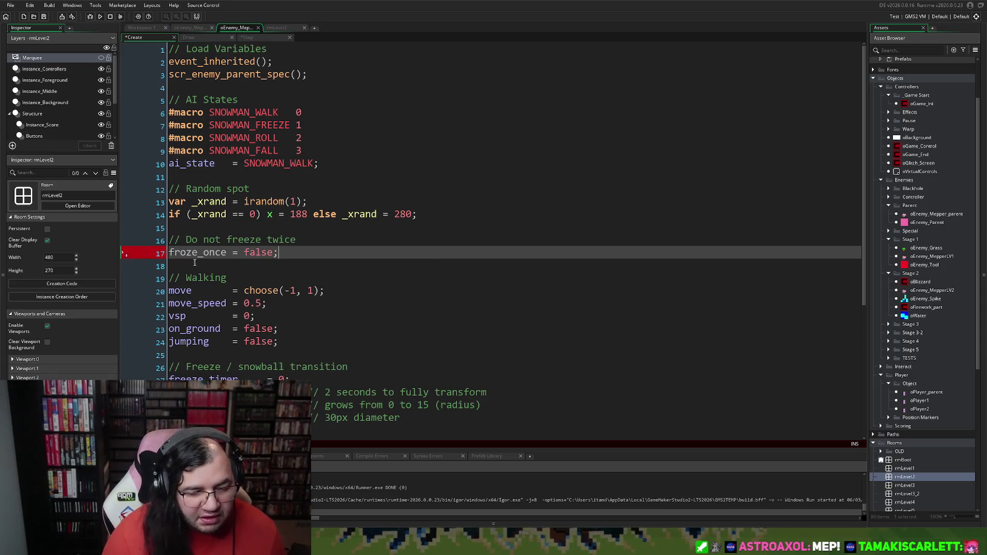
pyautogui.doubleClick(192, 252)
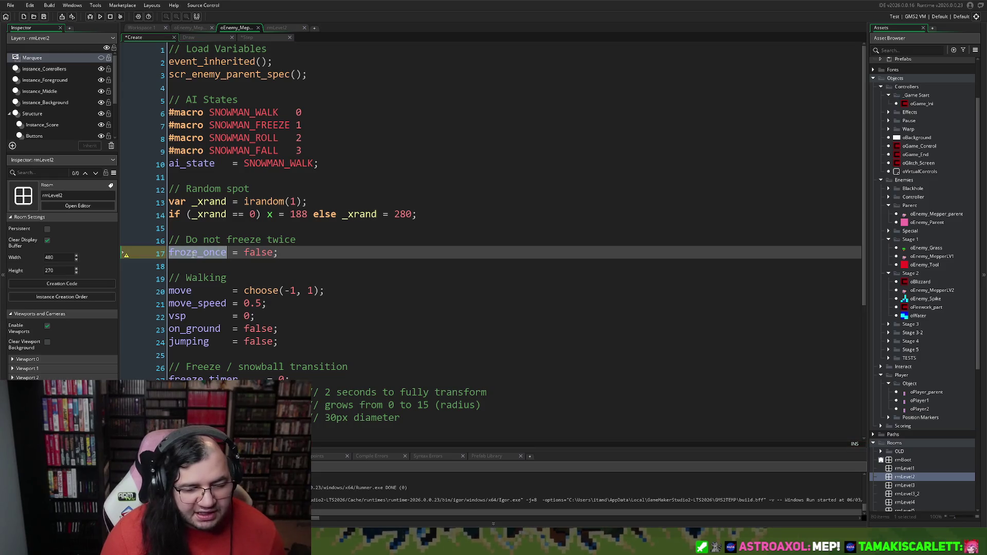
pyautogui.click(190, 39)
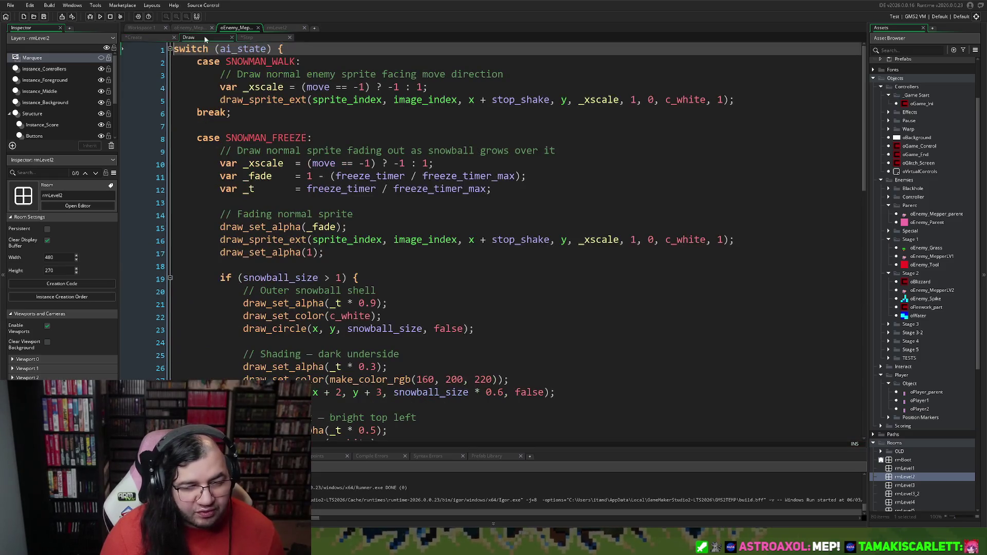
# In the Draw event's freeze case, add a '// Frozen Flag' comment and 'froze_once = true;'
pyautogui.click(249, 38)
pyautogui.click(217, 37)
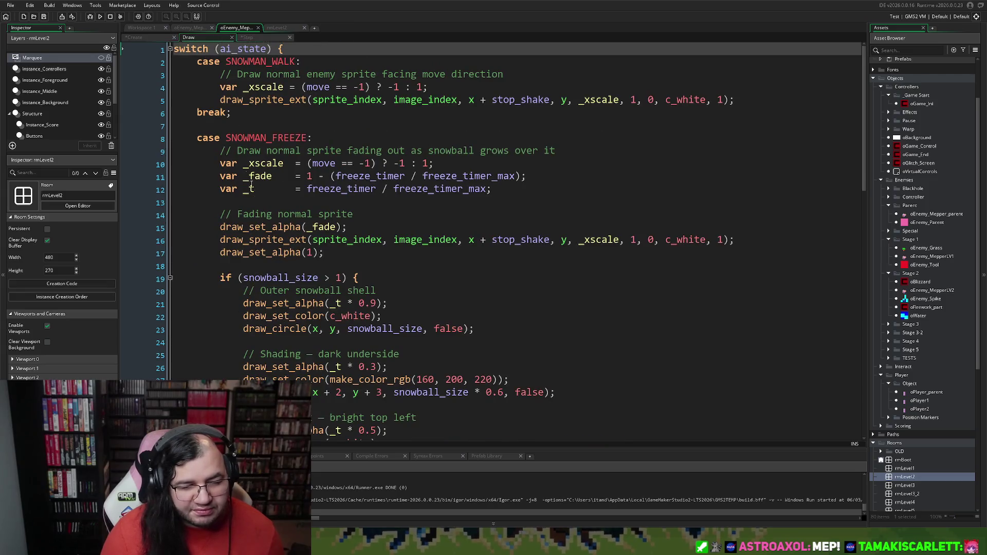
pyautogui.scroll(-7, 264, 215)
pyautogui.scroll(-3, 264, 215)
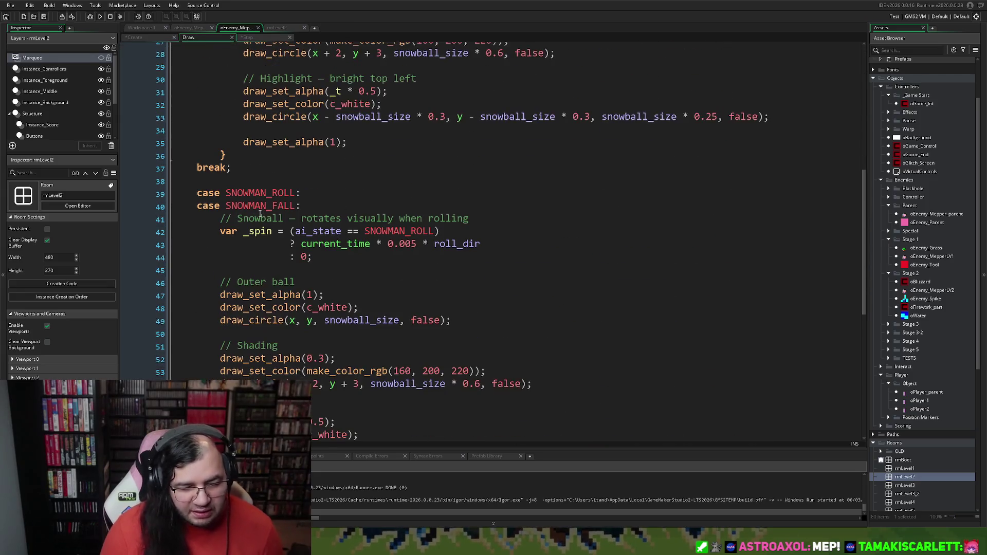
pyautogui.scroll(-2, 265, 215)
pyautogui.scroll(5, 253, 222)
pyautogui.scroll(4, 253, 222)
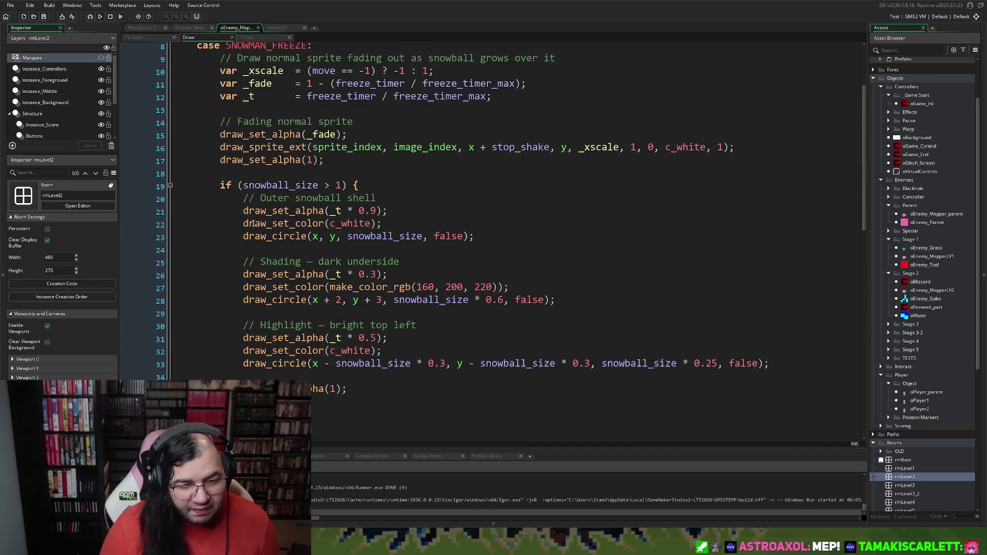
pyautogui.scroll(2, 252, 221)
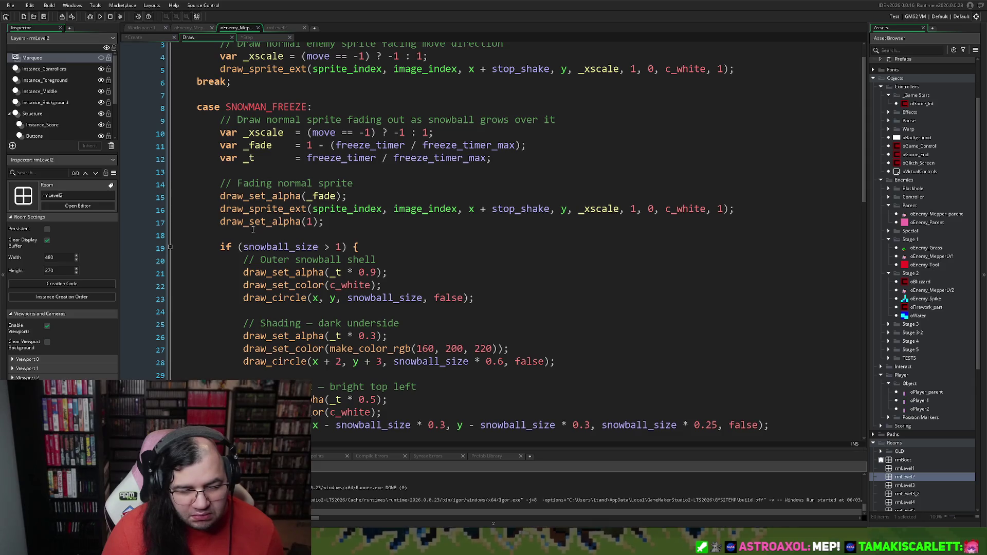
pyautogui.click(239, 172)
pyautogui.press('BackSpace')
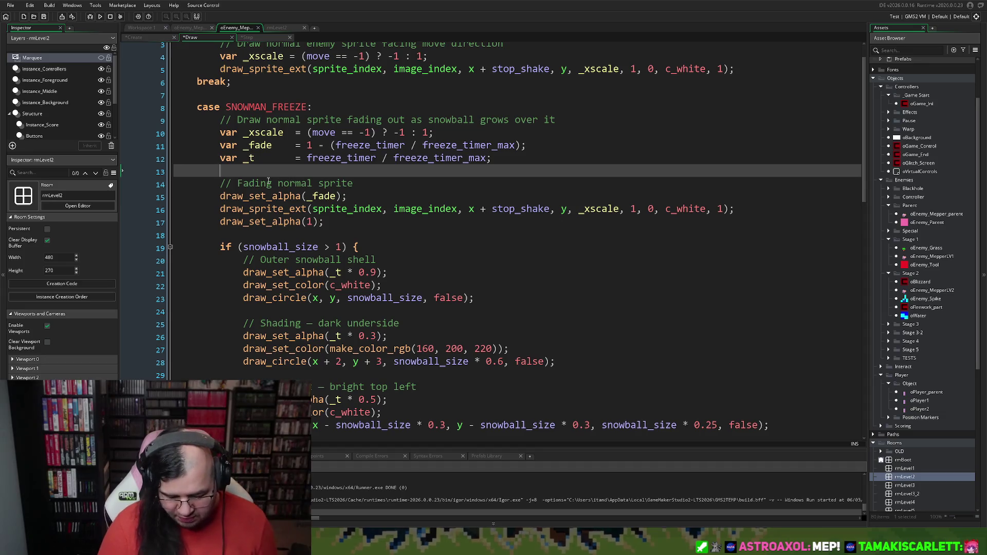
pyautogui.write('// Frozen ')
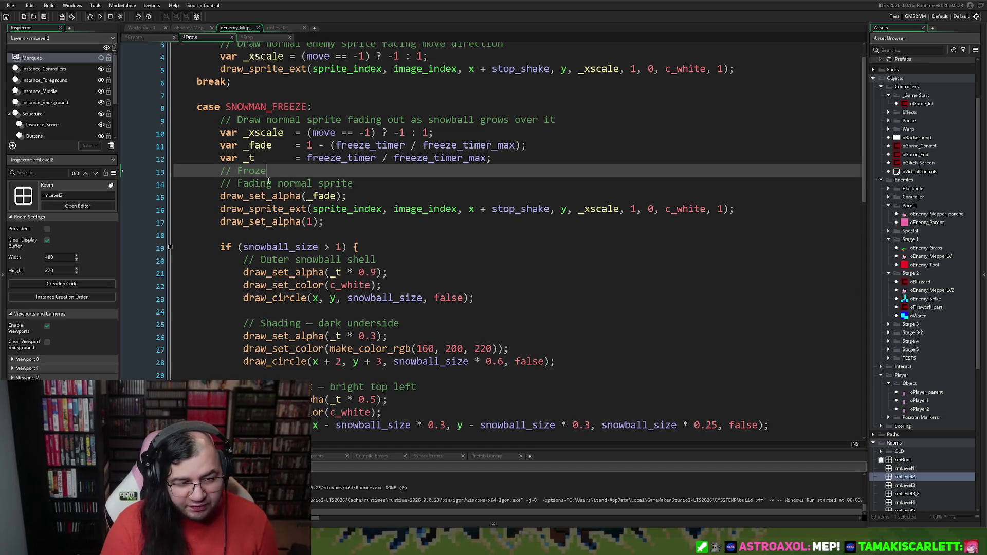
pyautogui.write('Flag')
pyautogui.press('Return')
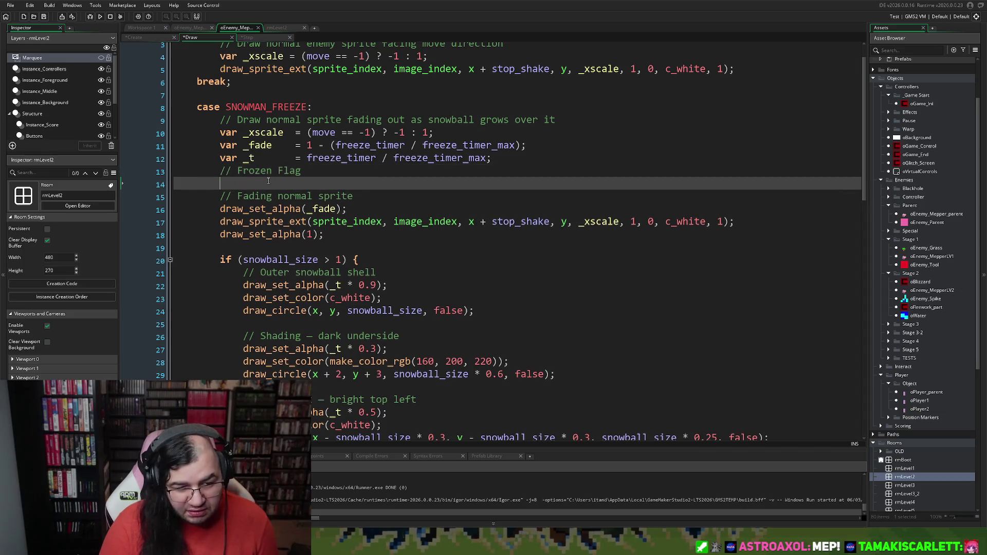
pyautogui.write('froze_once = true')
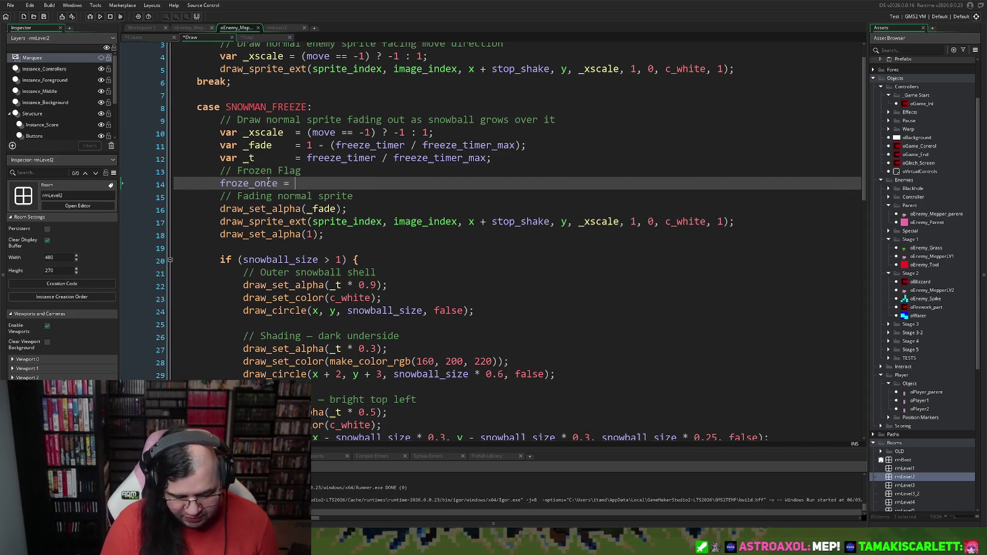
pyautogui.press('BackSpace')
pyautogui.press('BackSpace')
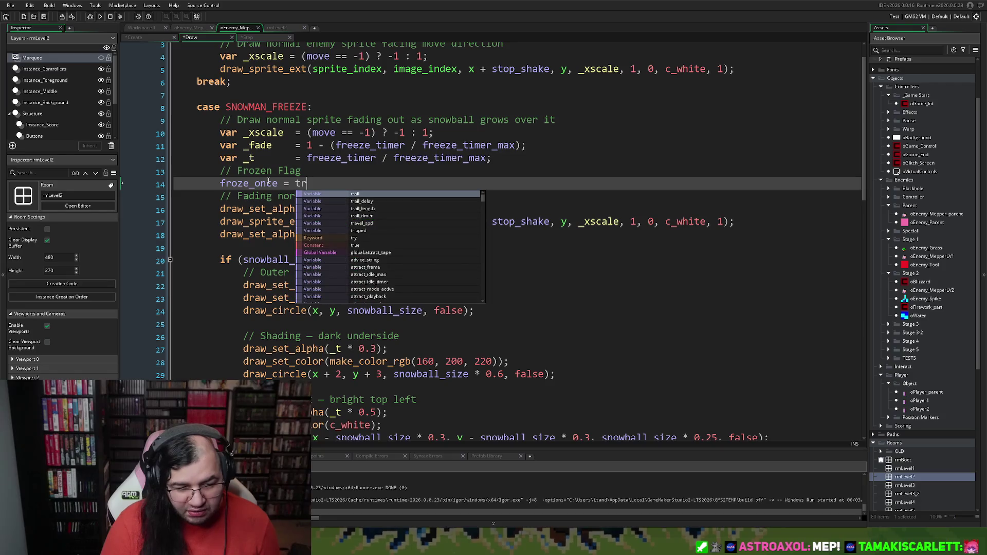
pyautogui.write('ue;')
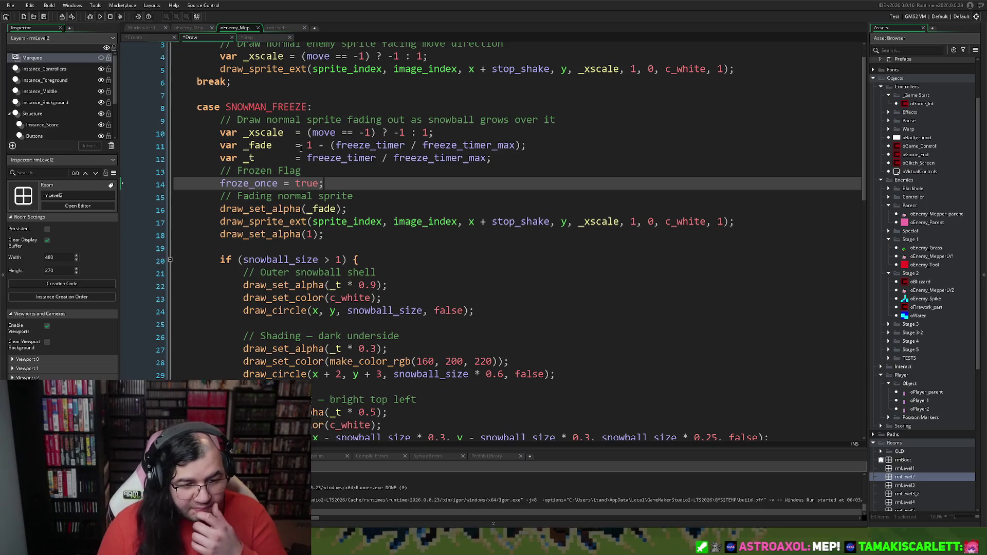
# Delete the '// Frozen Flag' and 'froze_once = true;' lines from the Draw code
pyautogui.scroll(1, 314, 163)
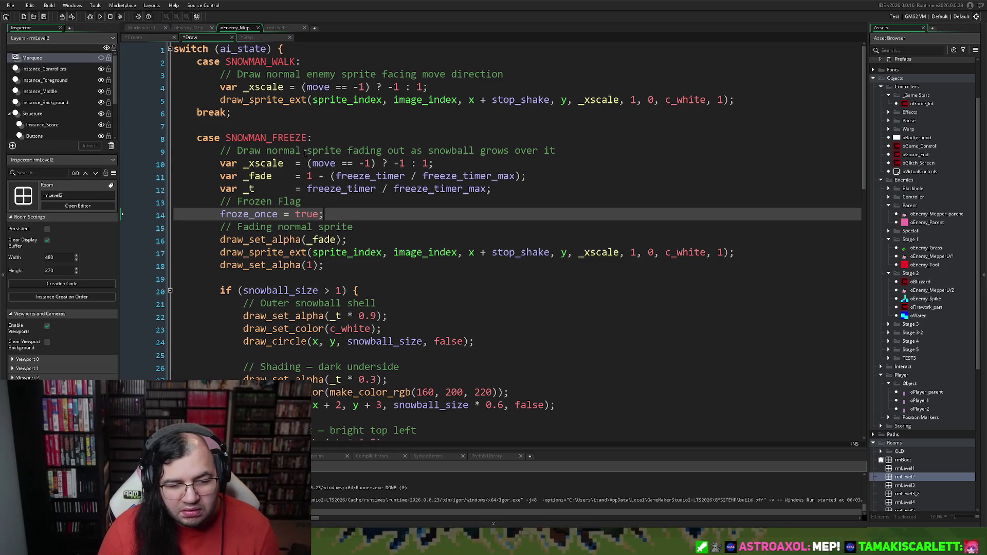
pyautogui.scroll(-2, 301, 48)
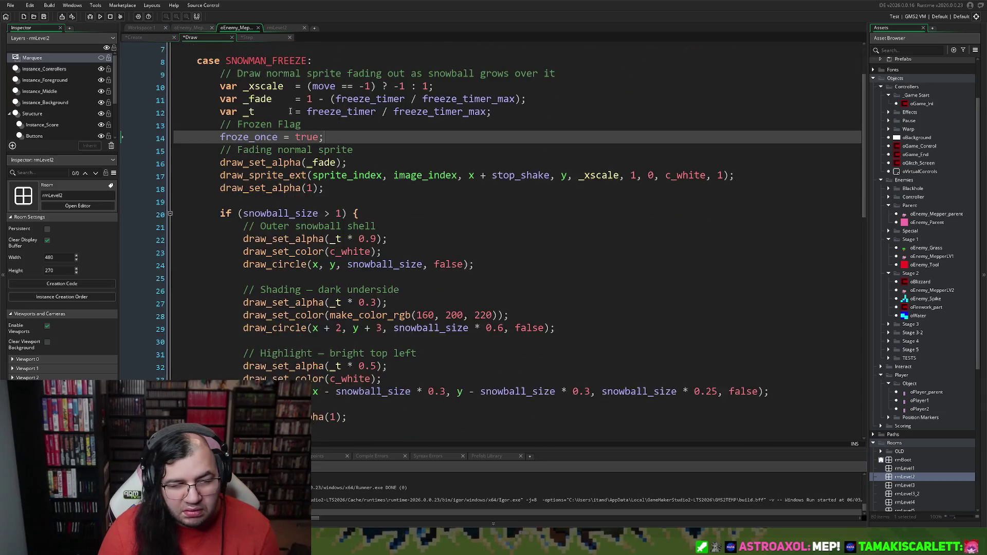
pyautogui.scroll(2, 289, 112)
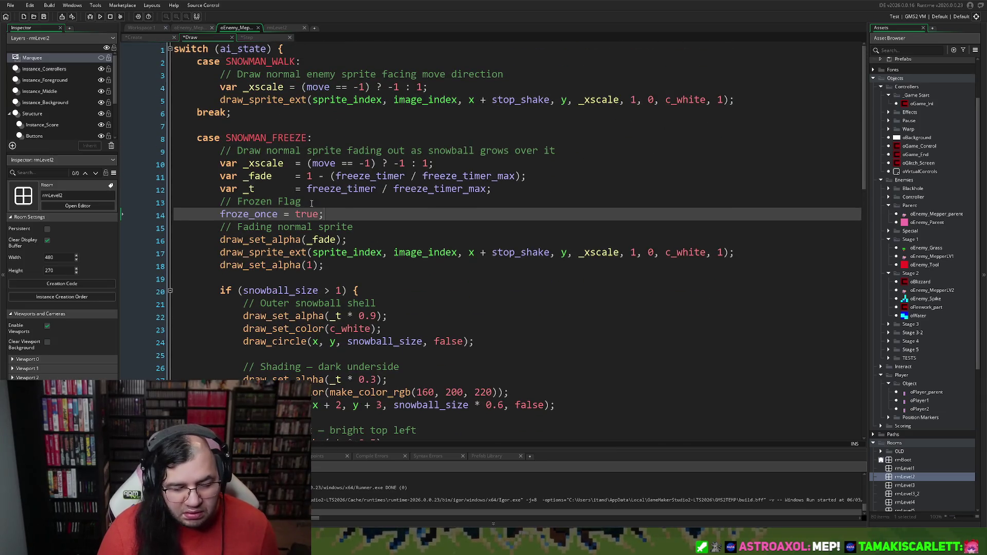
pyautogui.moveTo(324, 214); pyautogui.dragTo(229, 206)
pyautogui.press('BackSpace')
pyautogui.press('BackSpace')
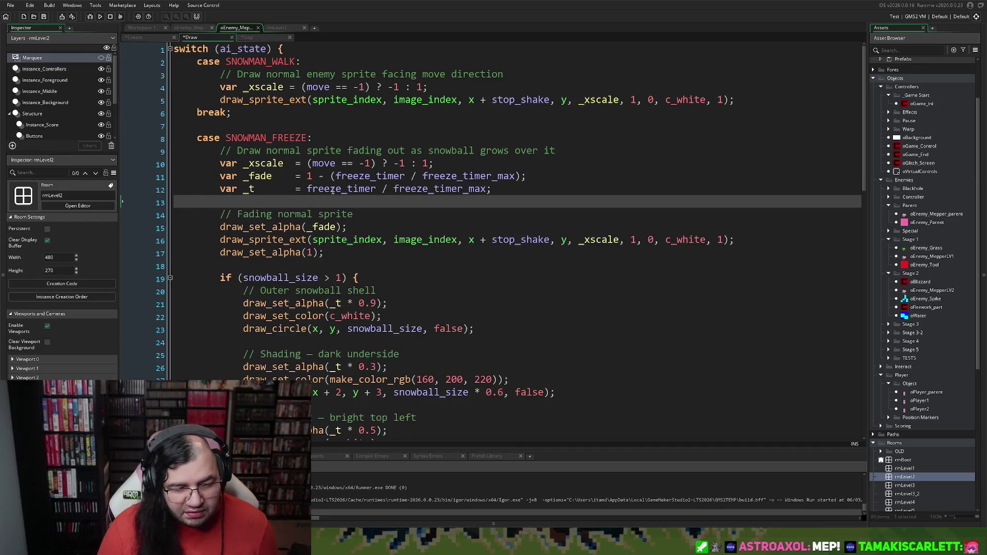
# In the Step event, insert 'if (' above the SNOWMAN_WALK blizzard check and paste the flag lines
pyautogui.click(248, 38)
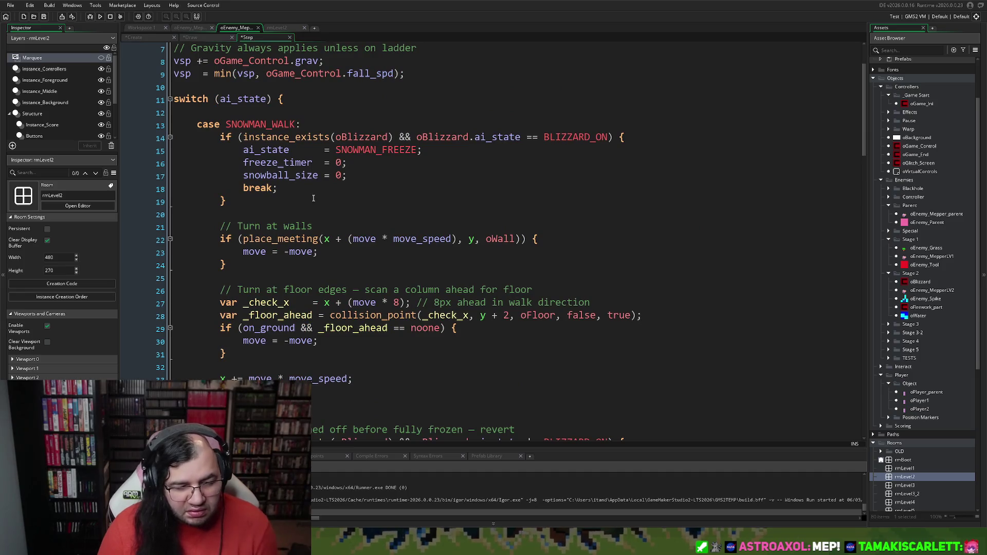
pyautogui.scroll(-2, 311, 198)
pyautogui.scroll(-2, 310, 199)
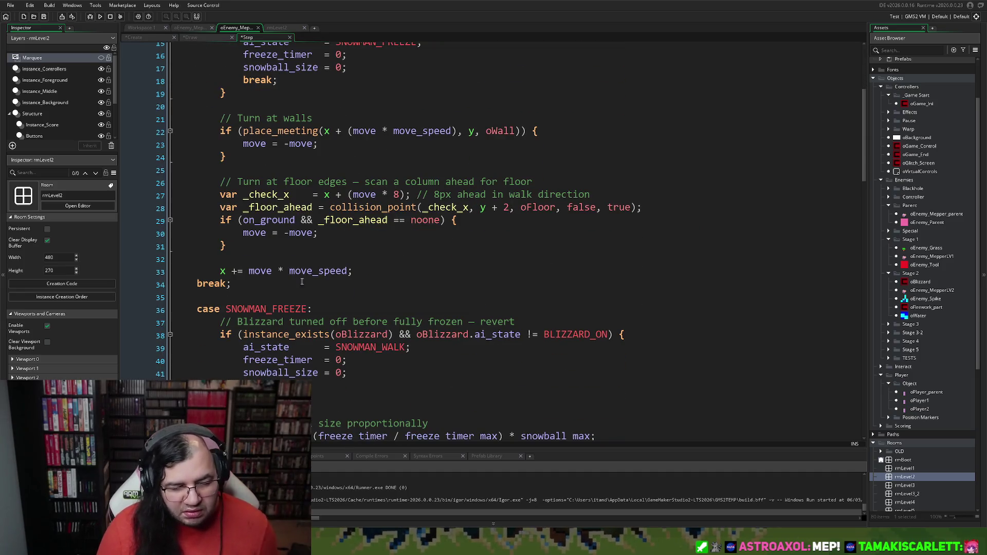
pyautogui.scroll(2, 278, 272)
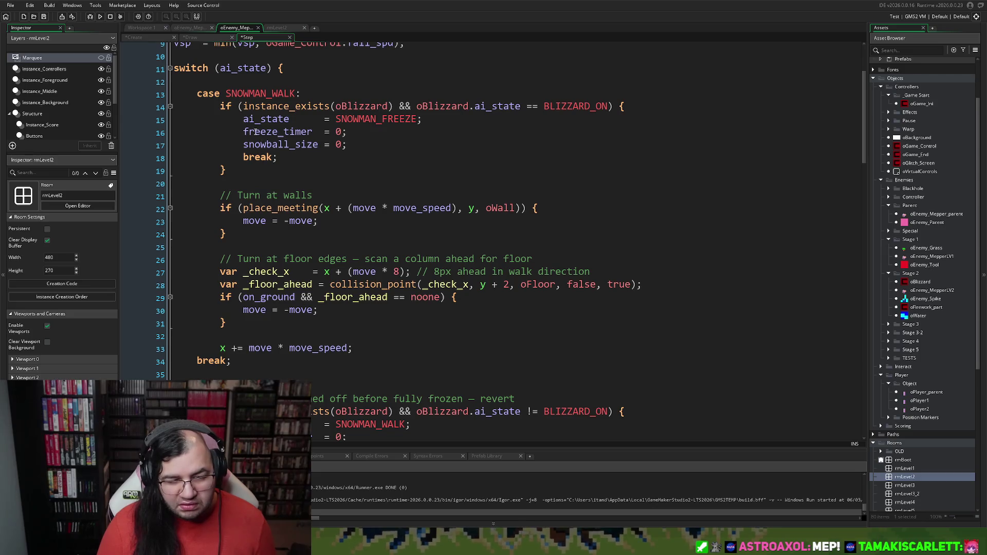
pyautogui.click(221, 106)
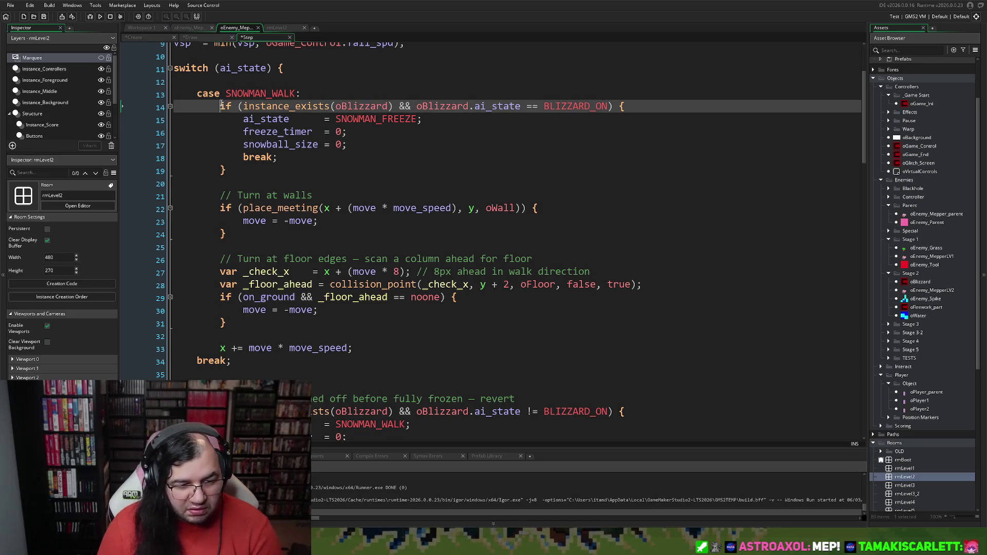
pyautogui.press('Return')
pyautogui.click(228, 105)
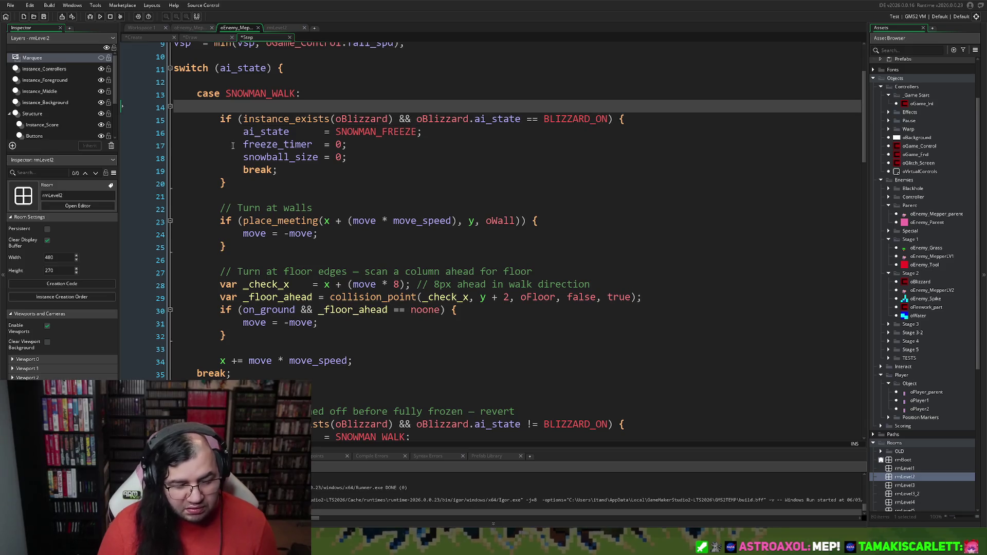
pyautogui.write('if (')
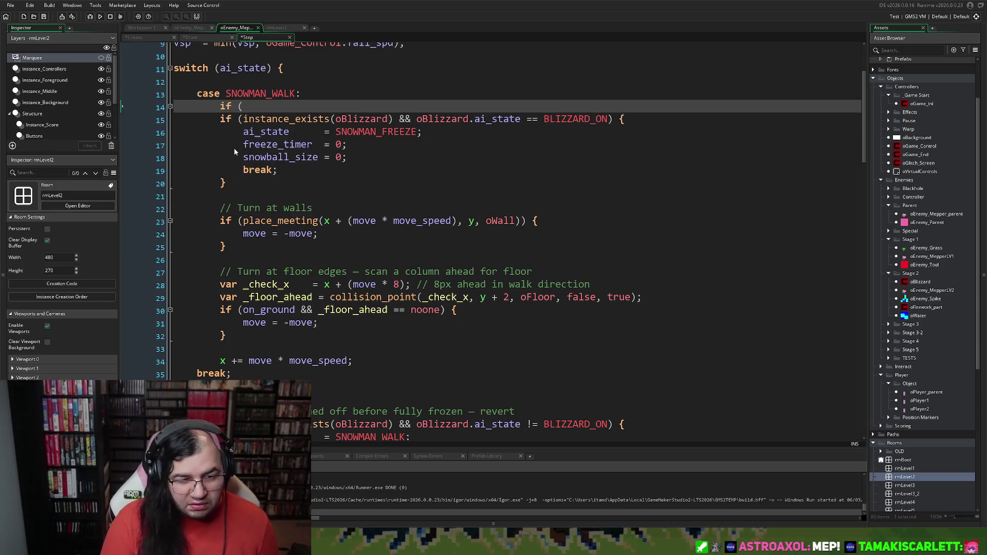
pyautogui.write('// Frozen Flag         froze_once = true;')
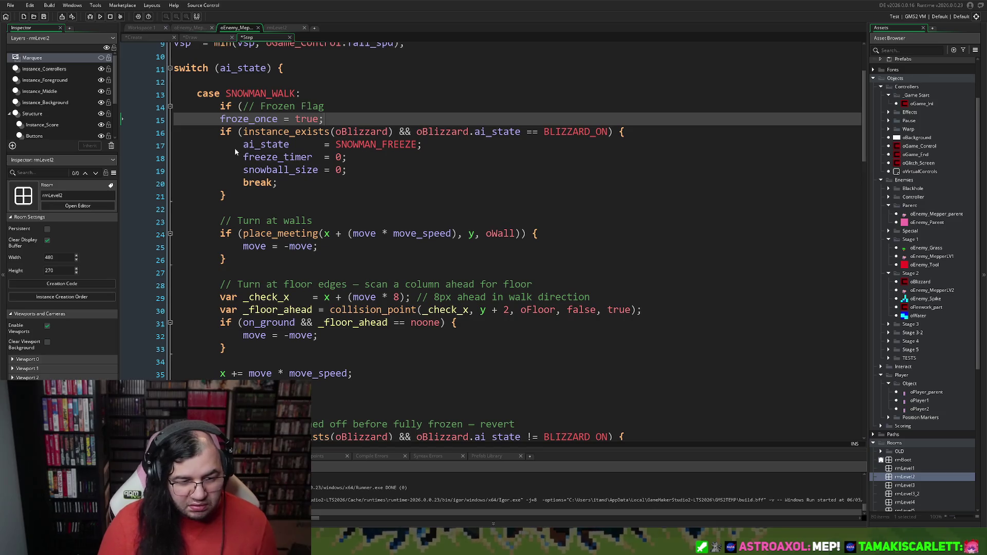
# Edit the pasted lines into the condition 'if (!froze_once) {'
pyautogui.moveTo(324, 106); pyautogui.dragTo(243, 107)
pyautogui.press('BackSpace')
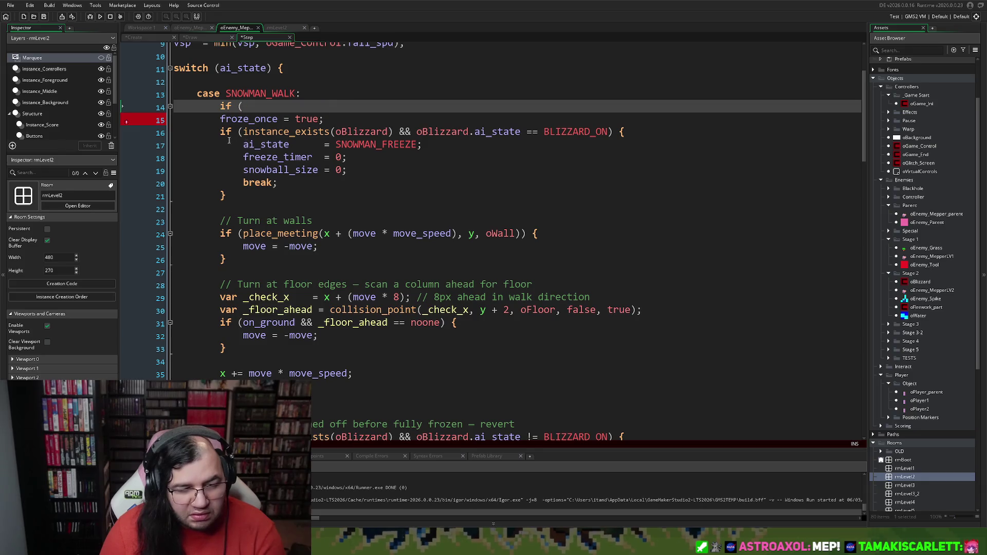
pyautogui.hotkey('ctrl', 'z')
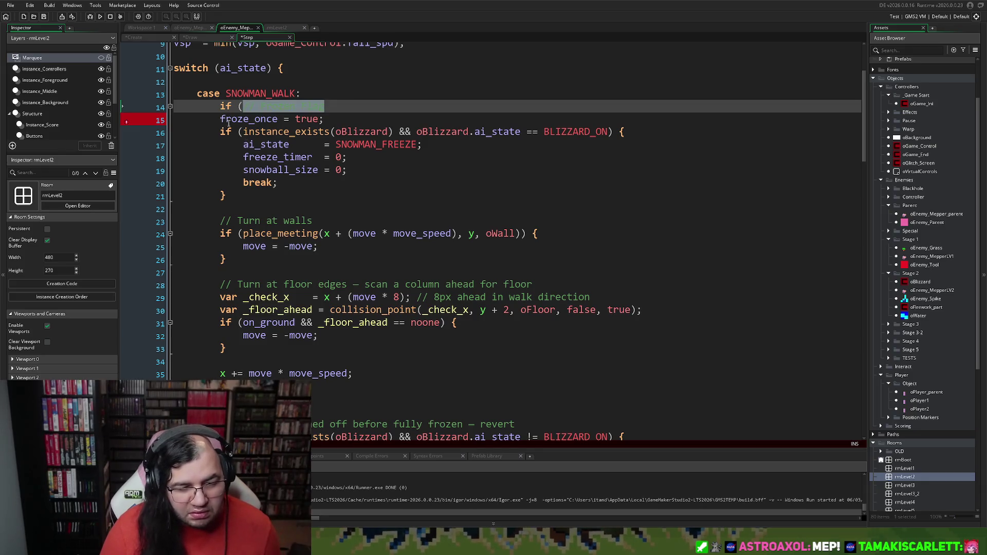
pyautogui.press('BackSpace')
pyautogui.click(220, 119)
pyautogui.press('BackSpace')
pyautogui.press('BackSpace')
pyautogui.press('BackSpace')
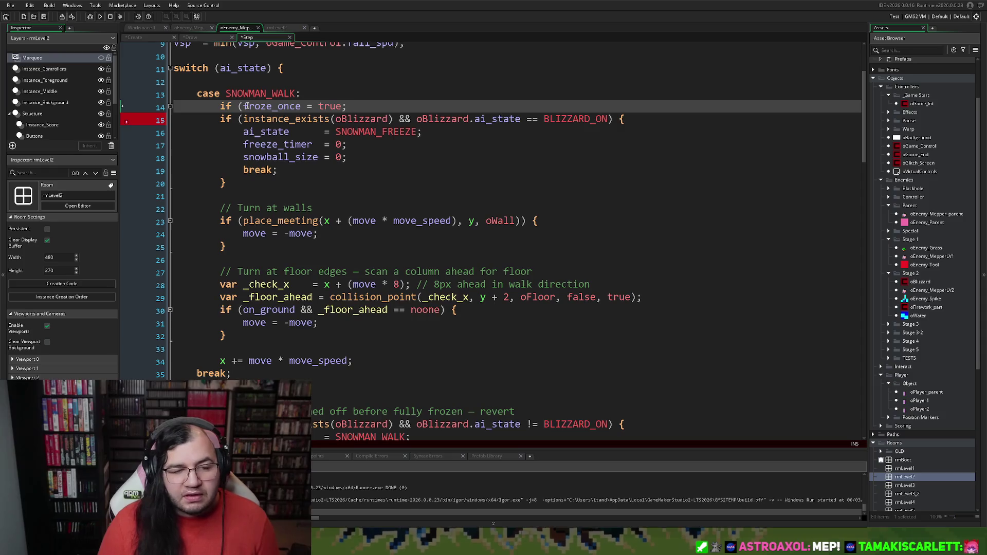
pyautogui.write('!')
pyautogui.press('BackSpace')
pyautogui.press('BackSpace')
pyautogui.press('BackSpace')
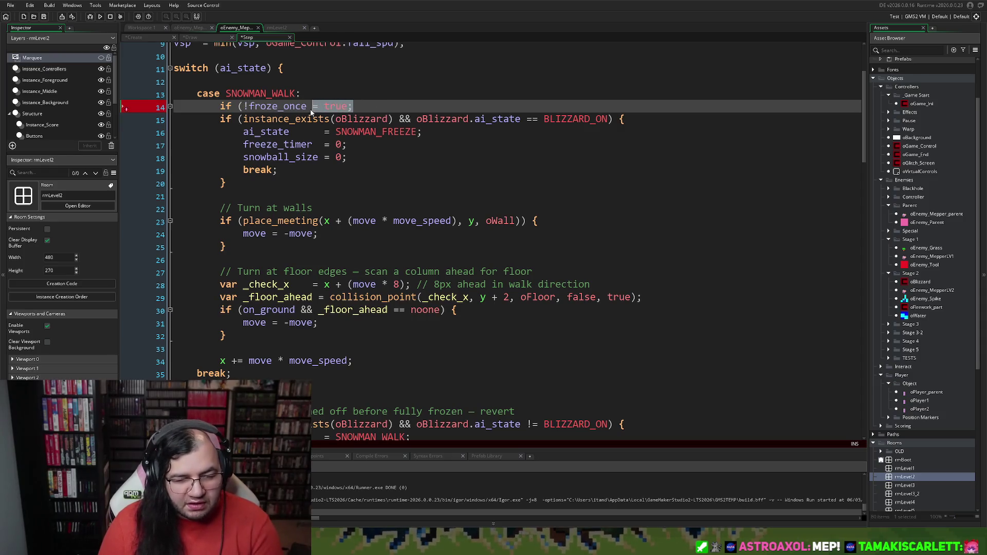
pyautogui.write(') ')
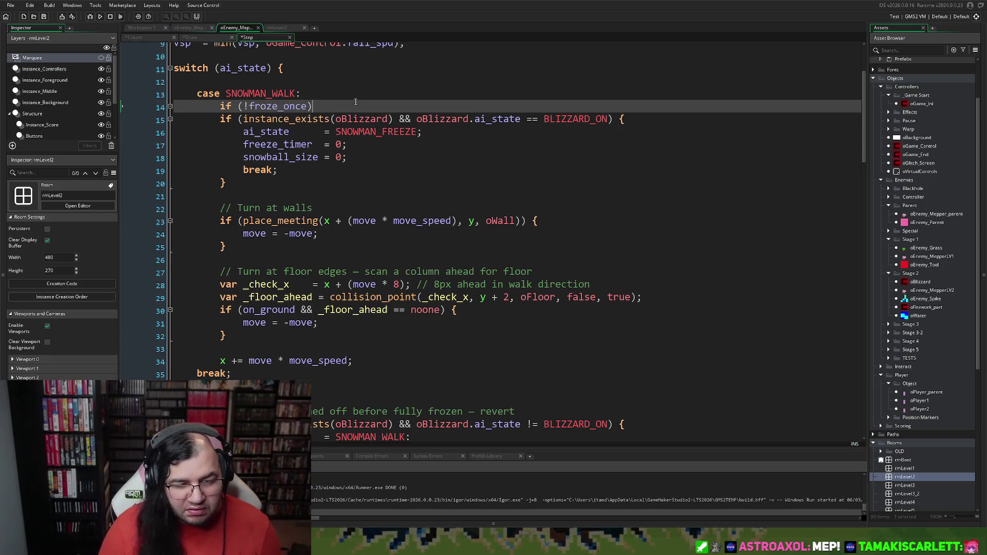
pyautogui.write('{')
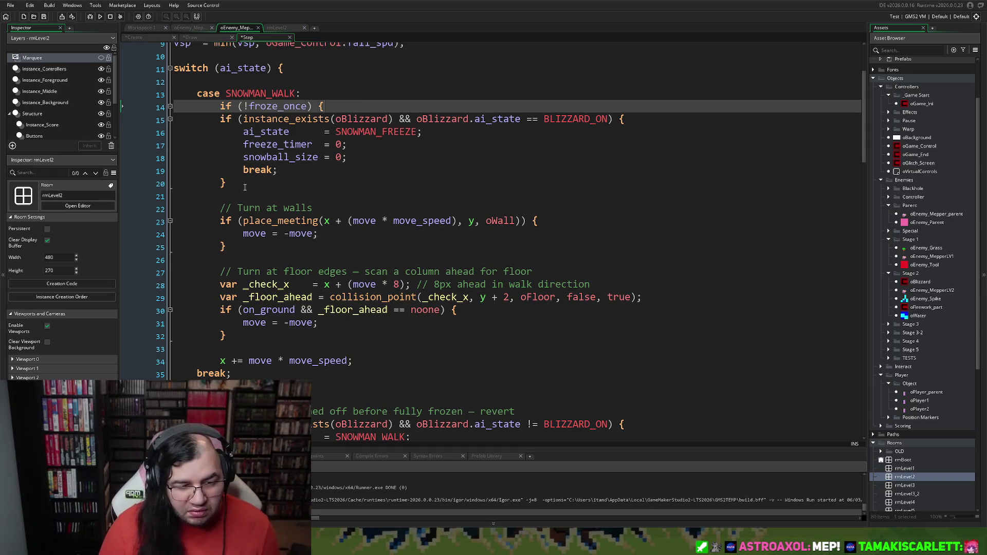
# Indent the blizzard check block one level and close the condition with '}'
pyautogui.moveTo(245, 187); pyautogui.dragTo(221, 118)
pyautogui.press('Tab')
pyautogui.click(276, 185)
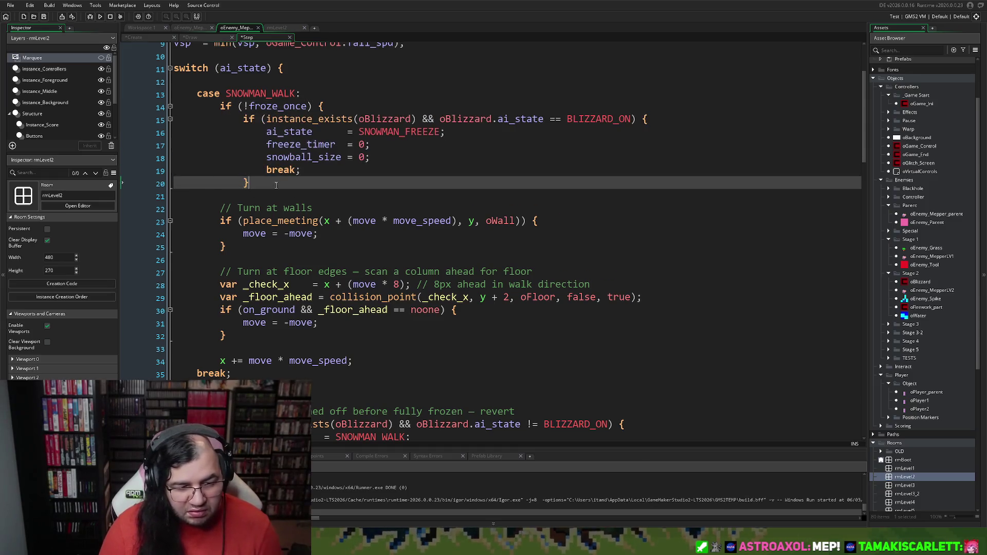
pyautogui.press('Return')
pyautogui.write('}')
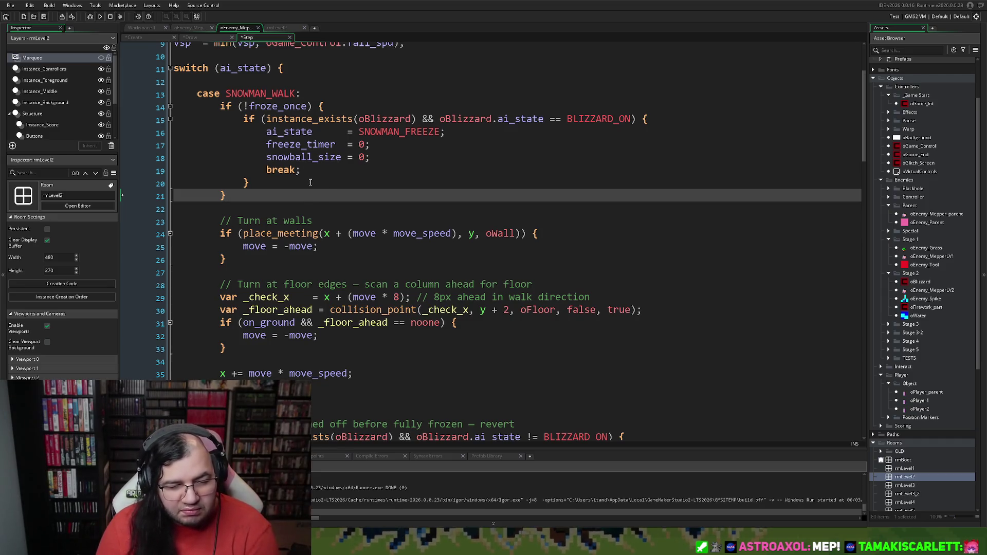
pyautogui.scroll(-5, 309, 186)
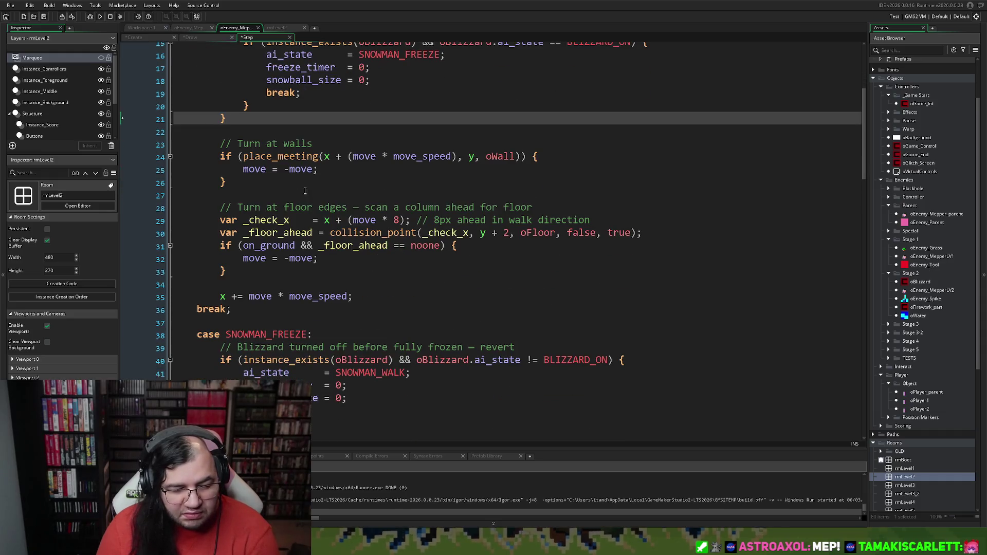
pyautogui.scroll(-1, 299, 193)
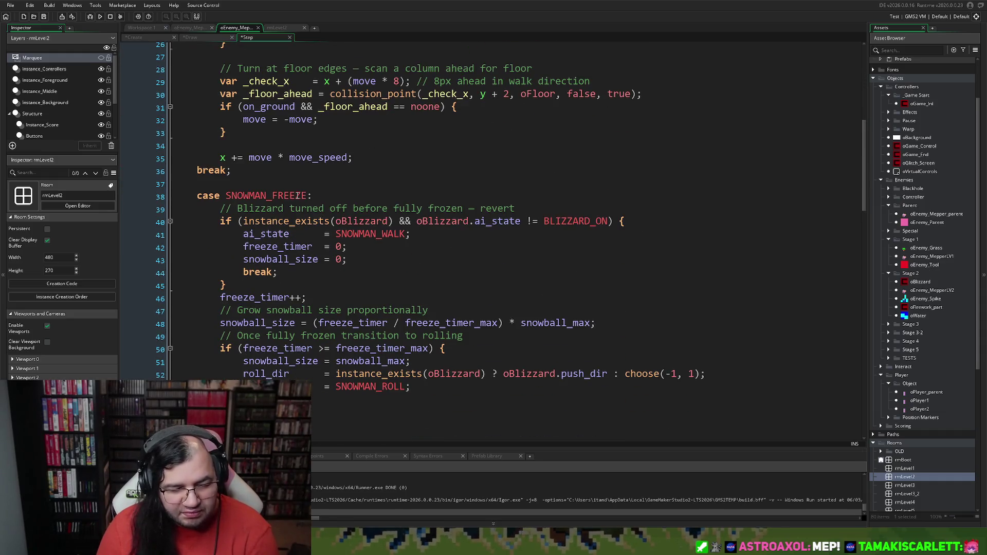
pyautogui.scroll(4, 297, 196)
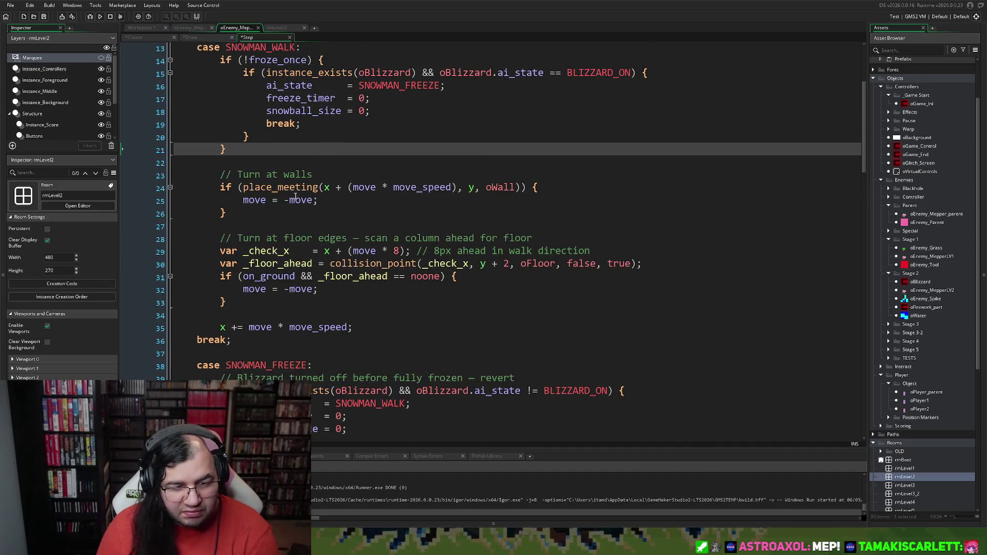
pyautogui.scroll(-10, 296, 197)
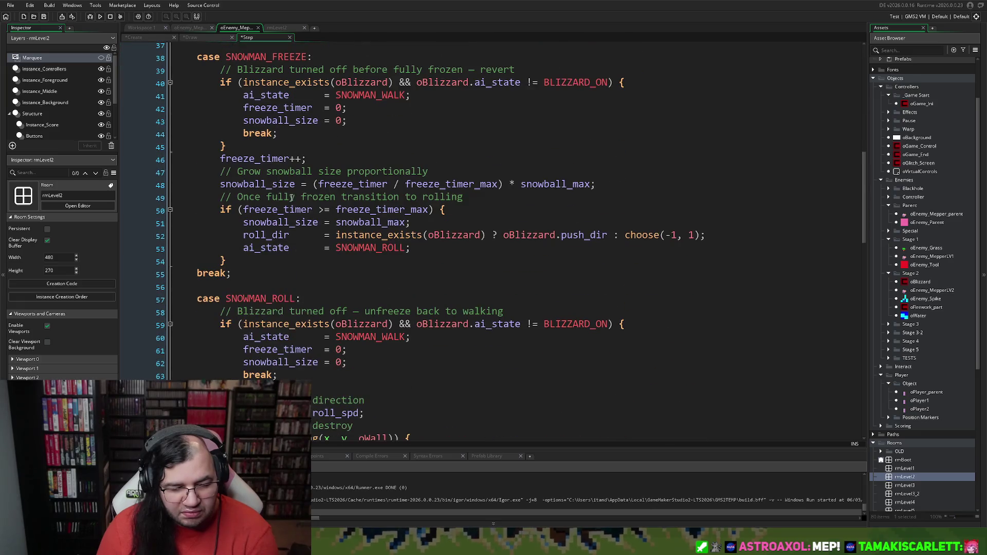
pyautogui.scroll(-8, 291, 199)
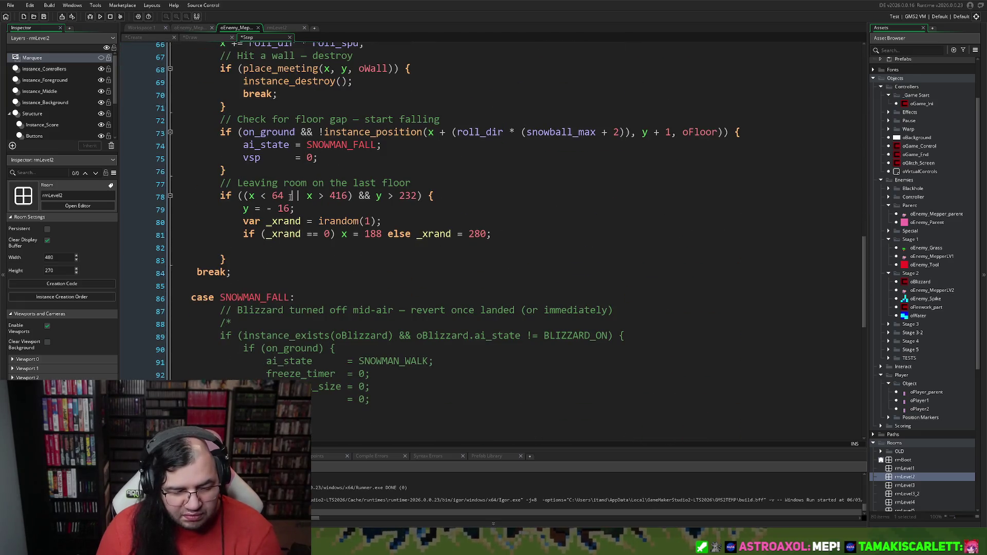
pyautogui.scroll(-6, 289, 198)
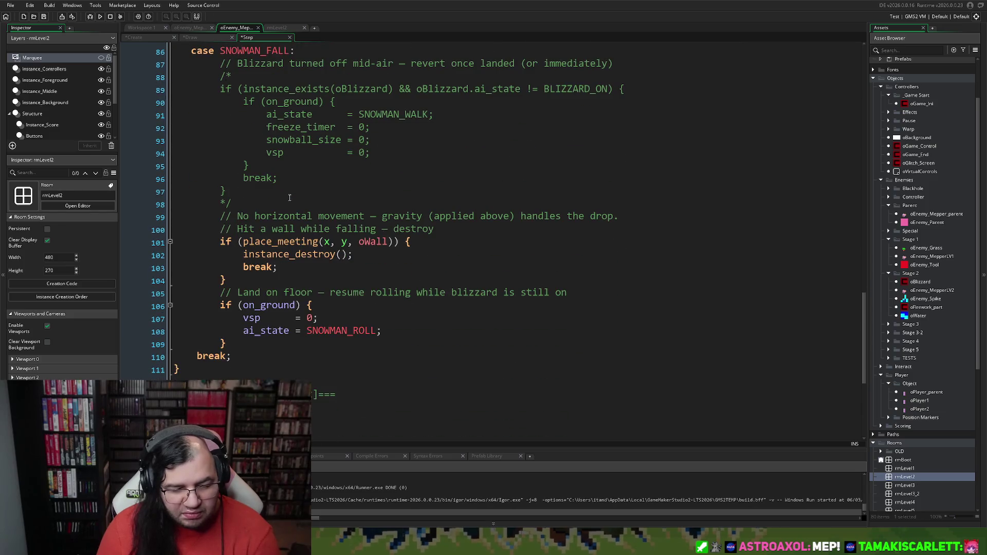
pyautogui.scroll(-4, 290, 198)
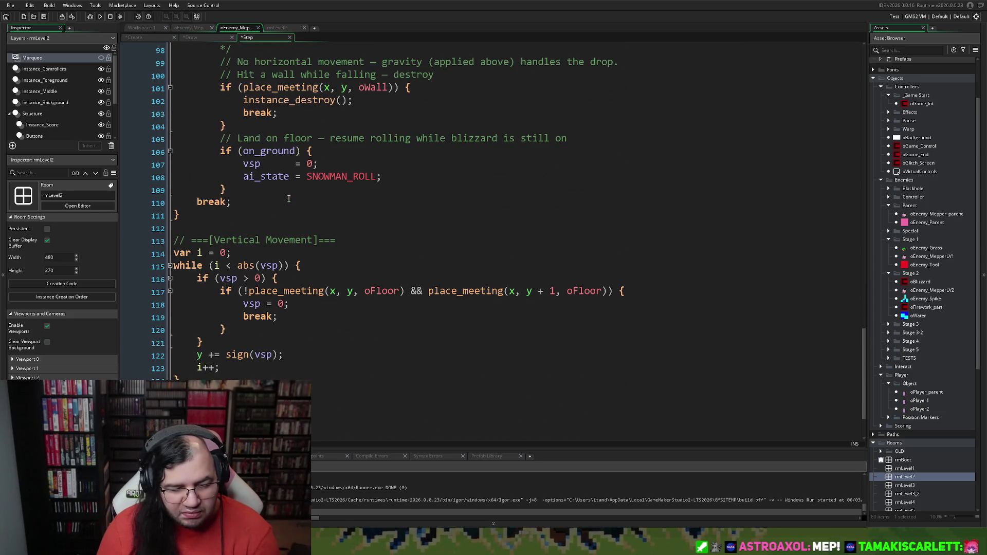
pyautogui.scroll(-1, 289, 199)
pyautogui.scroll(5, 288, 199)
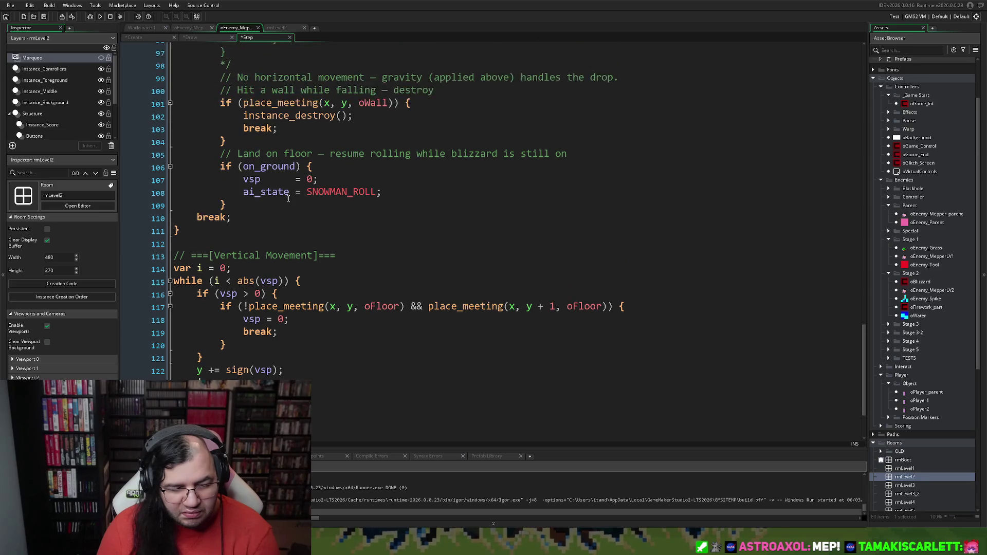
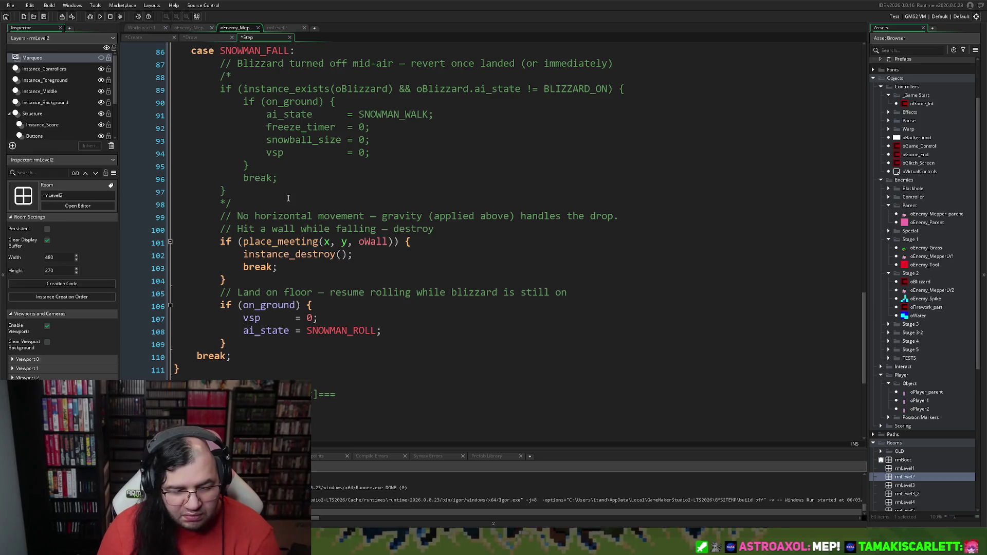
# Paste an indented '// Frozen Flag' comment and 'froze_once = true;' on line 82 of the exit block
pyautogui.scroll(7, 288, 198)
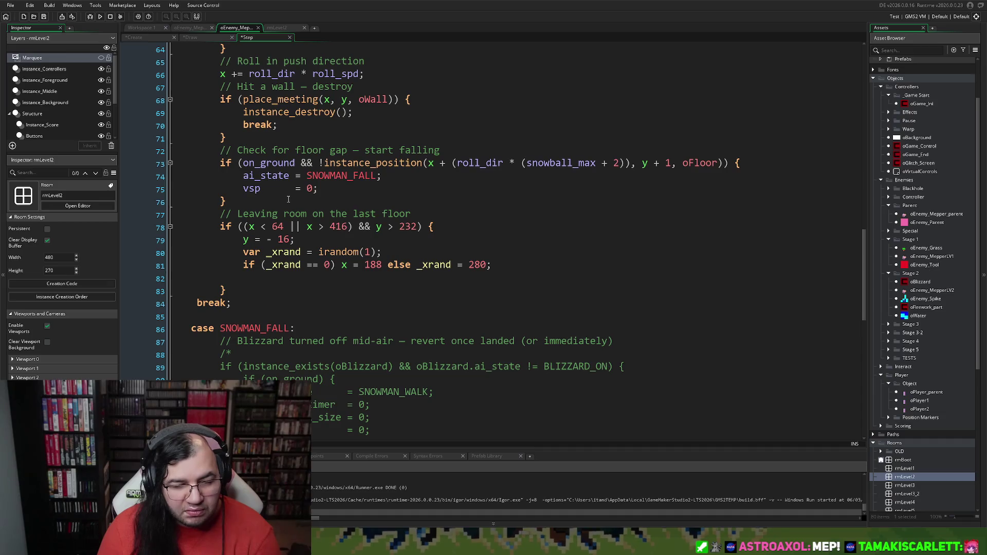
pyautogui.scroll(5, 288, 199)
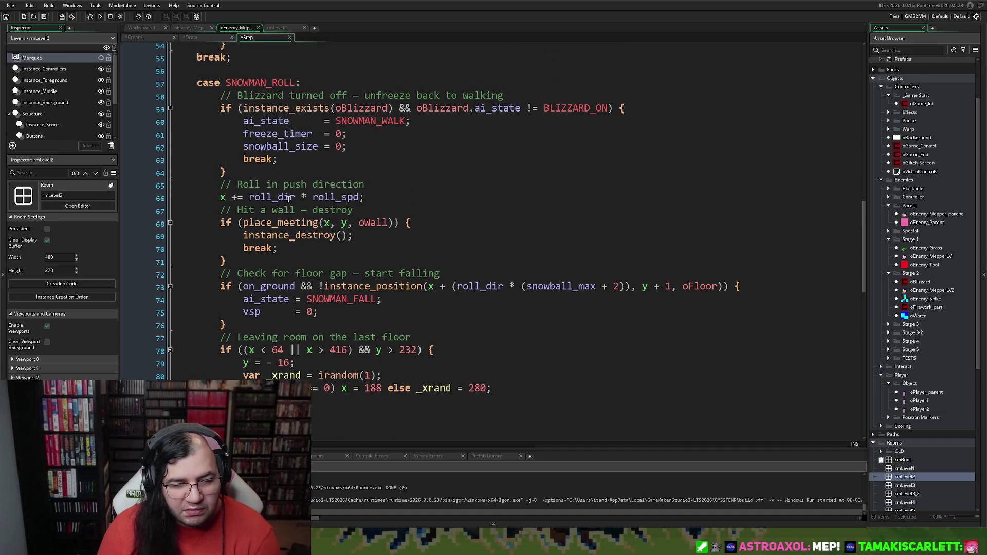
pyautogui.scroll(4, 288, 199)
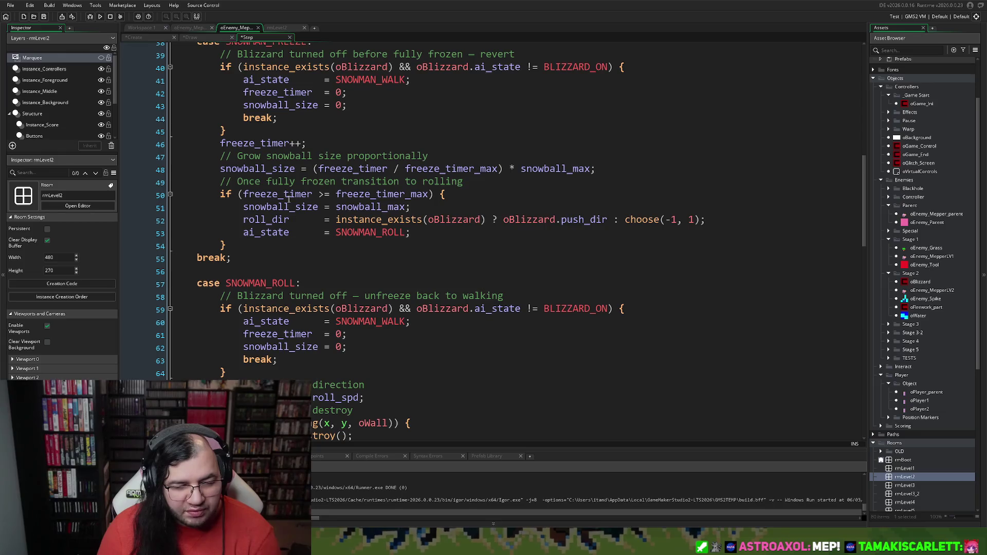
pyautogui.scroll(3, 289, 199)
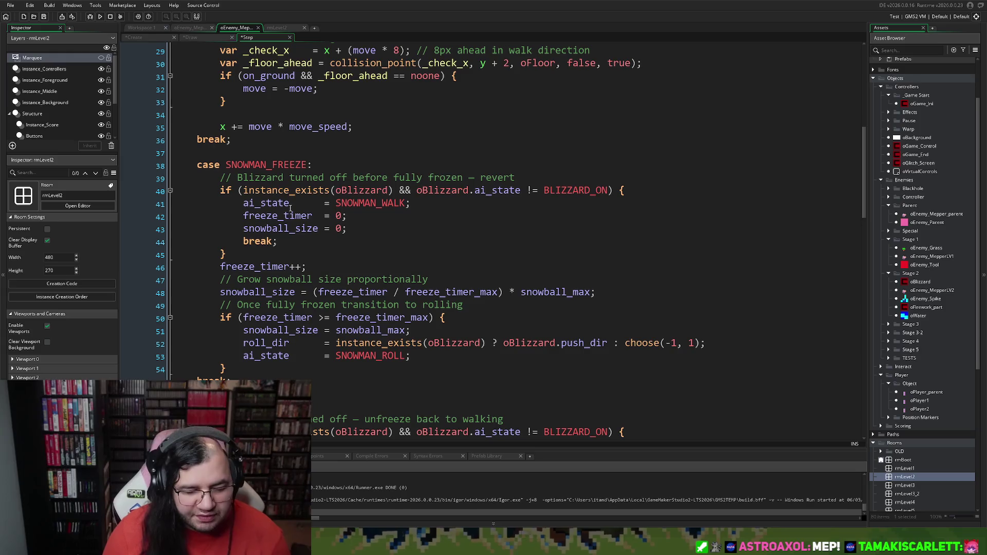
pyautogui.scroll(-8, 290, 208)
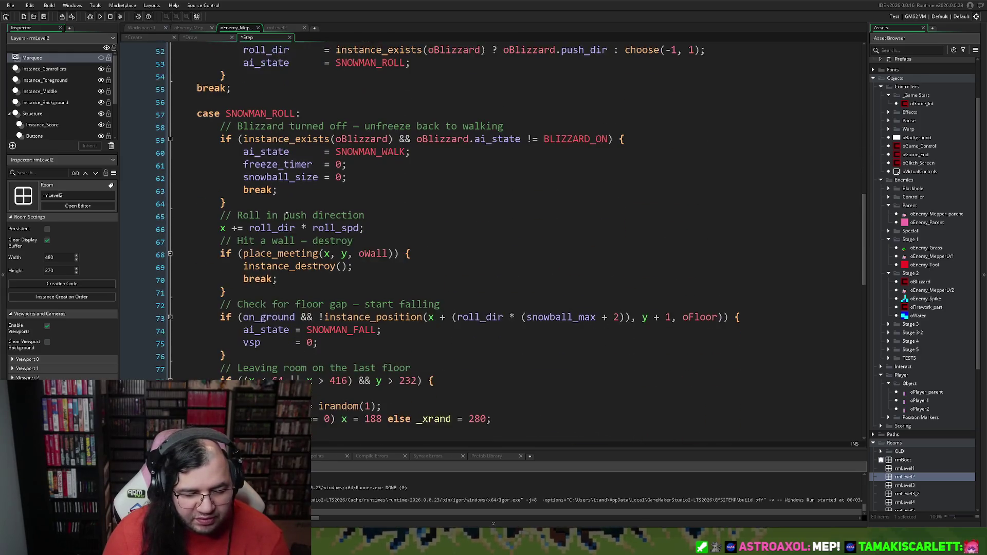
pyautogui.scroll(-14, 286, 215)
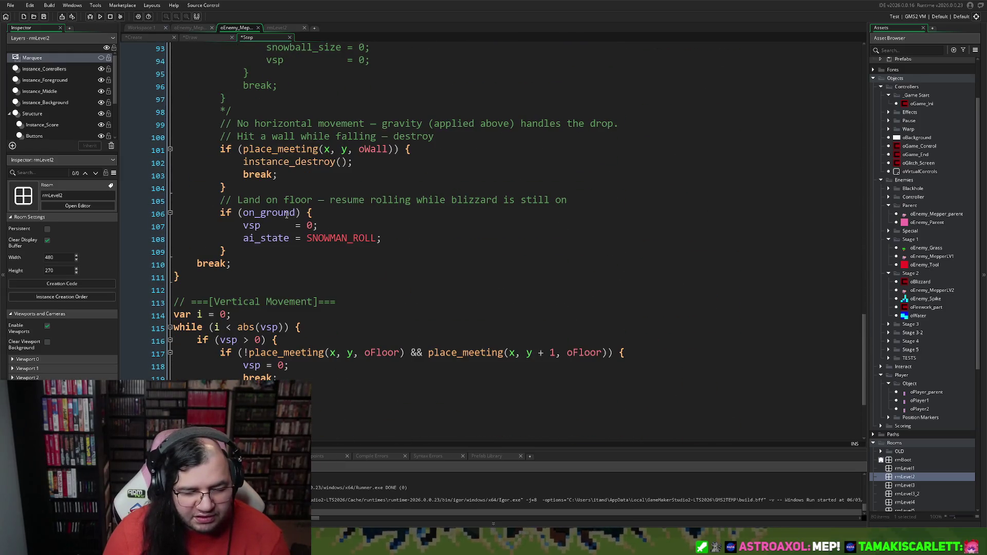
pyautogui.scroll(2, 287, 214)
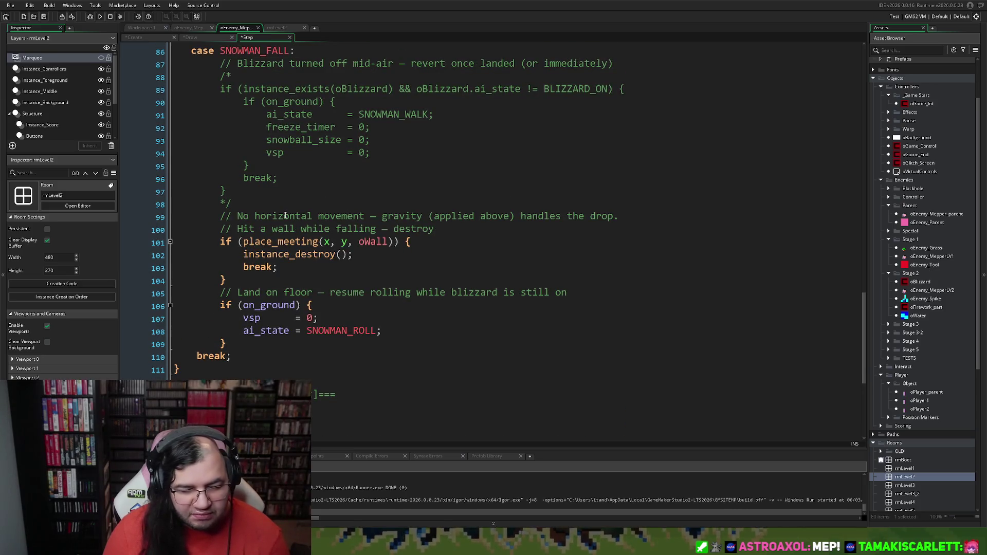
pyautogui.scroll(11, 285, 216)
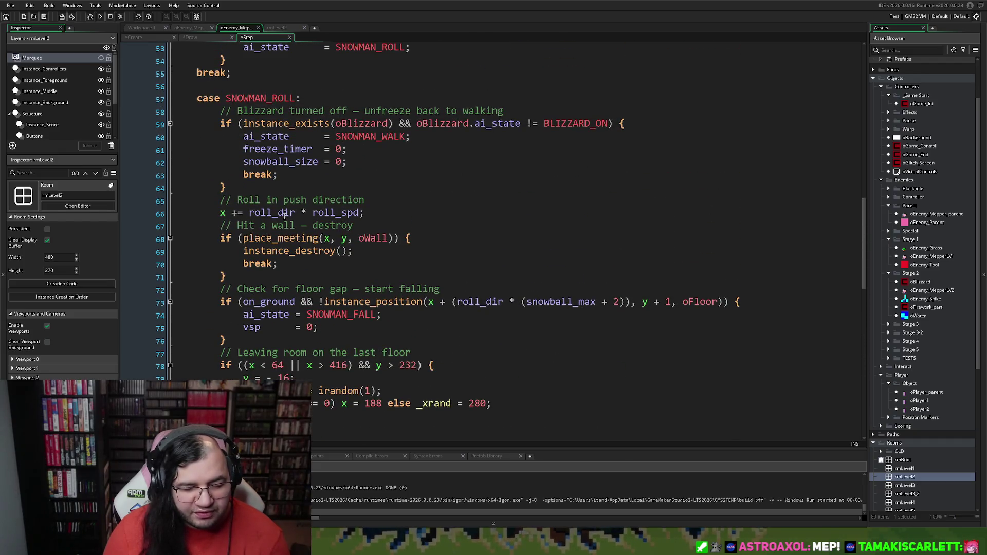
pyautogui.scroll(-3, 285, 215)
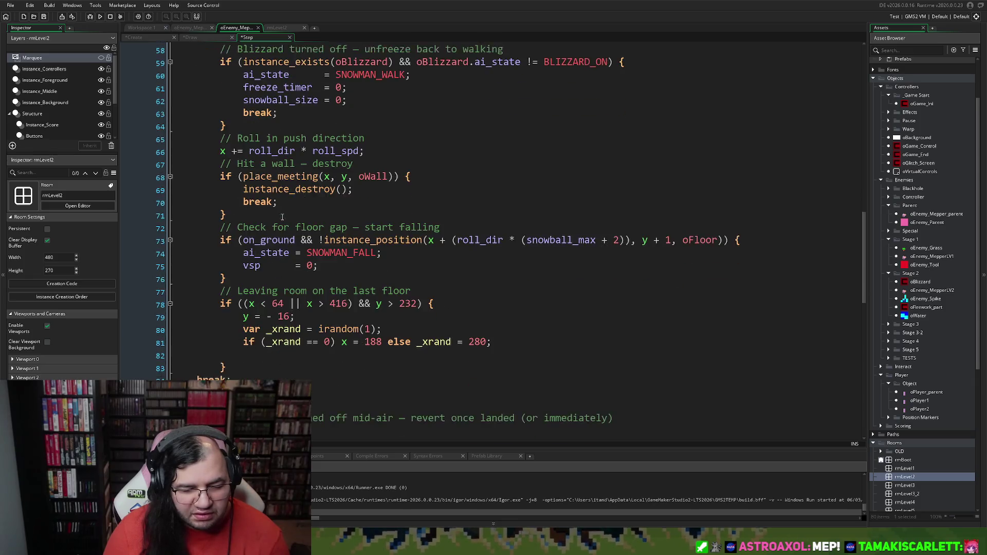
pyautogui.moveTo(253, 230); pyautogui.dragTo(377, 229)
pyautogui.click(308, 256)
pyautogui.click(353, 294)
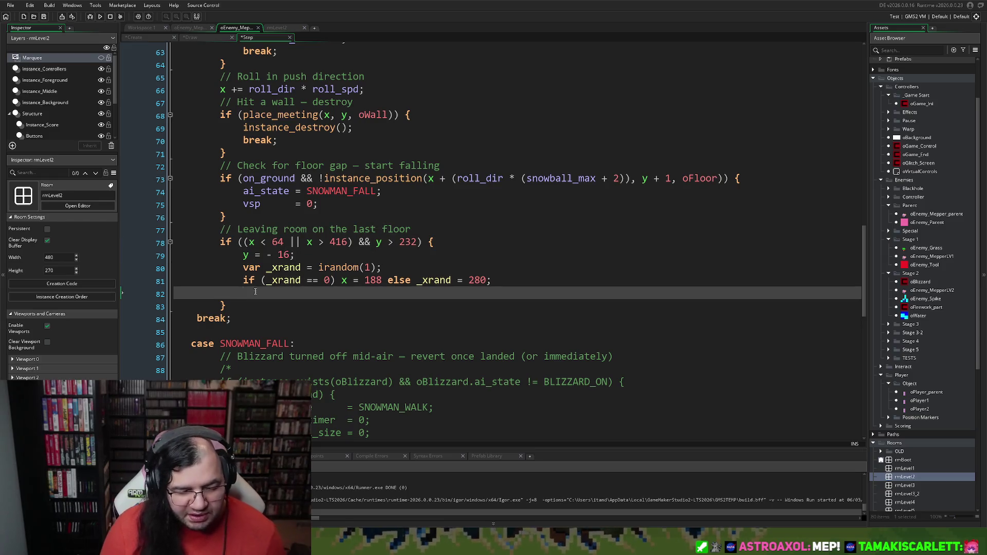
pyautogui.hotkey('ctrl', 'v')
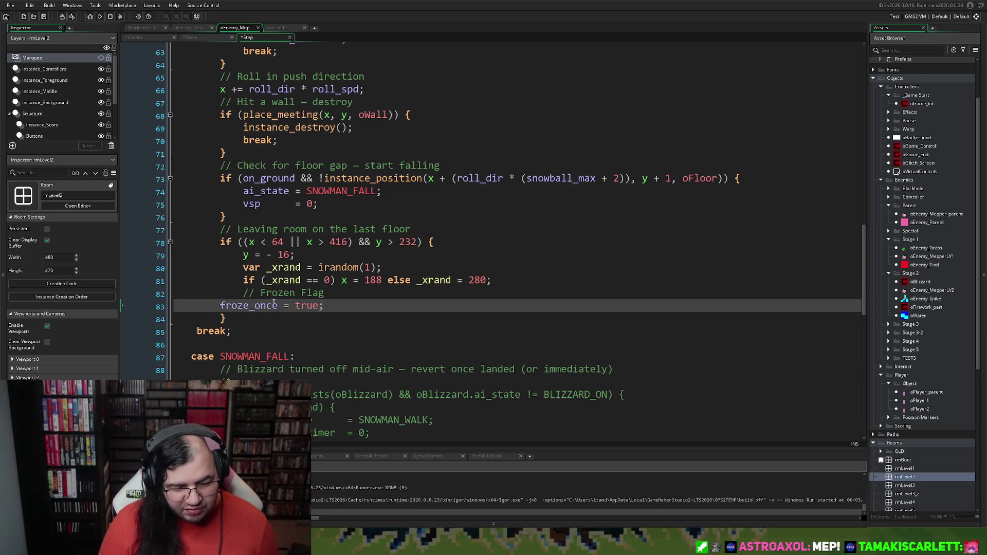
pyautogui.click(221, 306)
pyautogui.press('Tab')
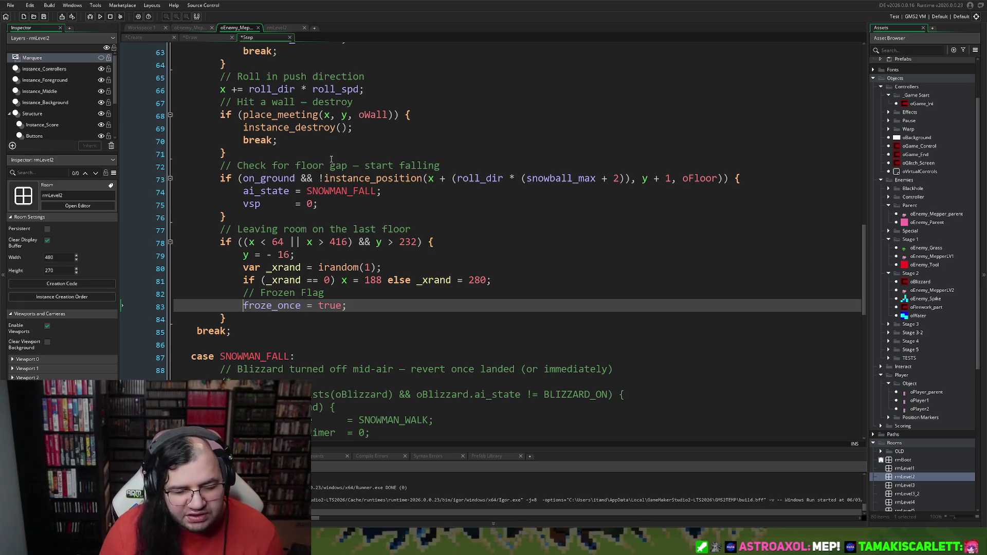
# Add an indented 'ai_state = SNOWMAN_WALK;' line below froze_once
pyautogui.scroll(8, 329, 159)
pyautogui.scroll(9, 354, 188)
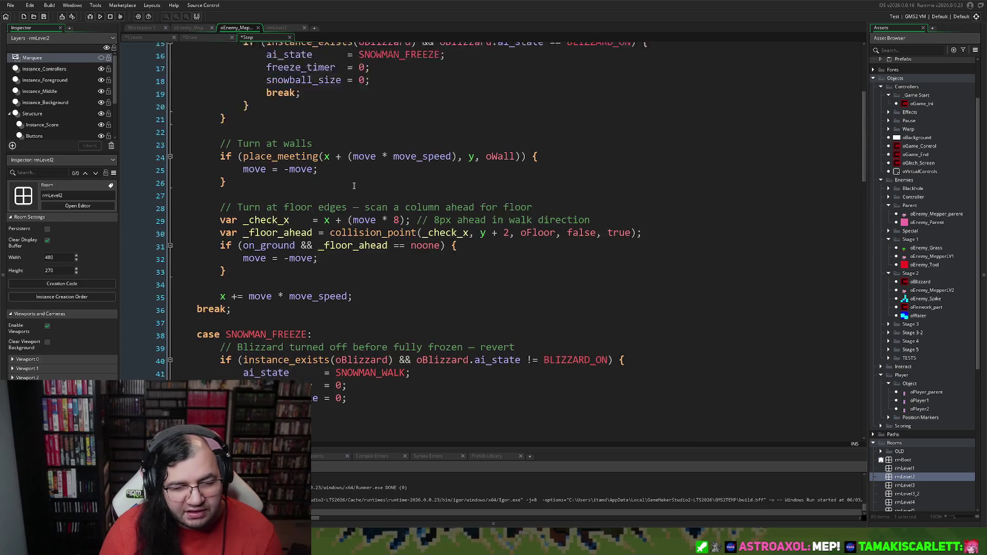
pyautogui.scroll(-10, 349, 187)
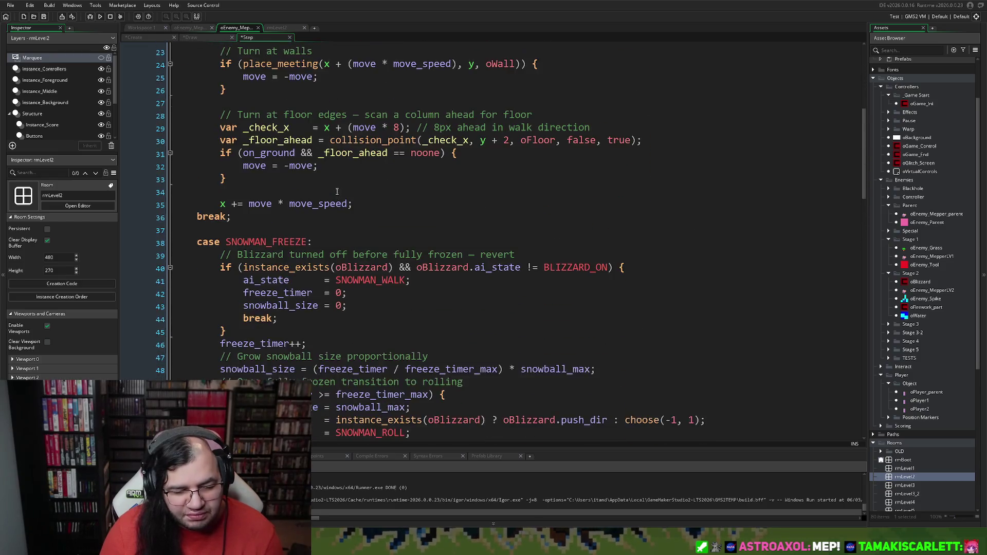
pyautogui.scroll(-4, 327, 191)
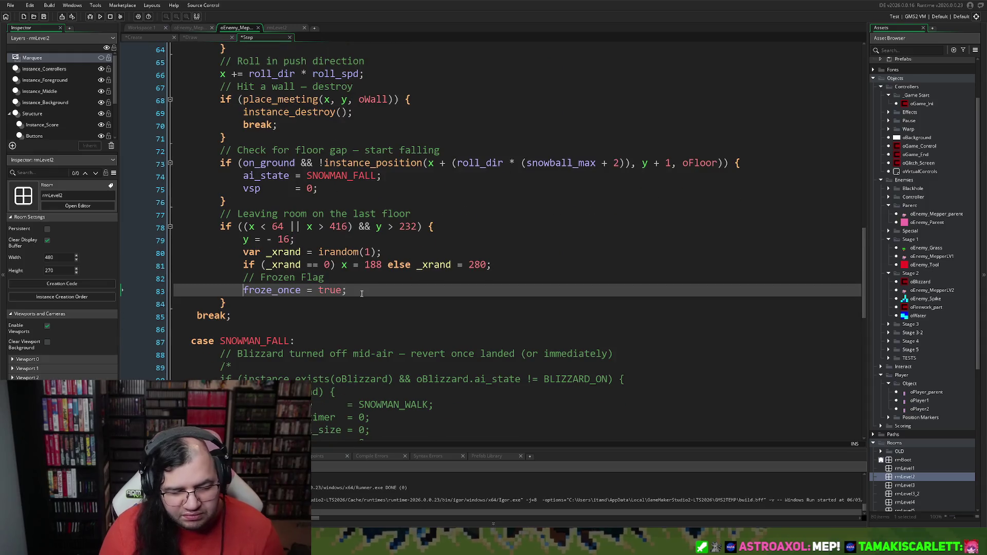
pyautogui.press('Return')
pyautogui.press('Tab')
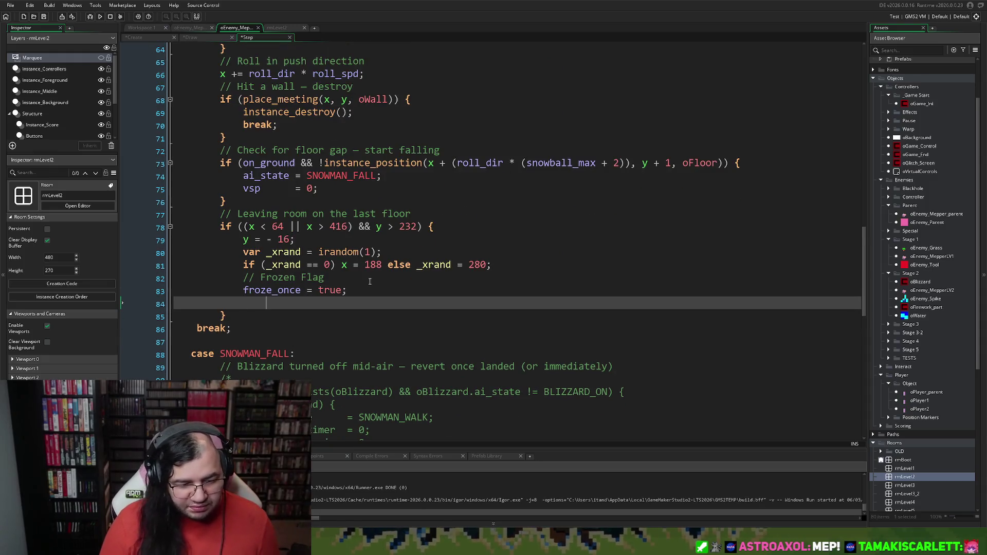
pyautogui.write('ai_')
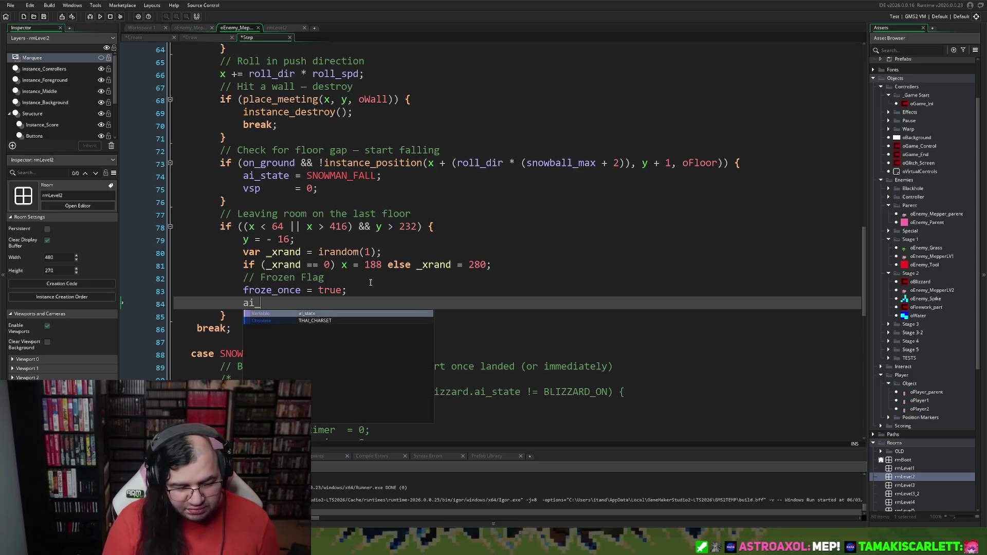
pyautogui.doubleClick(326, 314)
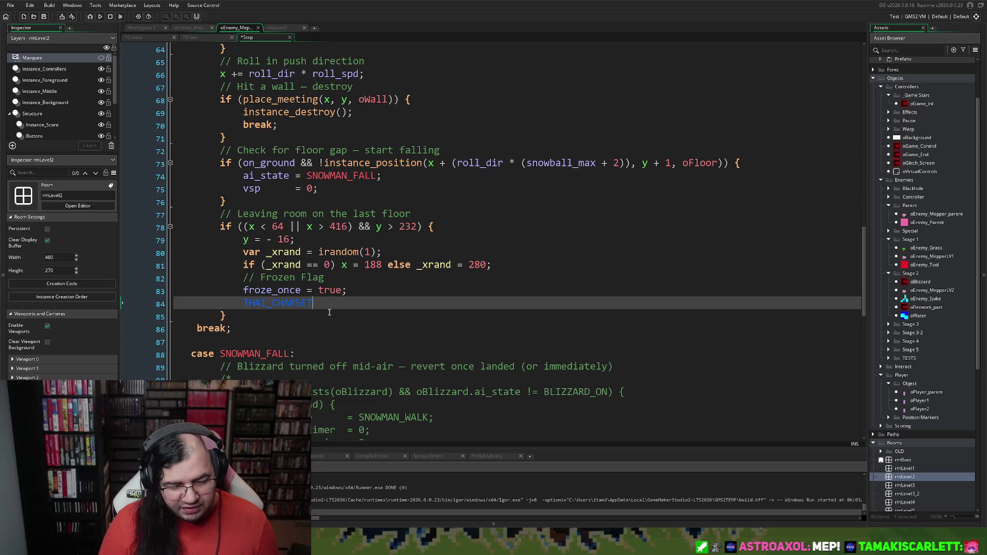
pyautogui.hotkey('ctrl', 'z')
pyautogui.write('stat')
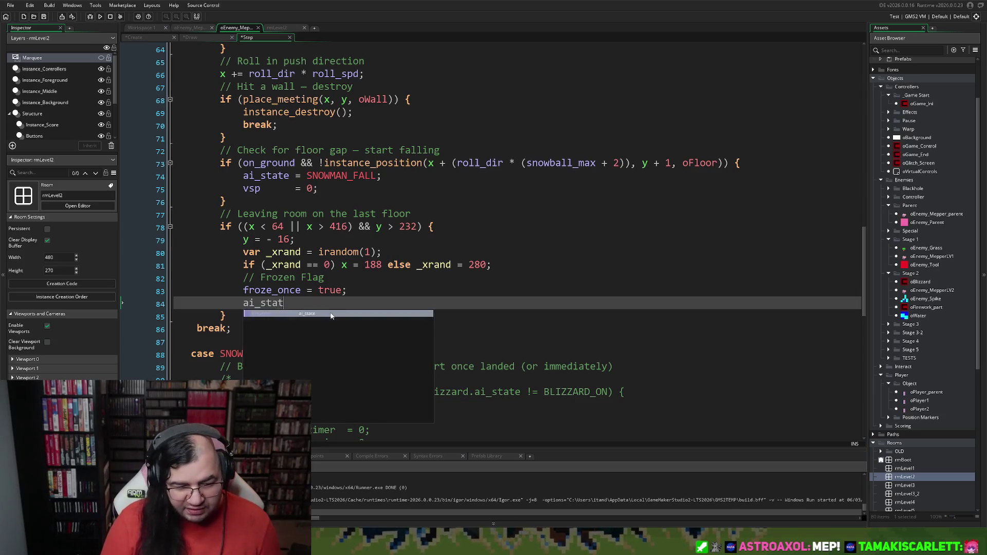
pyautogui.write('e      =')
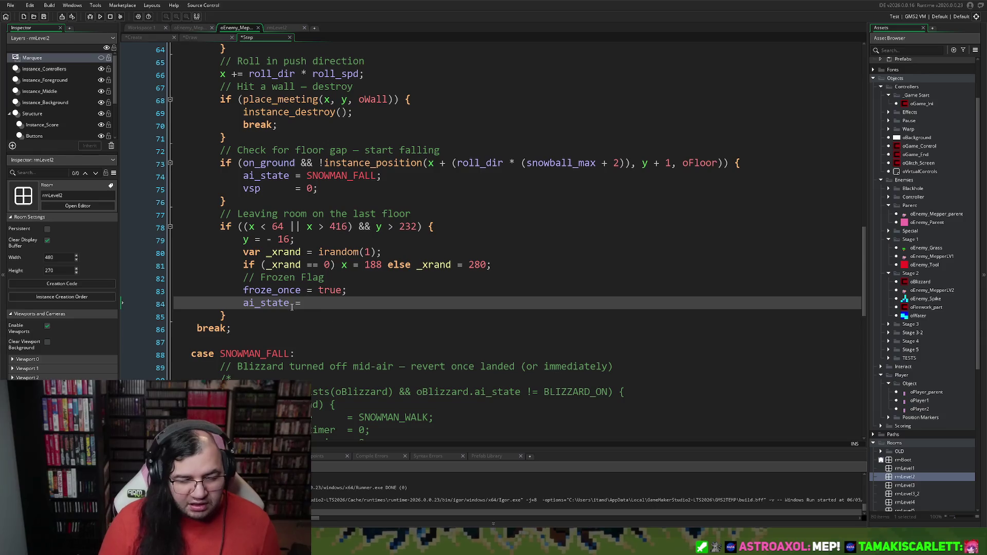
pyautogui.scroll(8, 326, 228)
pyautogui.scroll(12, 326, 227)
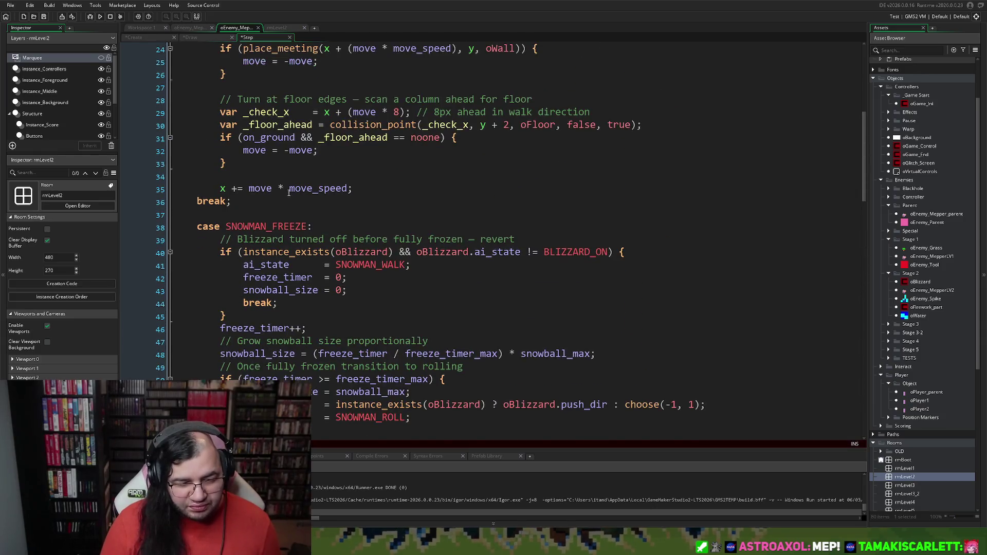
pyautogui.doubleClick(284, 156)
pyautogui.hotkey('ctrl', 'c')
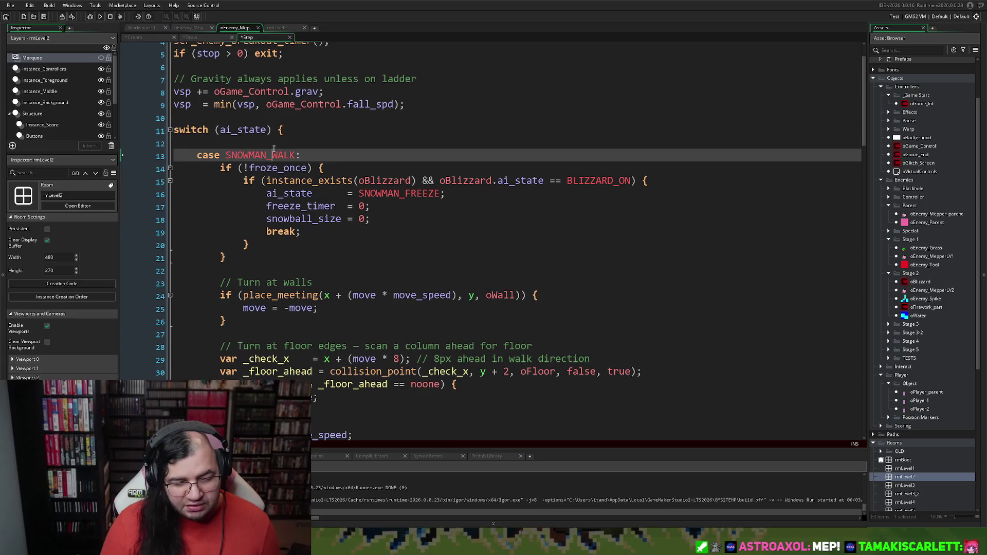
pyautogui.scroll(-3, 297, 188)
pyautogui.scroll(-18, 297, 188)
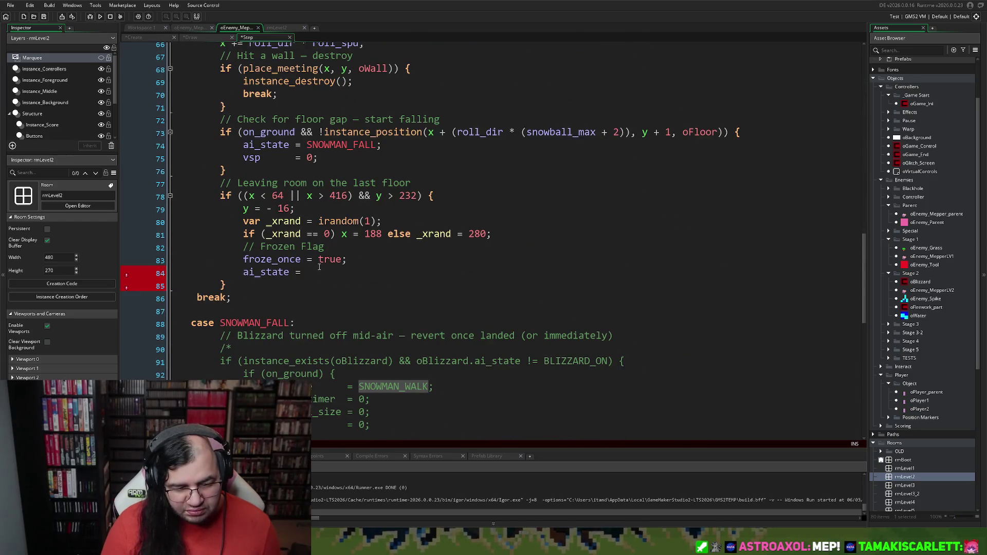
pyautogui.click(319, 267)
pyautogui.hotkey('ctrl', 'v')
pyautogui.write(';')
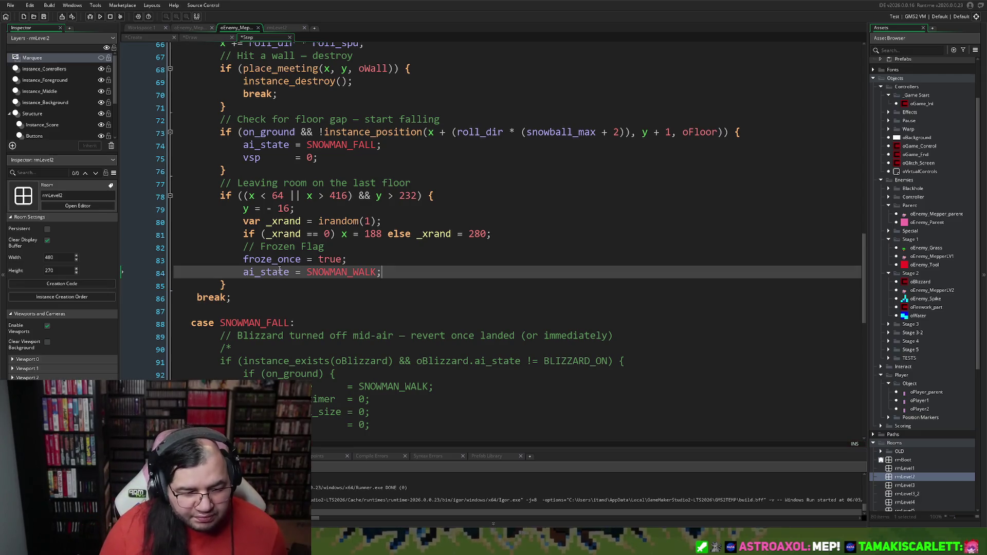
# Check where froze_once is used, then open the oBlizzard object from the Asset Browser
pyautogui.scroll(1, 280, 271)
pyautogui.doubleClick(280, 272)
pyautogui.scroll(2, 302, 263)
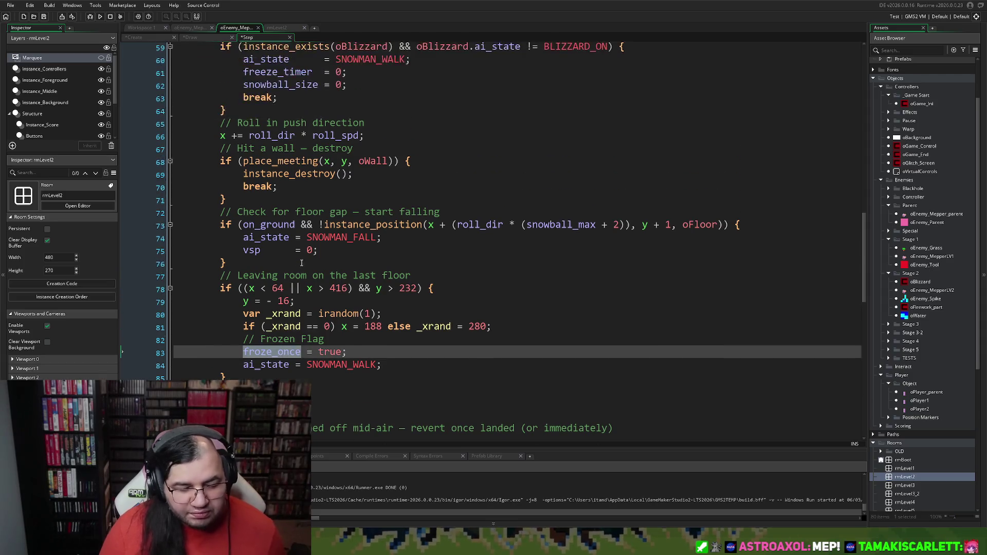
pyautogui.scroll(20, 301, 263)
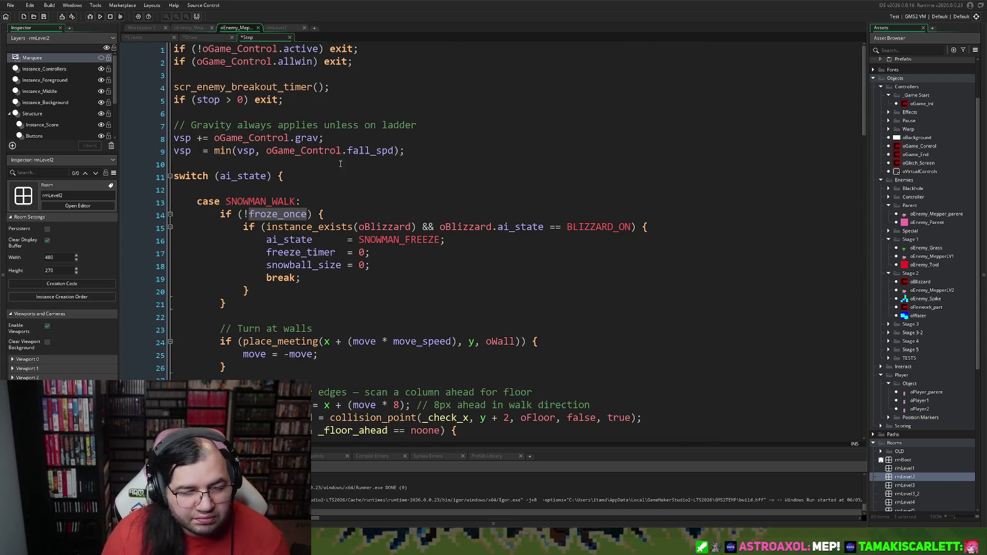
pyautogui.doubleClick(913, 284)
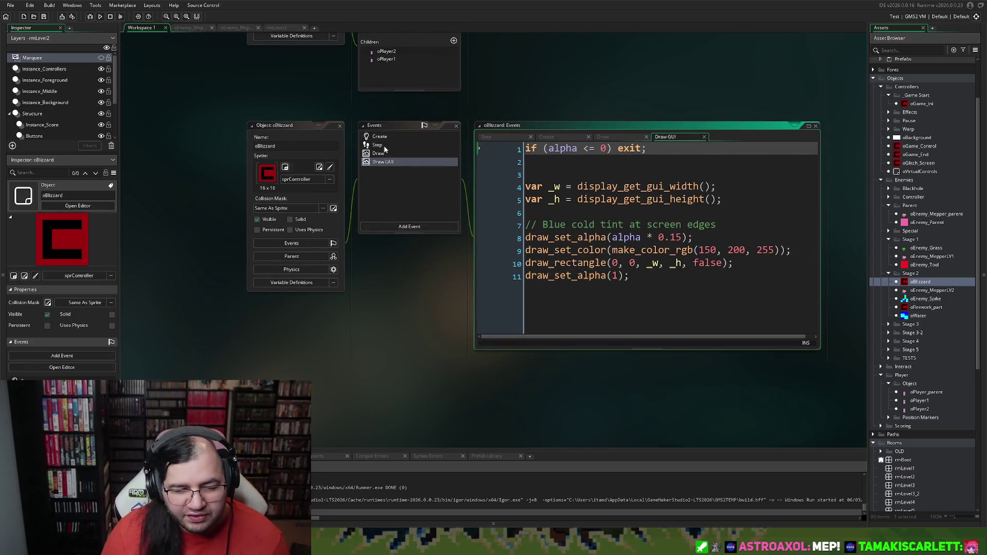
# In oBlizzard's Step code, add 'oEnemy_MepperLV2.froze_once = false;' below line 72
pyautogui.click(384, 148)
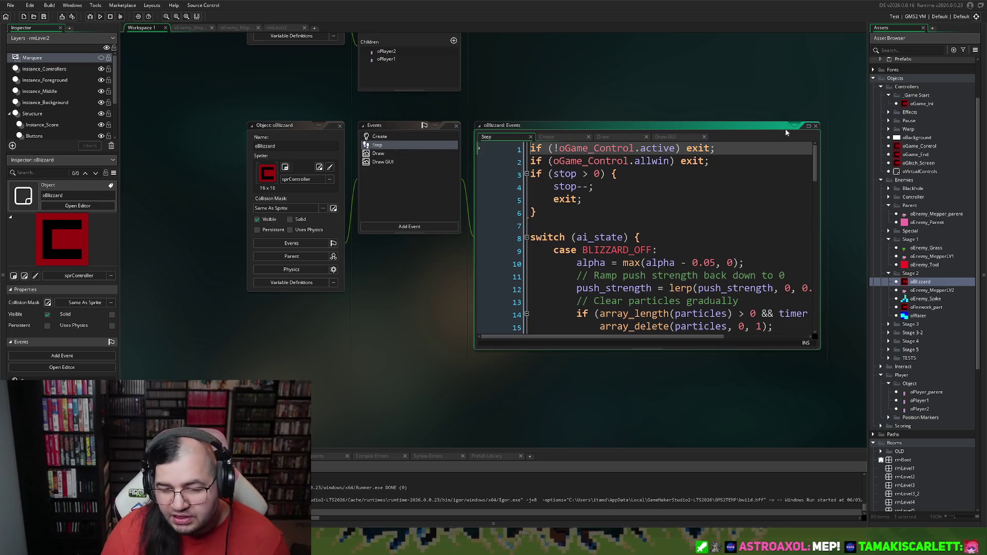
pyautogui.click(808, 126)
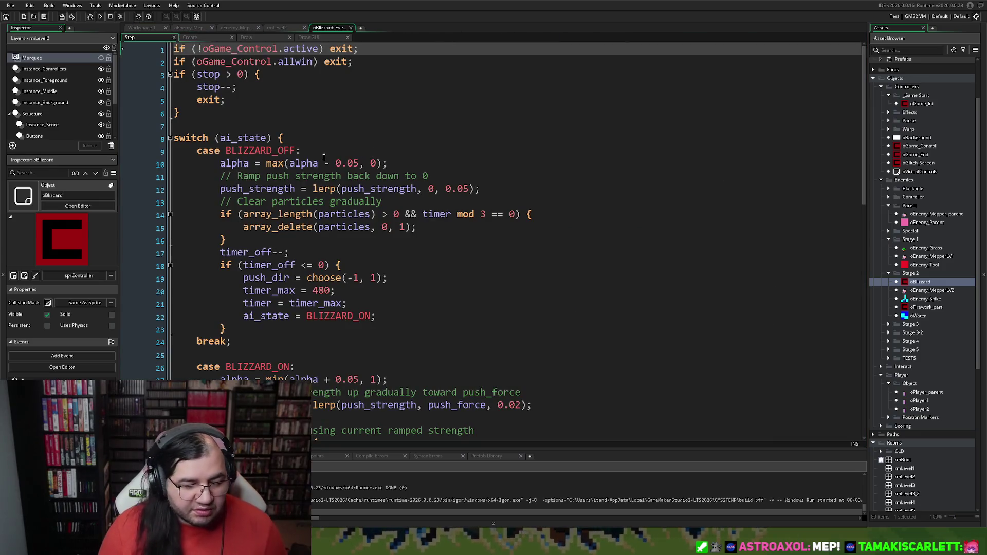
pyautogui.scroll(-1, 323, 158)
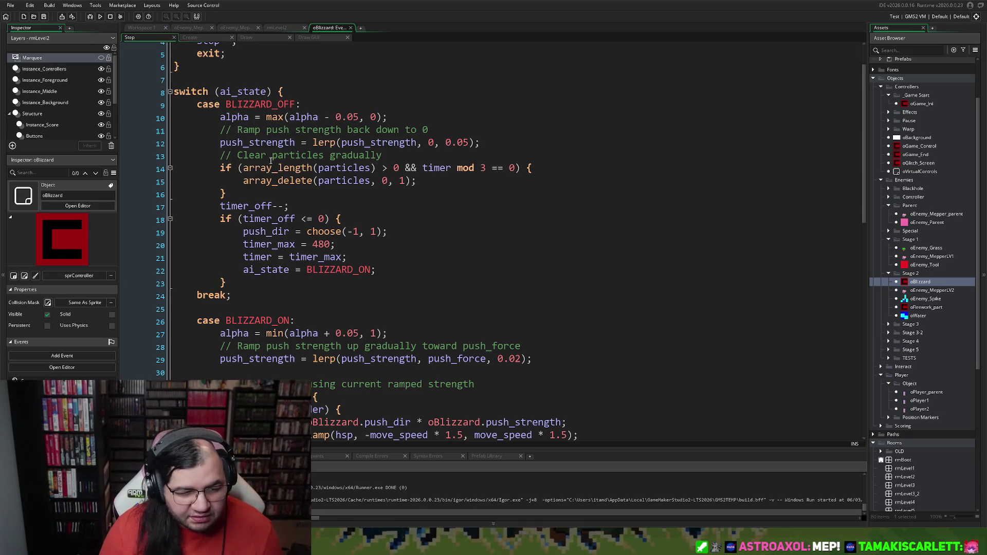
pyautogui.scroll(-14, 271, 161)
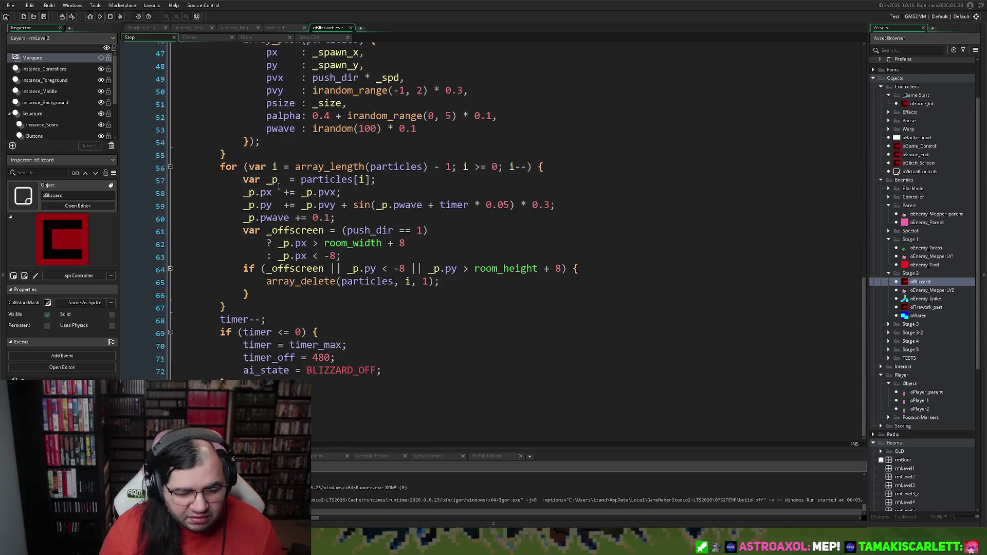
pyautogui.click(391, 371)
pyautogui.press('Return')
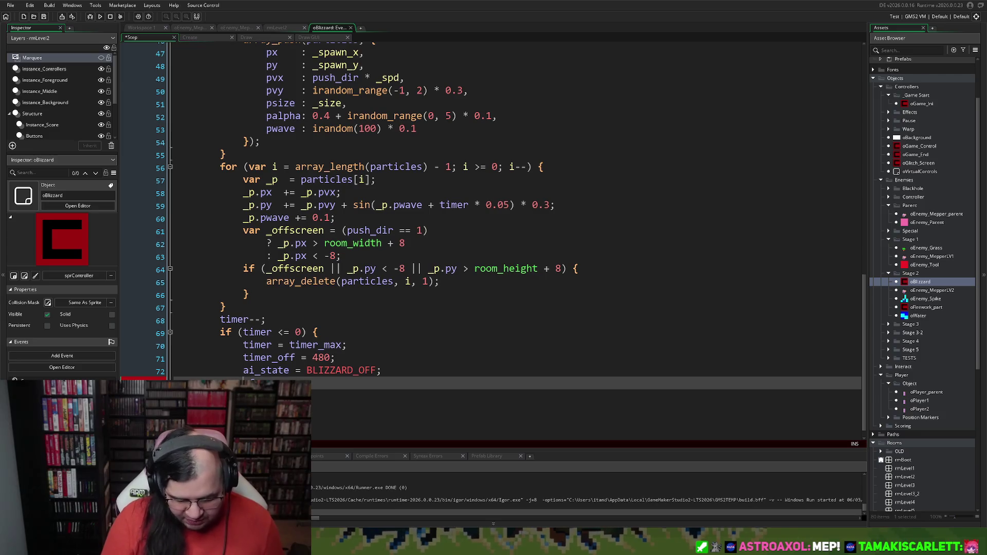
pyautogui.write('freeze_once')
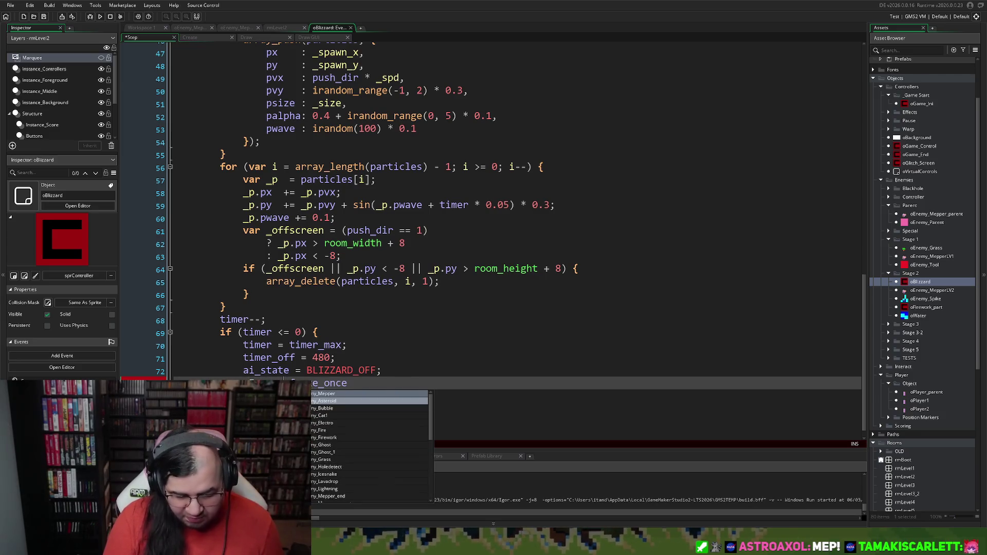
pyautogui.press('BackSpace')
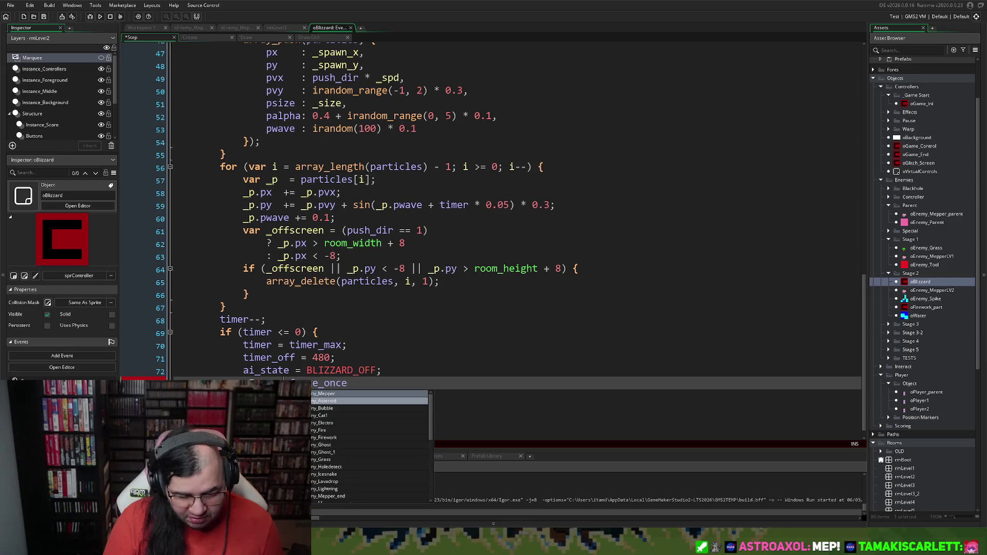
pyautogui.write('Mepper')
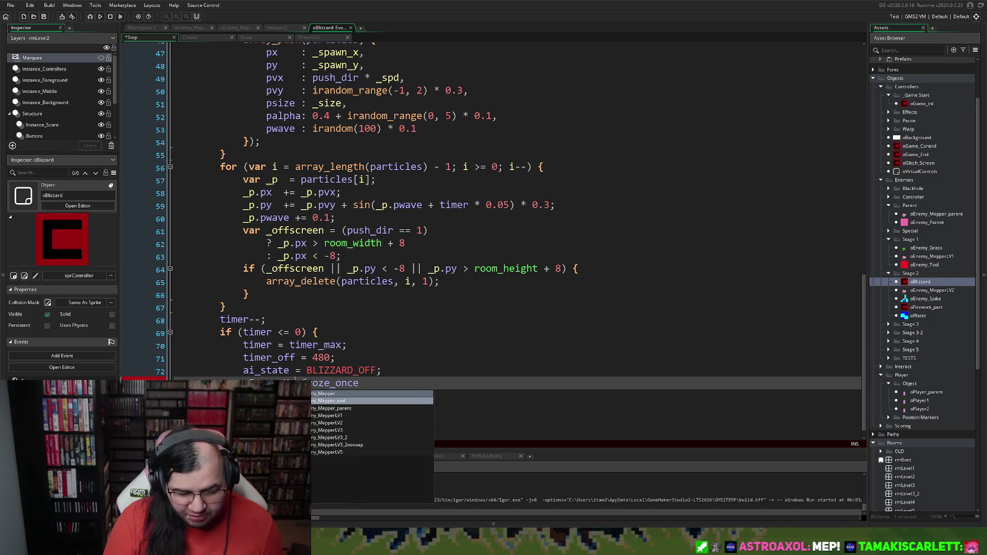
pyautogui.click(357, 422)
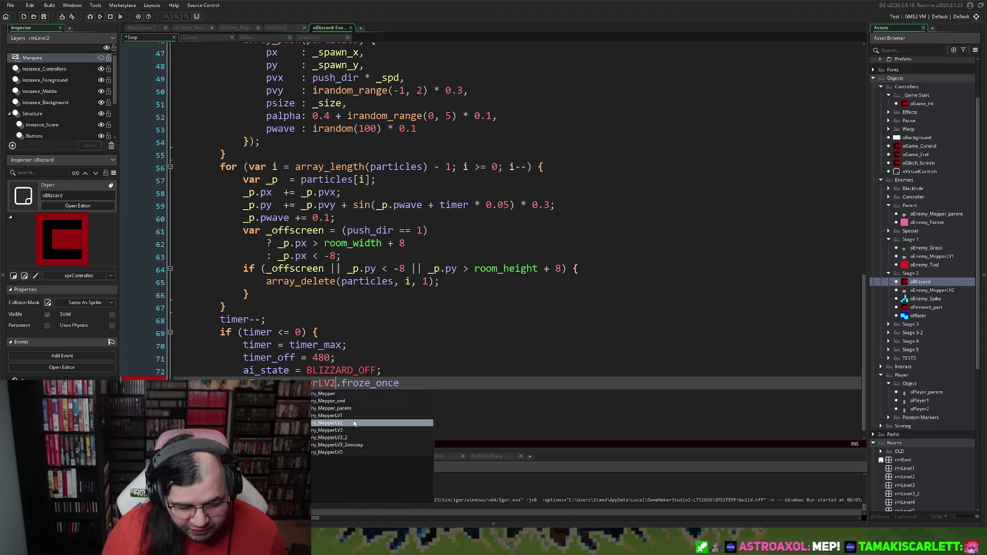
pyautogui.write(' = false;')
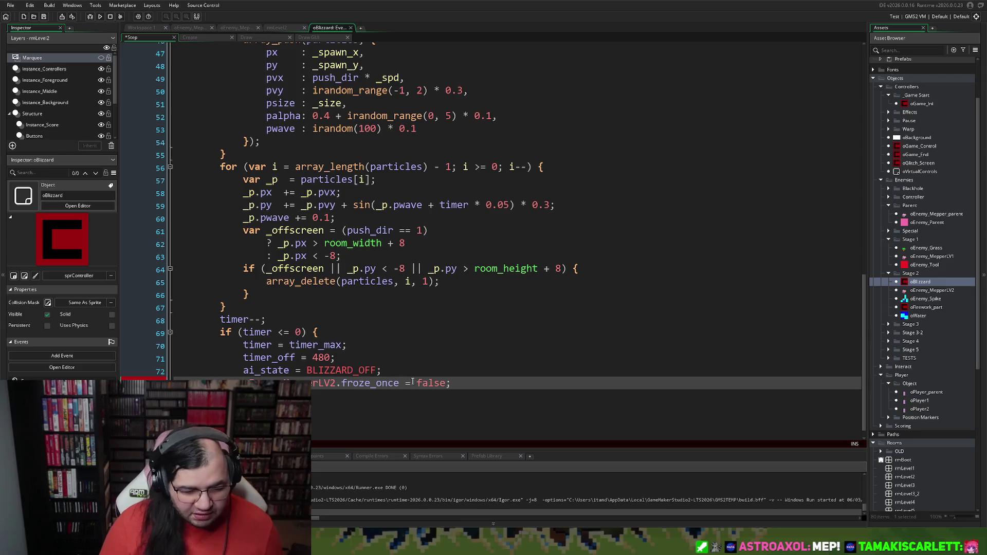
# Add an 'if (instance_exists(oEnemy_MepperLV2))' check on a new line above the reset
pyautogui.press('Home')
pyautogui.press('Return')
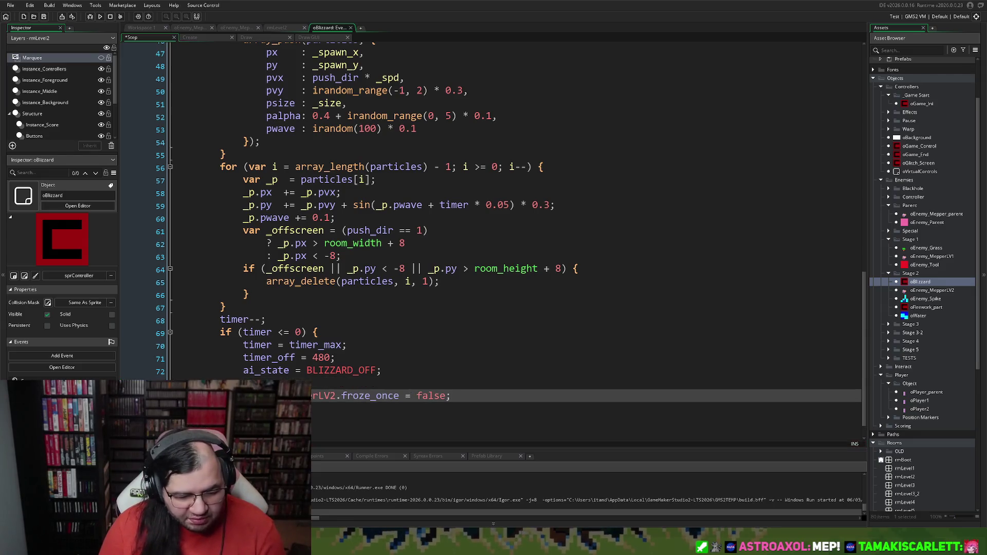
pyautogui.press('Up')
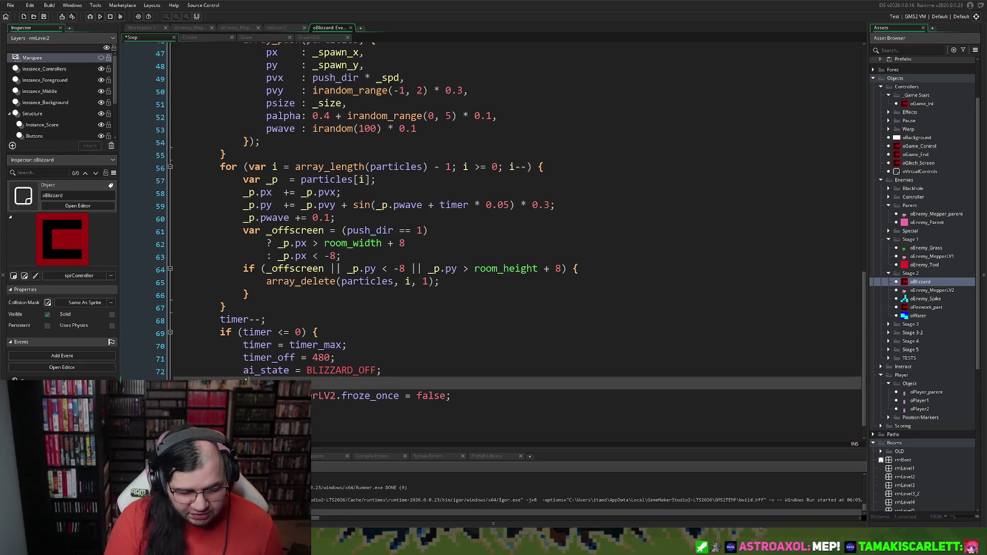
pyautogui.write('i')
pyautogui.press('Escape')
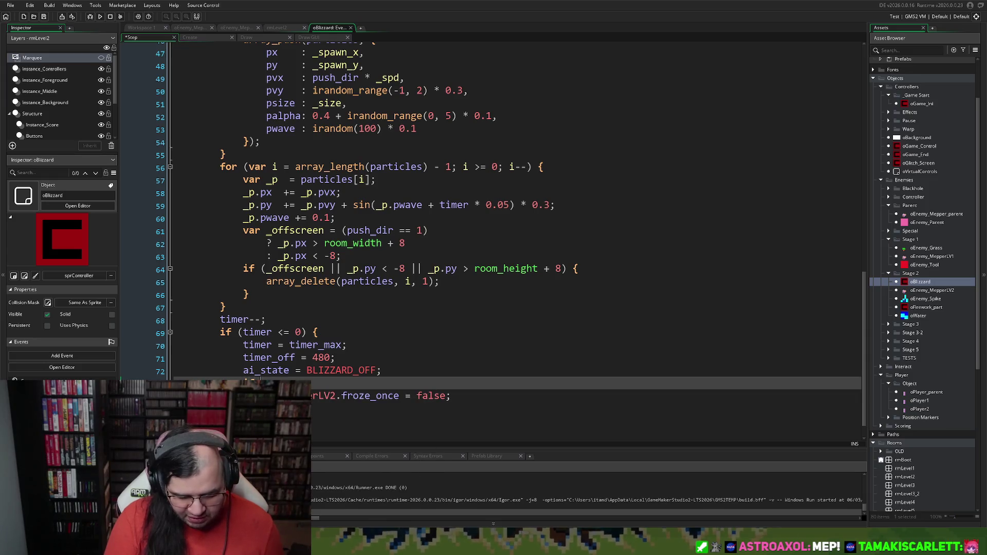
pyautogui.write('inst')
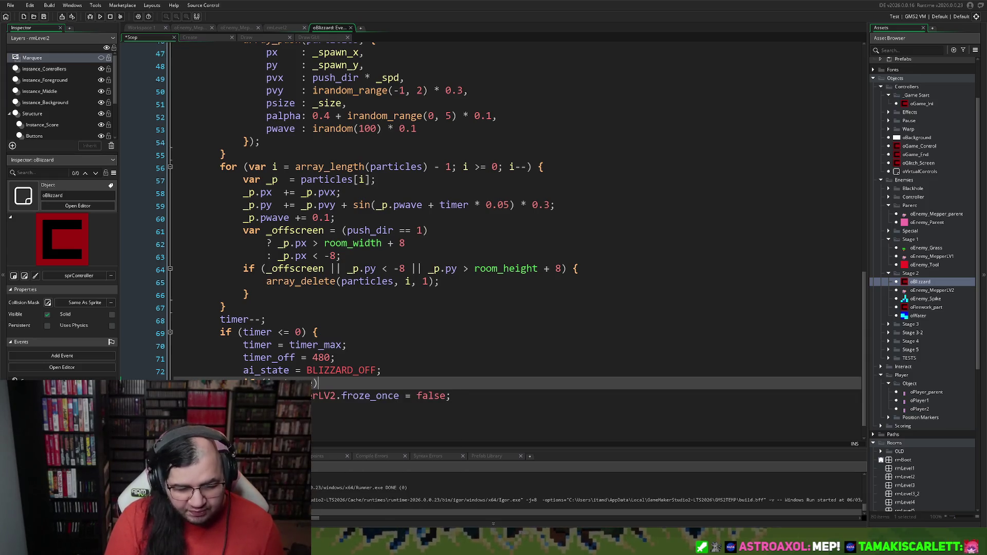
pyautogui.write('_exs')
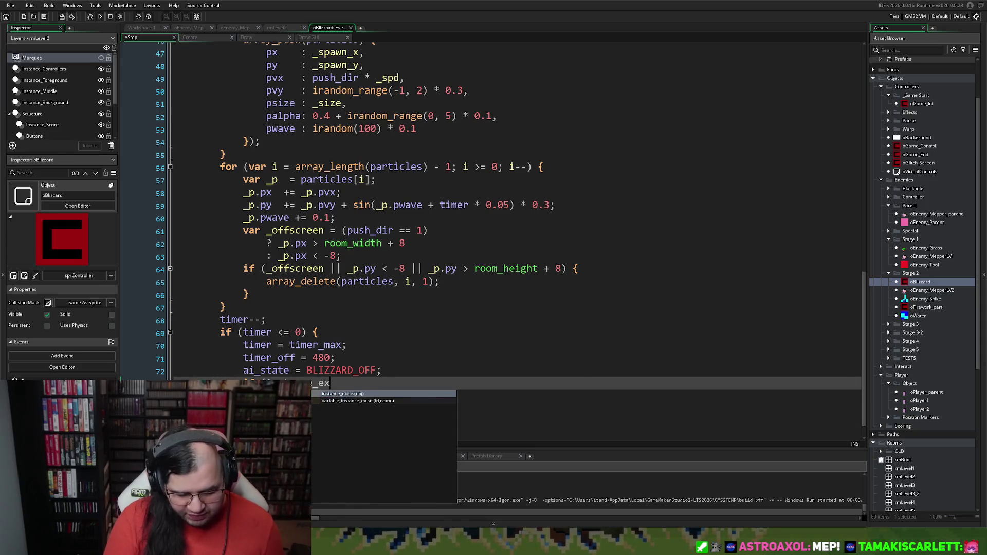
pyautogui.hotkey('ctrl', 'space')
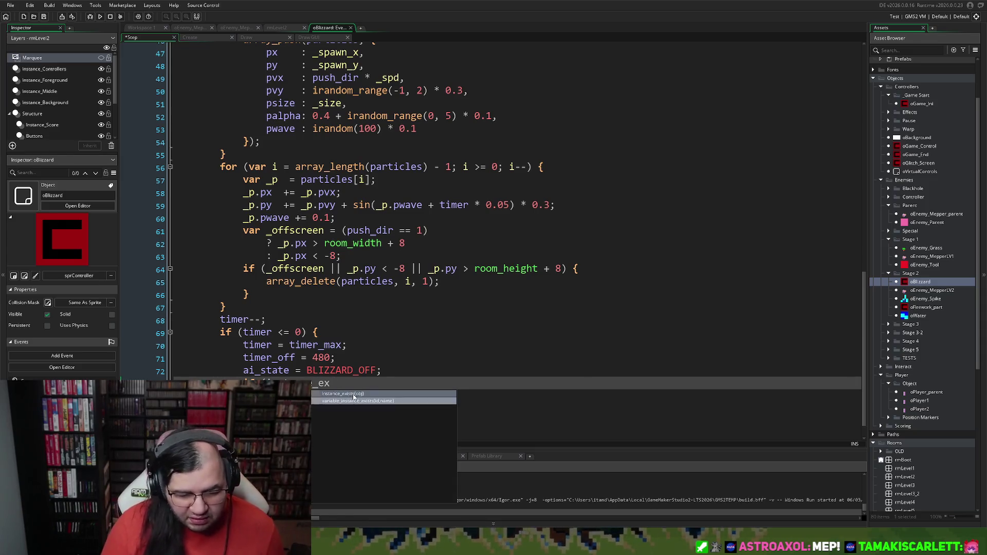
pyautogui.press('Return')
pyautogui.doubleClick(337, 395)
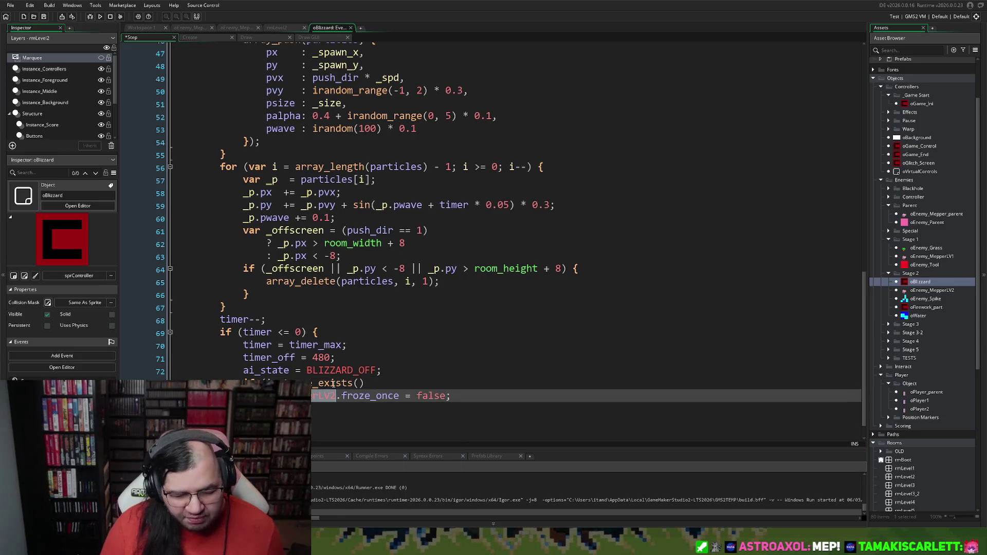
pyautogui.hotkey('ctrl', 'c')
pyautogui.click(357, 383)
pyautogui.hotkey('ctrl', 'v')
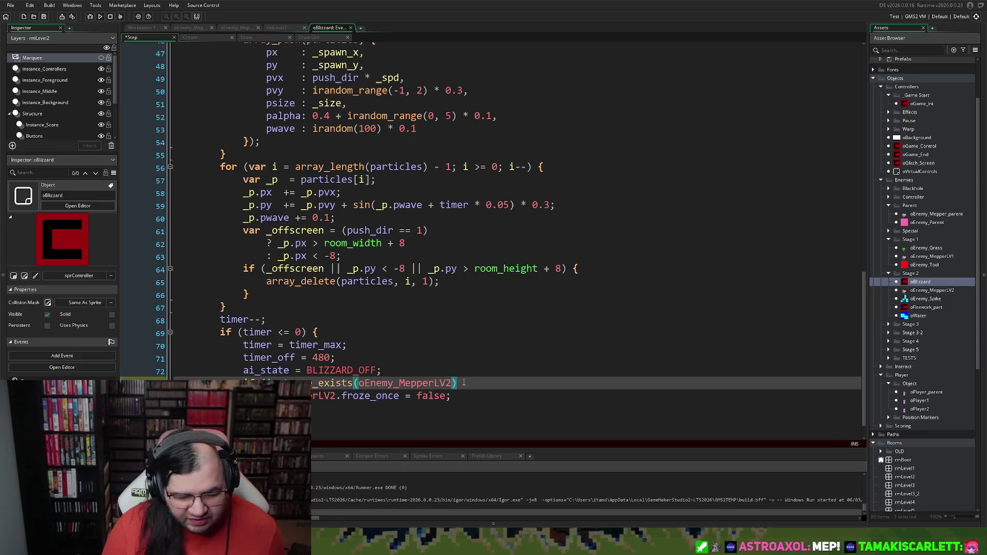
pyautogui.write(')')
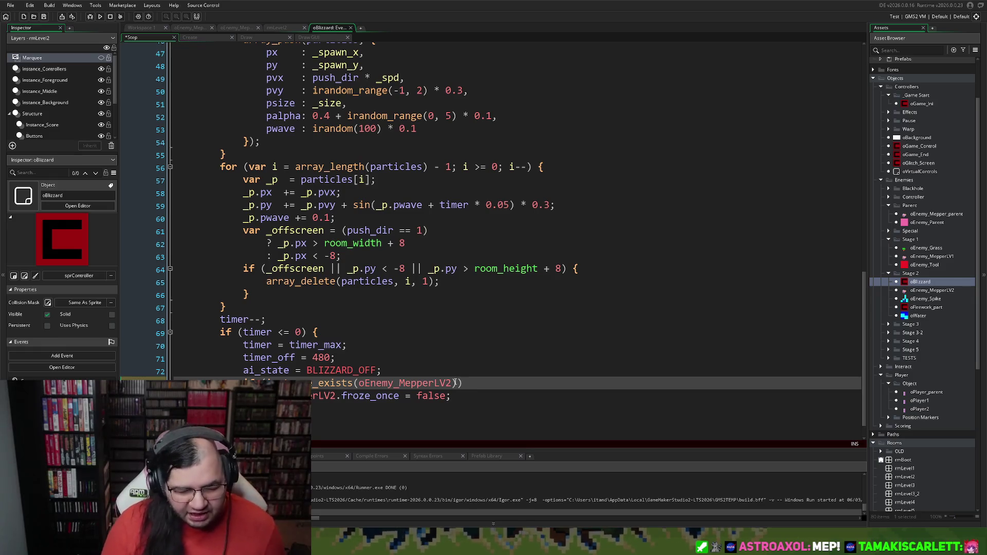
# Join the froze_once reset onto the instance_exists line and return to the Draw GUI code
pyautogui.press('Down')
pyautogui.press('Home')
pyautogui.press('Delete')
pyautogui.press('Delete')
pyautogui.press('Delete')
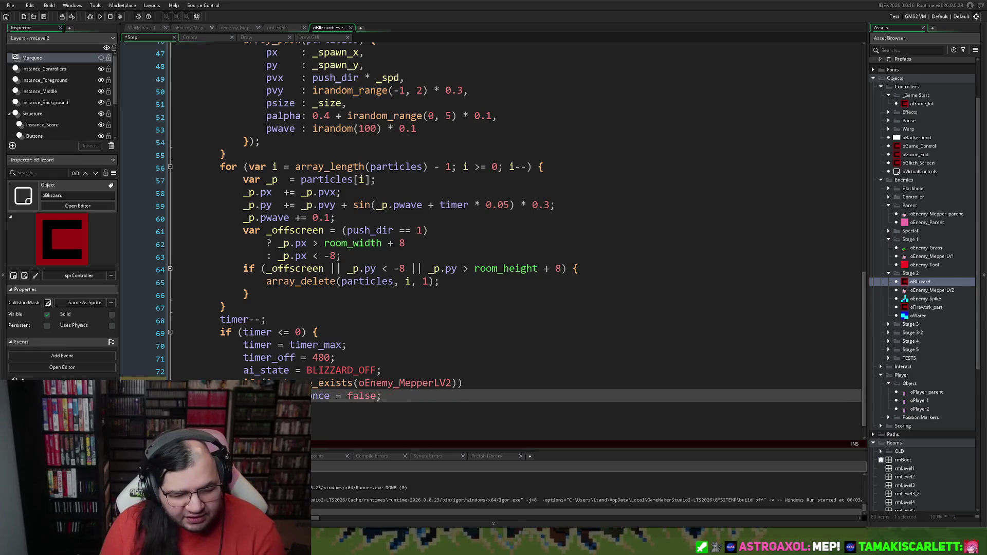
pyautogui.press('BackSpace')
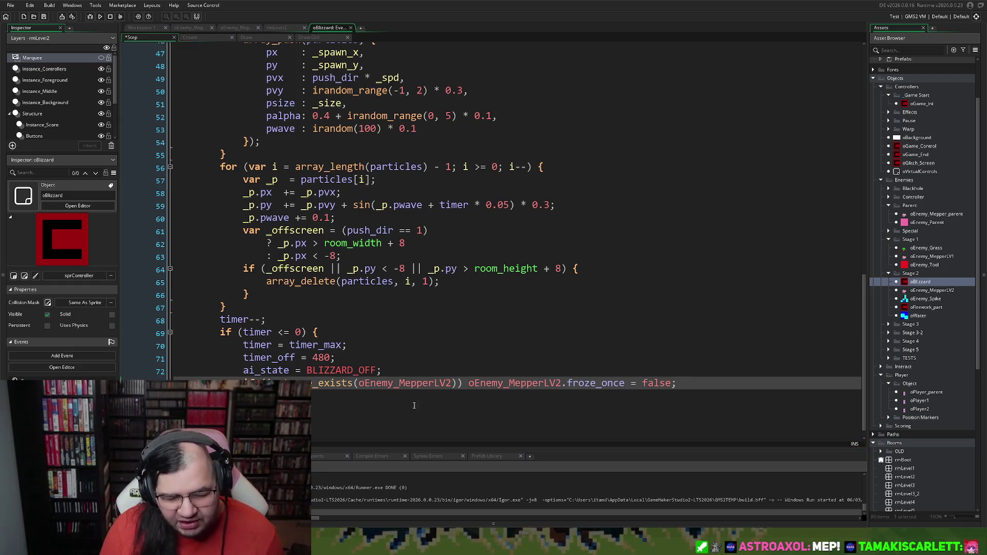
pyautogui.moveTo(469, 383); pyautogui.dragTo(628, 384)
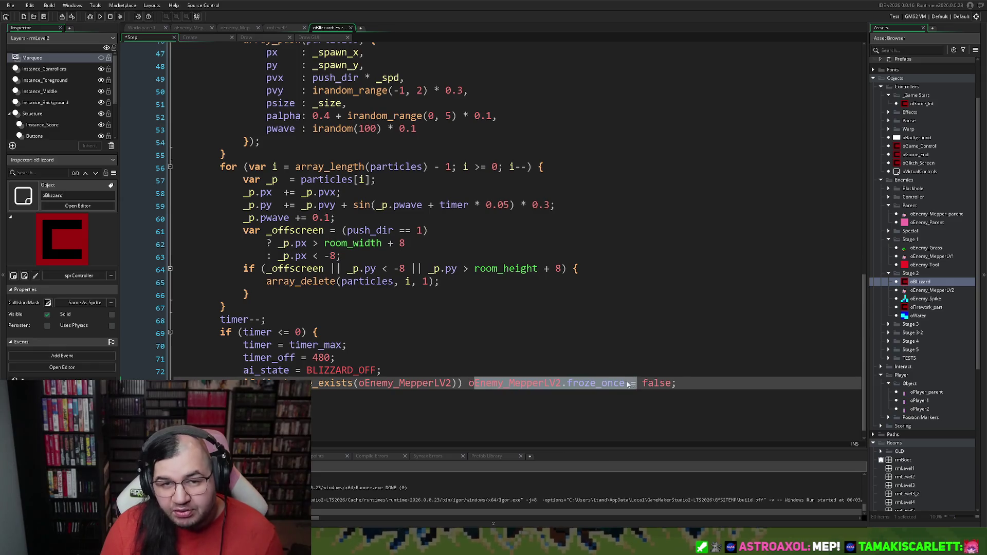
pyautogui.click(474, 384)
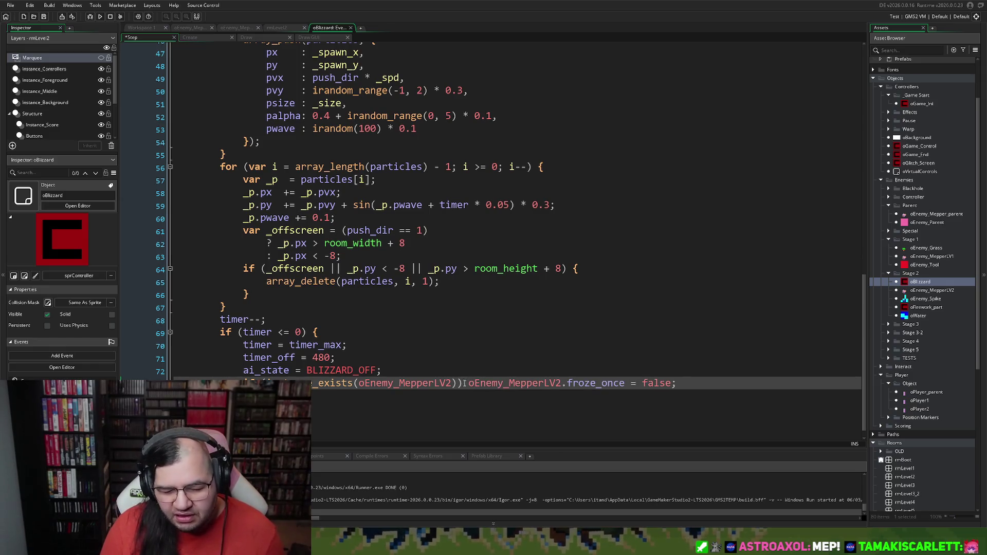
pyautogui.moveTo(352, 383); pyautogui.dragTo(607, 383)
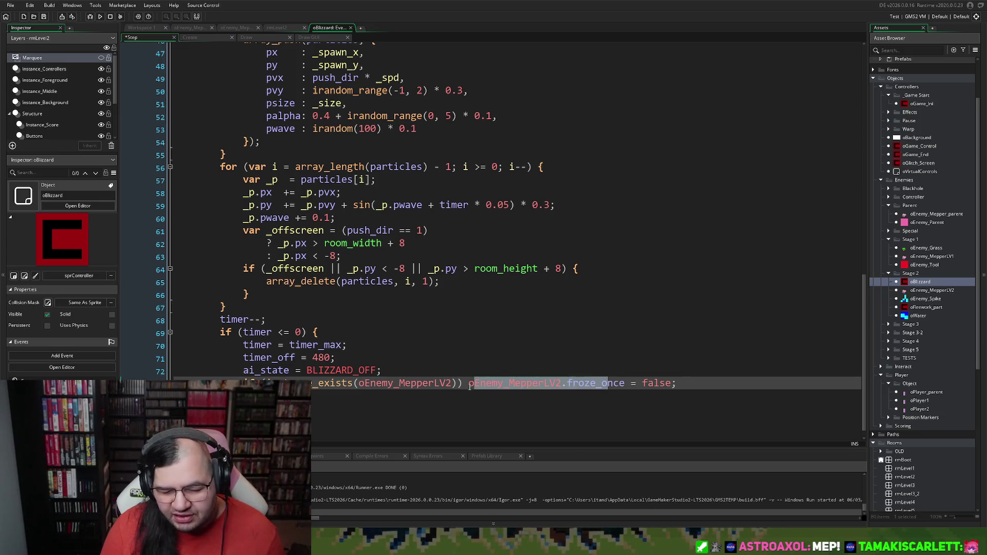
pyautogui.moveTo(470, 385)
pyautogui.mouseDown()
pyautogui.moveTo(623, 385)
pyautogui.moveTo(498, 384)
pyautogui.mouseUp()
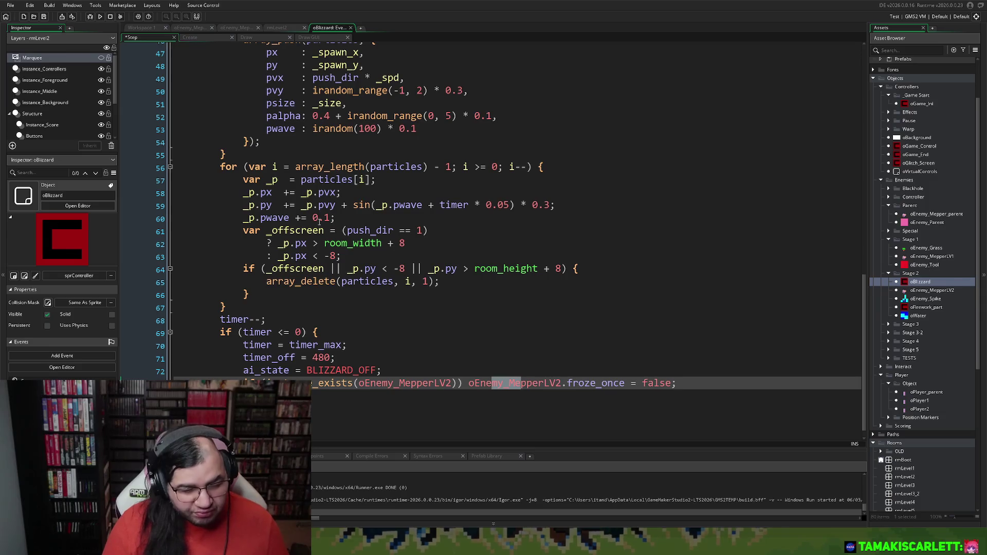
pyautogui.click(304, 40)
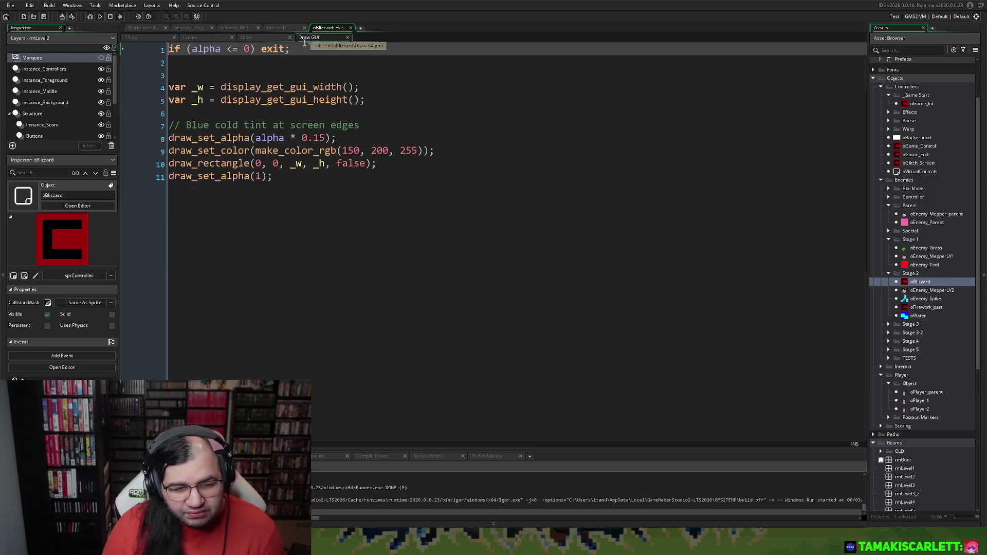
# Review the blizzard's Draw and Draw GUI code and the rmLevel2 room
pyautogui.click(254, 38)
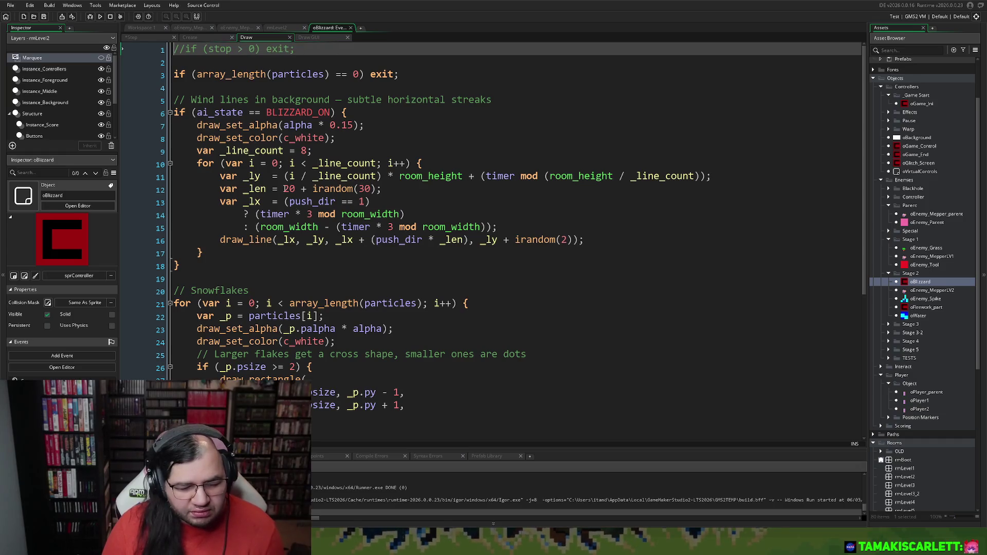
pyautogui.click(307, 38)
pyautogui.click(276, 29)
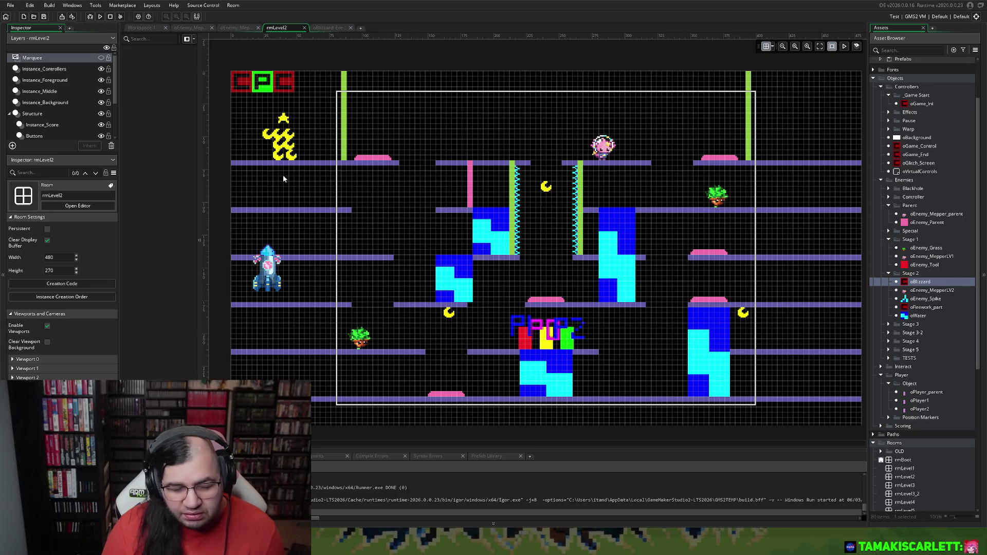
# Show the snowman enemy's Step code and insert a blank line at its top
pyautogui.click(222, 29)
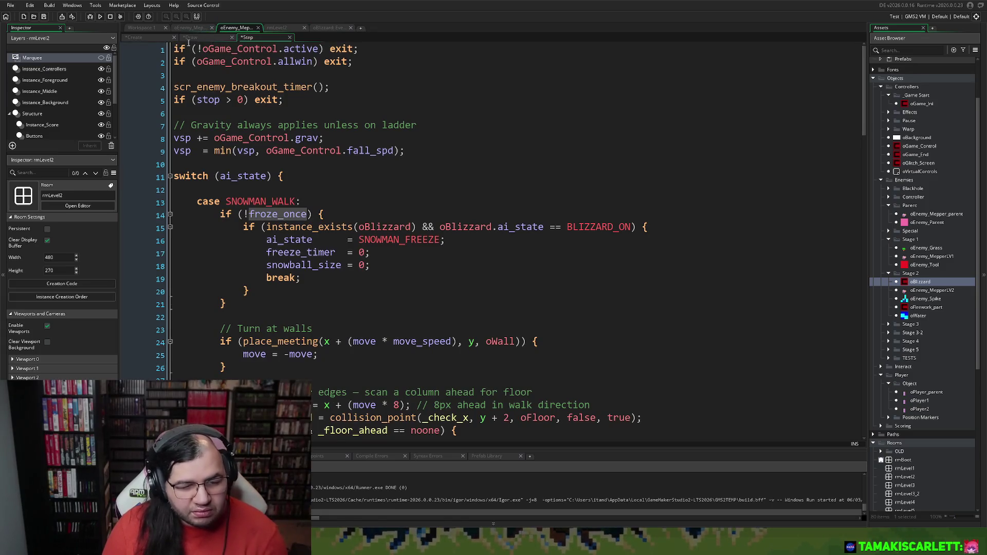
pyautogui.click(174, 48)
pyautogui.press('Return')
pyautogui.press('Return')
# Add 'event_inherited();' on a new line at the top of the snowman's code
pyautogui.press('Up')
pyautogui.press('Up')
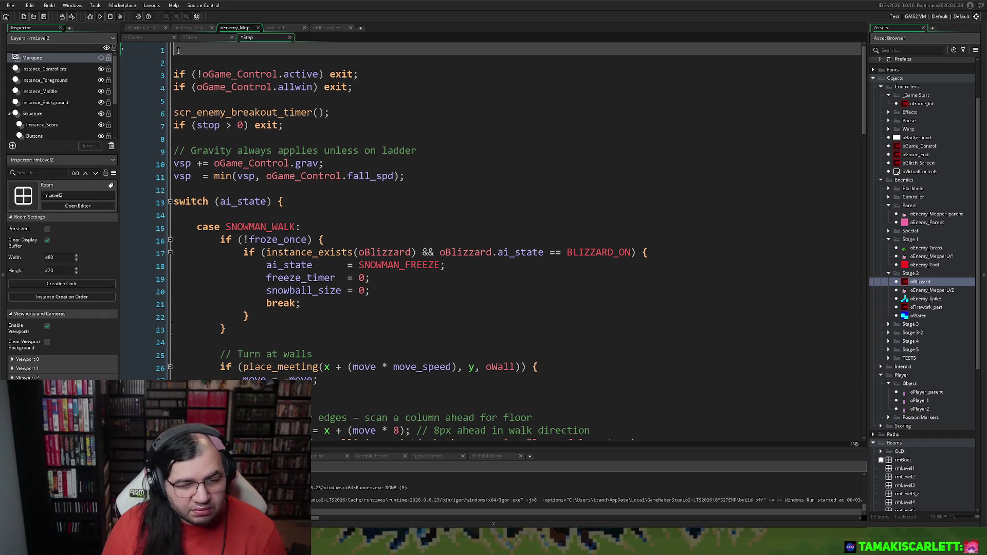
pyautogui.write('event_i')
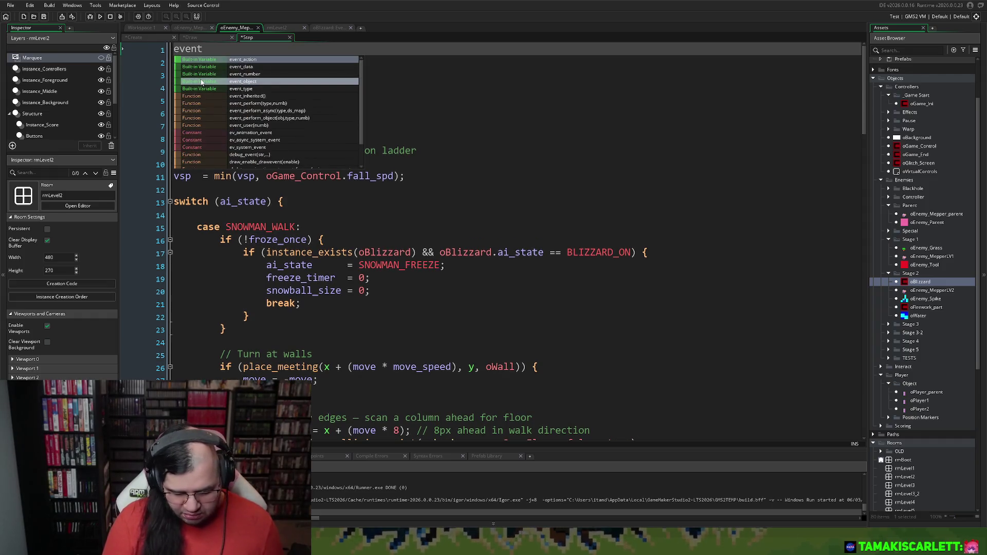
pyautogui.click(275, 59)
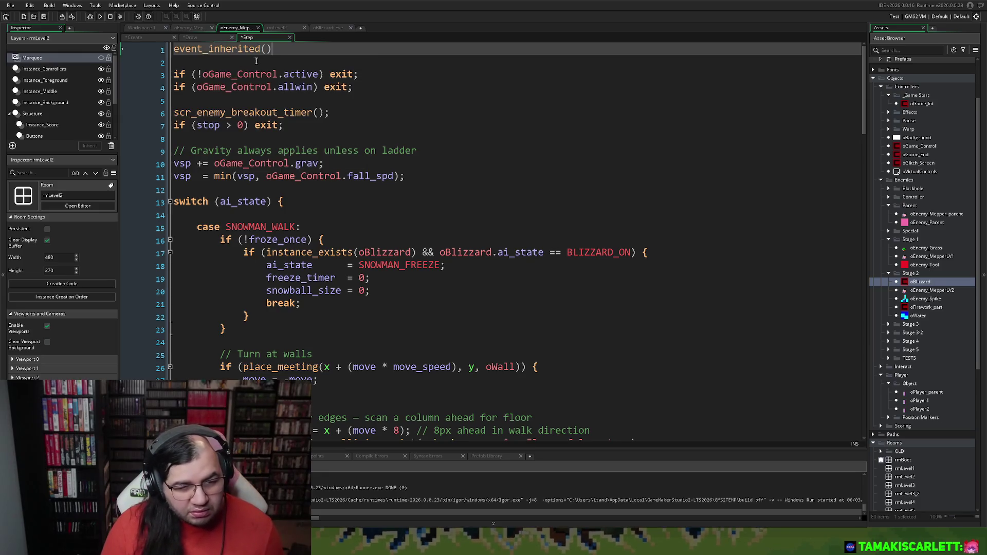
pyautogui.write(';')
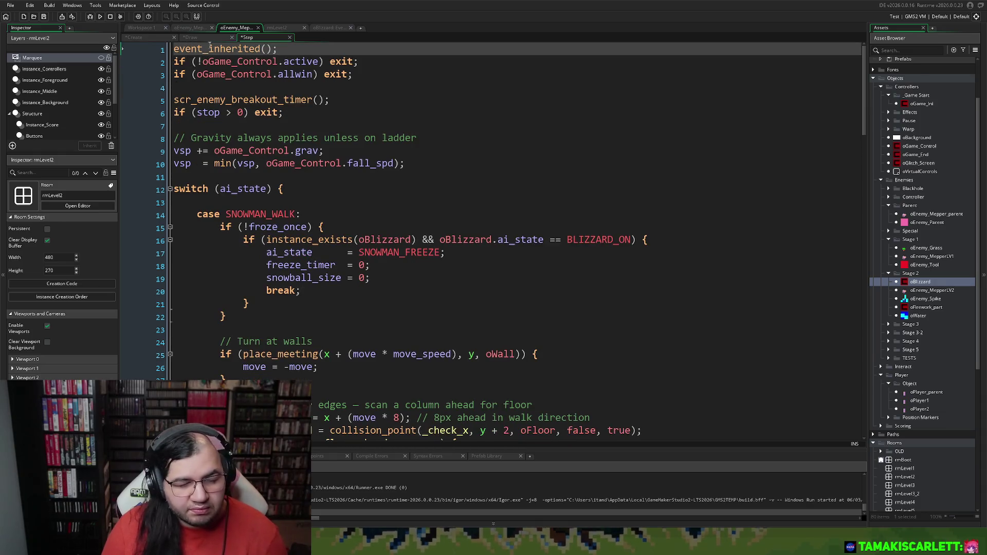
# Copy the '// Event' and event_inherited(); lines from the other enemy's Draw event
pyautogui.click(194, 28)
pyautogui.click(200, 38)
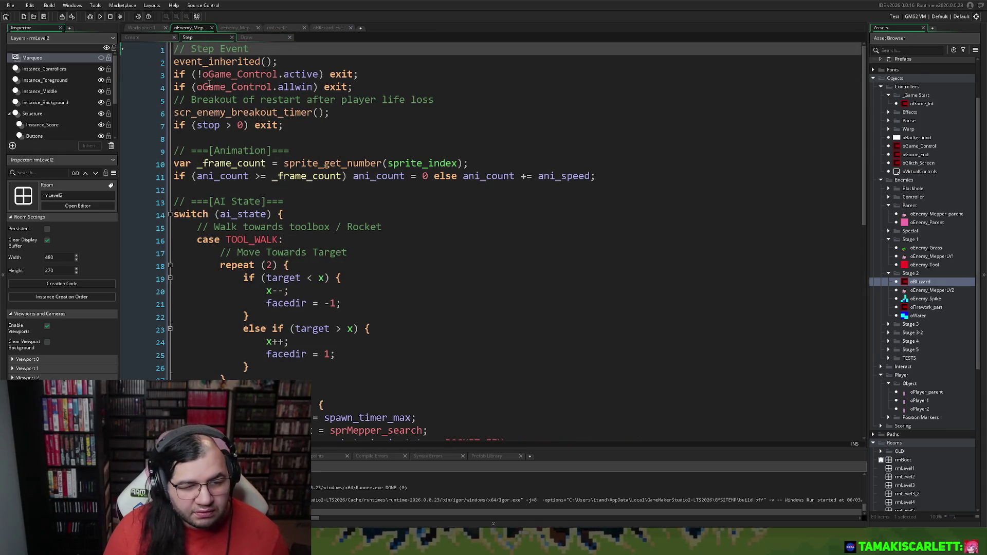
pyautogui.moveTo(290, 123); pyautogui.dragTo(138, 97)
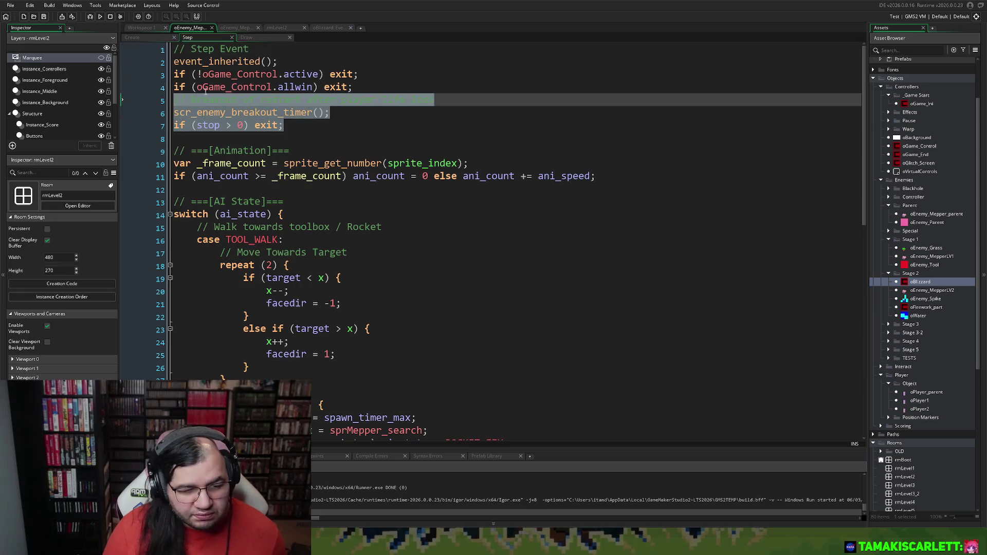
pyautogui.click(242, 27)
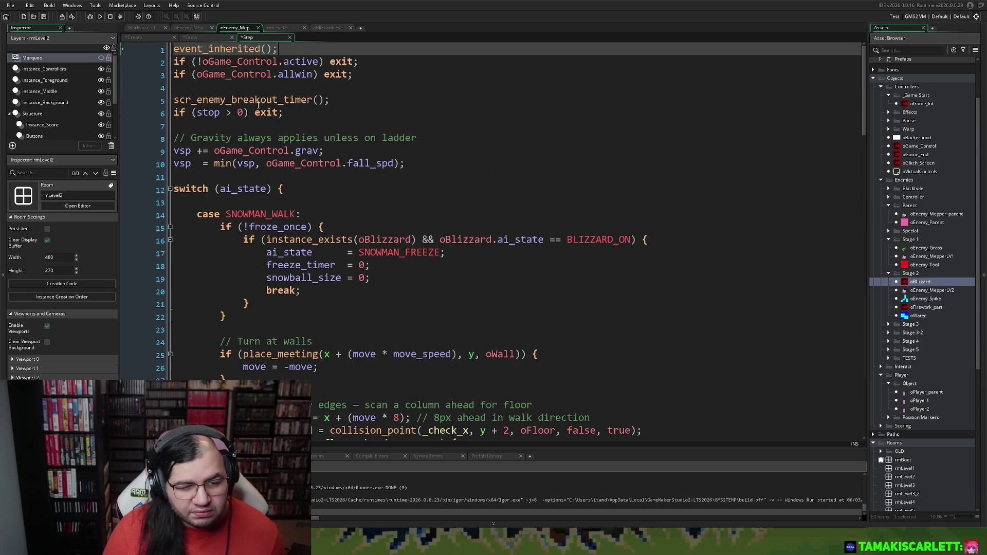
pyautogui.click(192, 35)
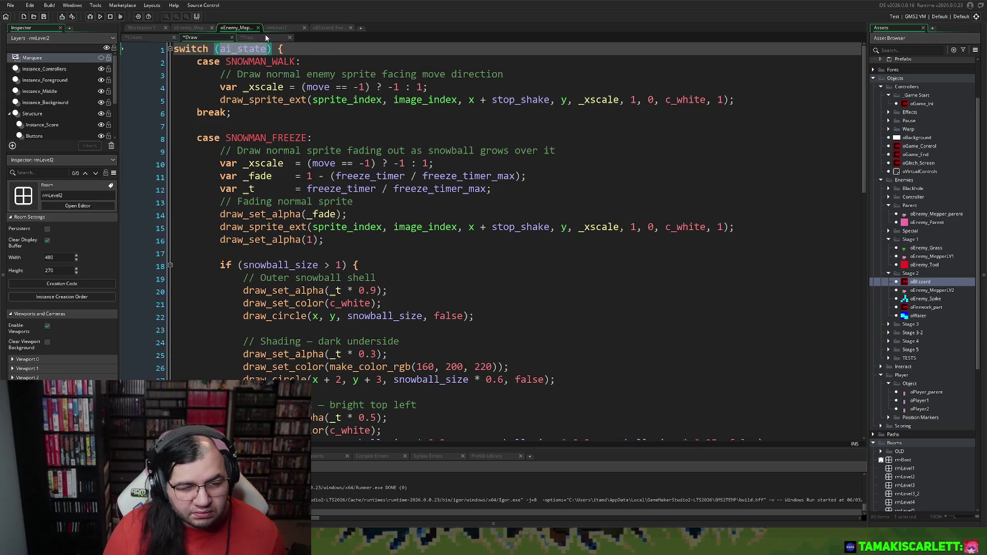
pyautogui.click(266, 36)
pyautogui.click(206, 27)
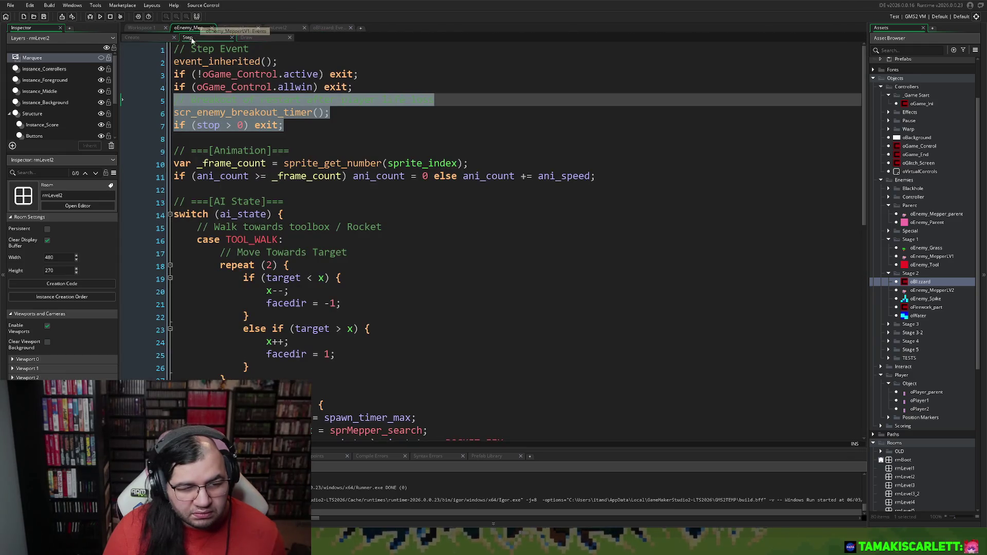
pyautogui.click(232, 125)
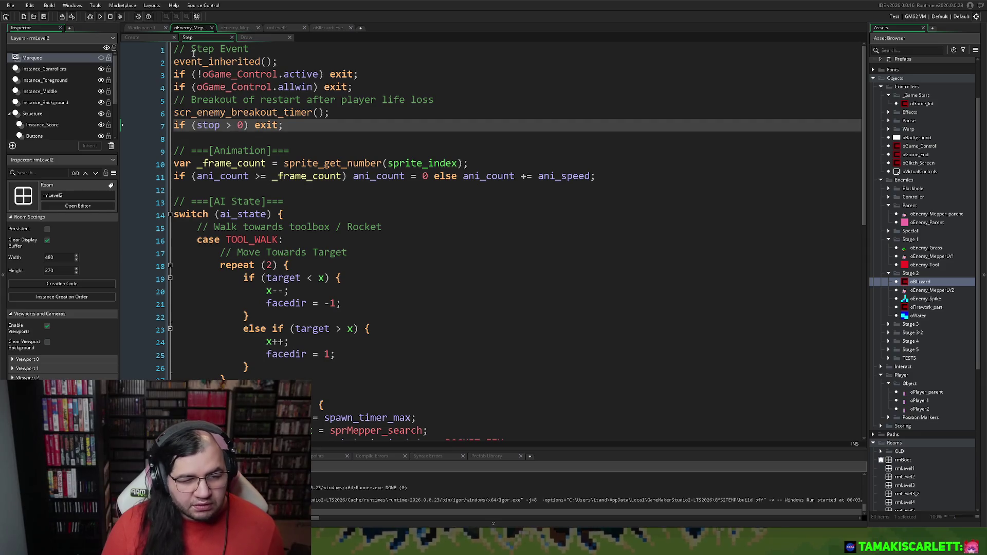
pyautogui.click(247, 37)
pyautogui.click(159, 63)
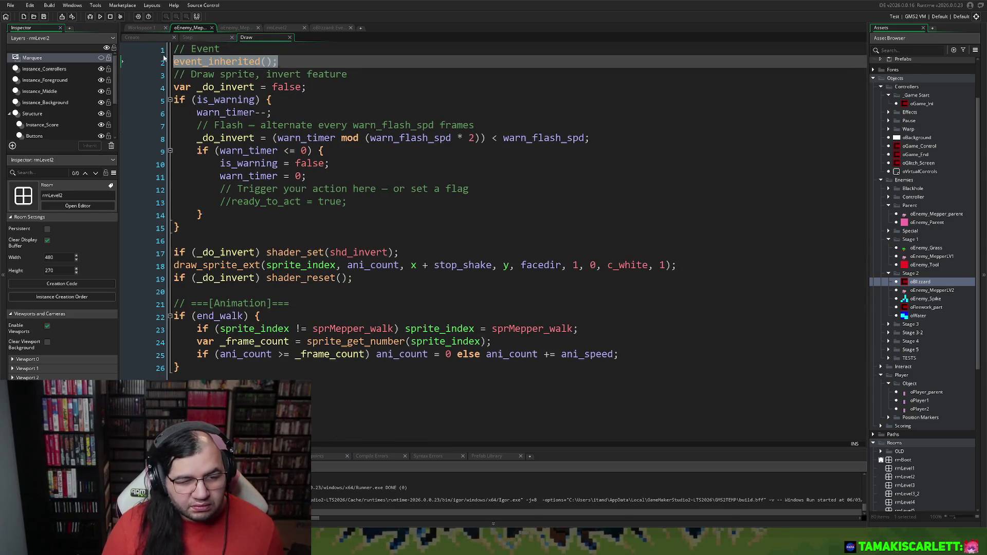
pyautogui.moveTo(159, 63); pyautogui.dragTo(165, 49)
pyautogui.hotkey('ctrl', 'c')
pyautogui.click(237, 28)
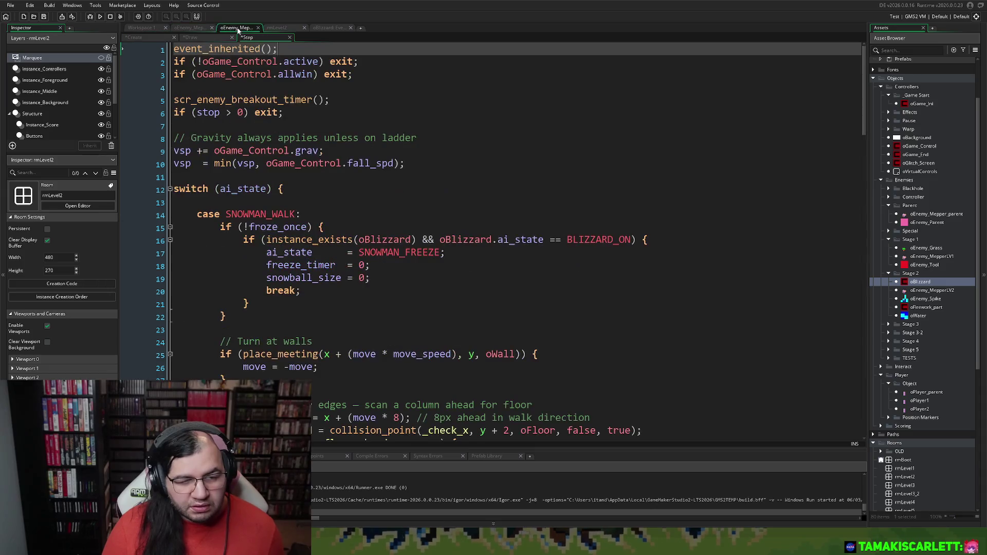
pyautogui.click(191, 37)
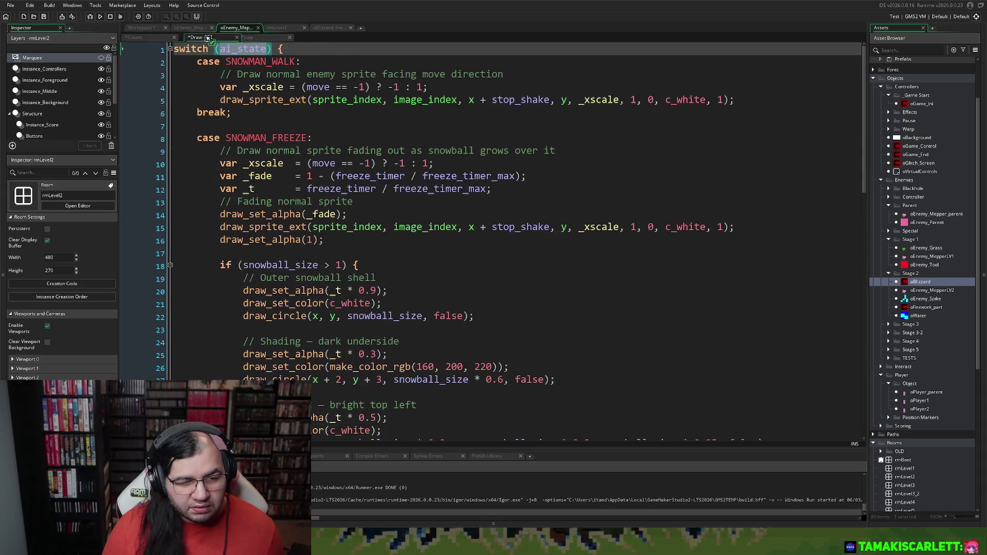
# Paste those lines above the switch in the snowman's Draw event, then save and run
pyautogui.press('Return')
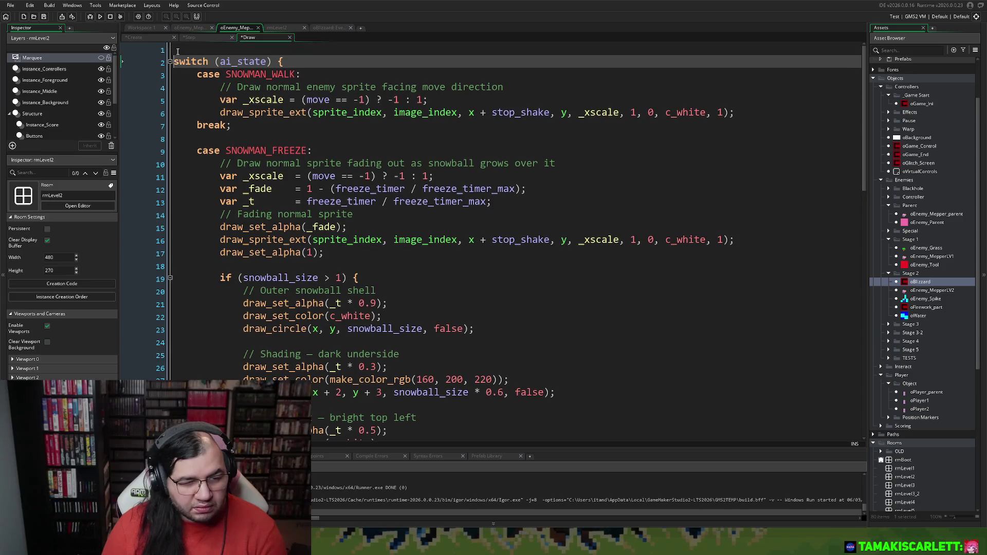
pyautogui.press('Up')
pyautogui.hotkey('ctrl', 'v')
pyautogui.scroll(-1, 262, 92)
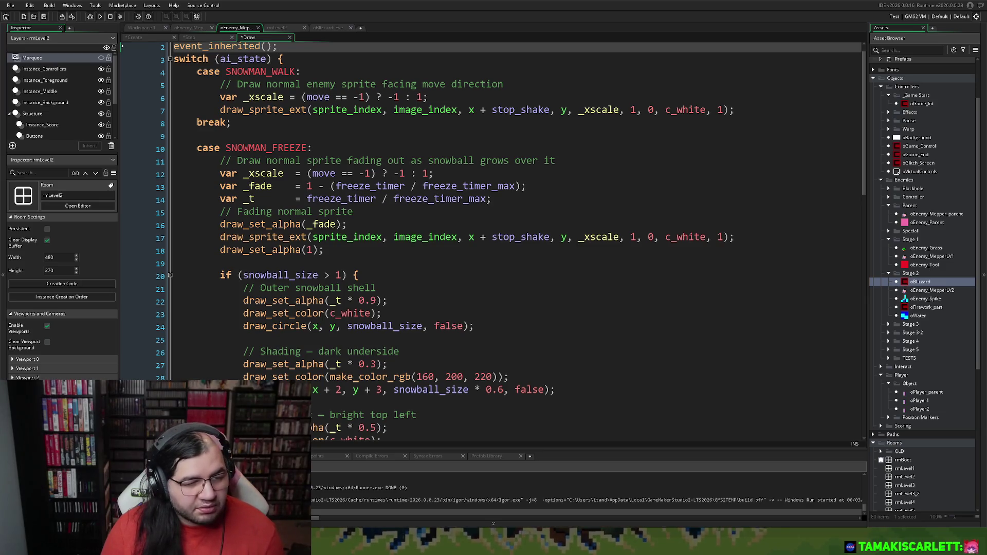
pyautogui.click(100, 17)
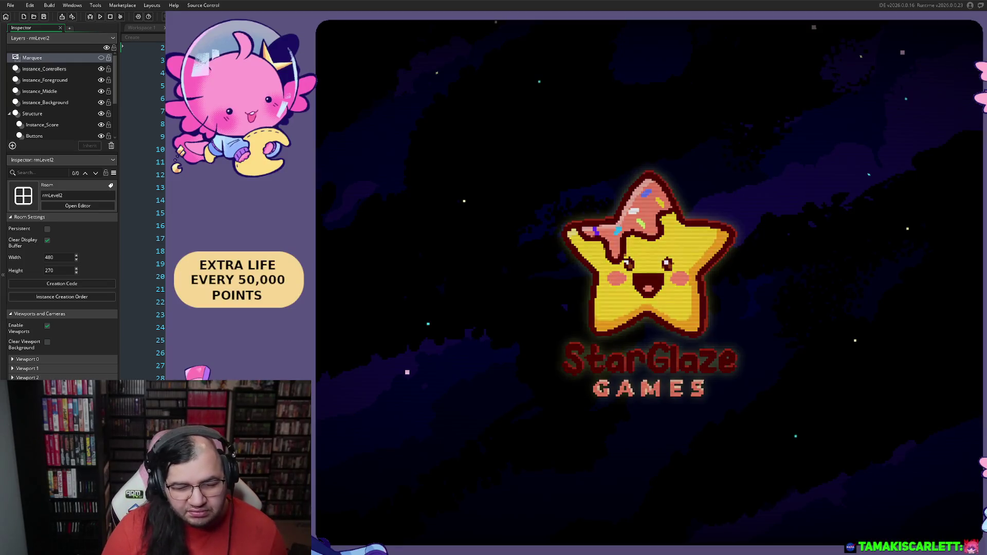
# Choose the starting stage on the title menu and begin the game
pyautogui.press('Down')
pyautogui.press('Up')
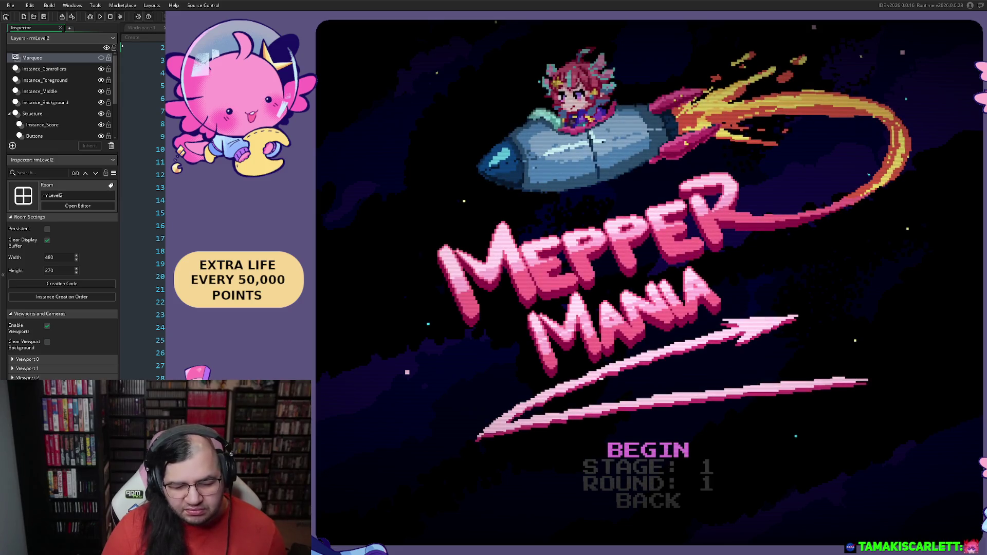
pyautogui.press('Down')
pyautogui.press('Right')
pyautogui.press('Up')
pyautogui.press('Return')
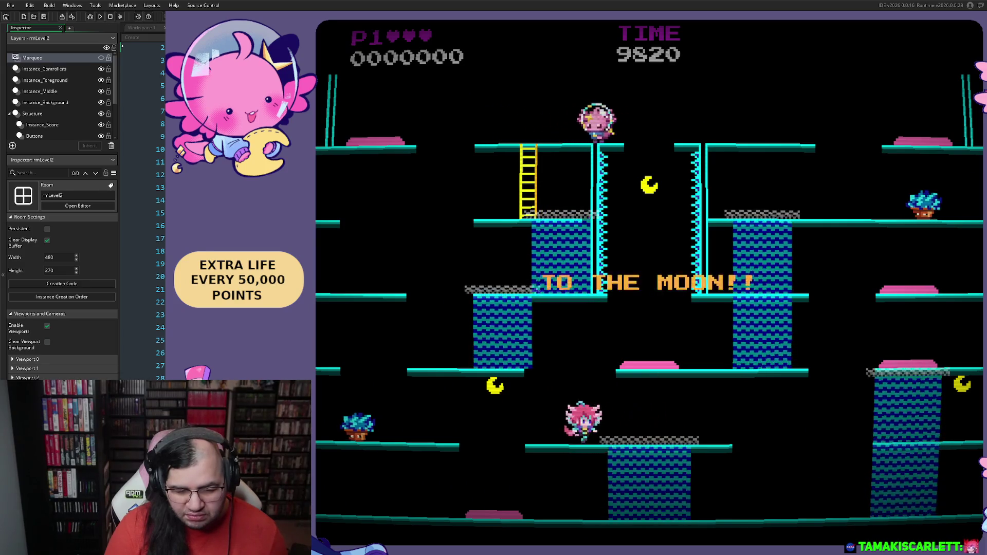
# Walk the player across the platforms during the blizzard, then switch back to GameMaker
pyautogui.press('Right')
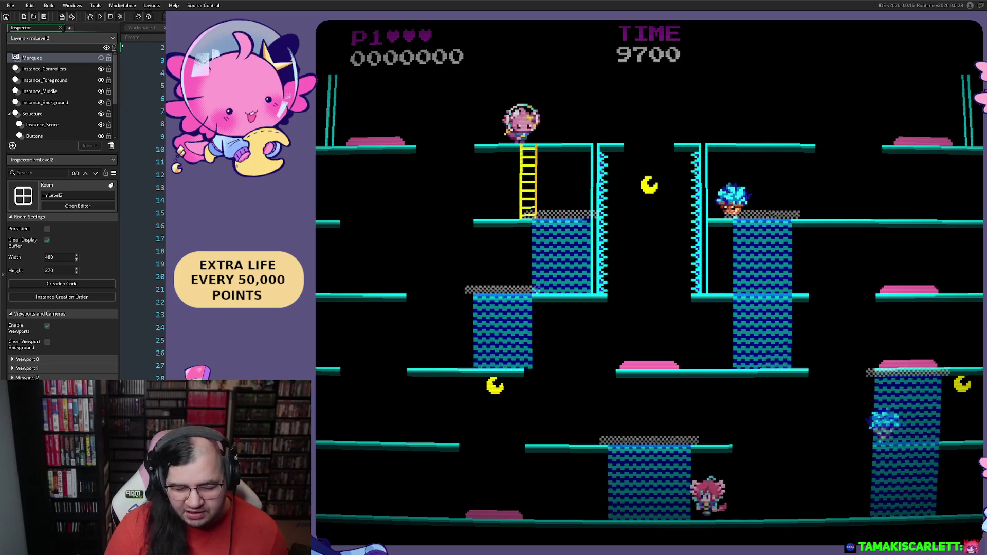
pyautogui.press('Left')
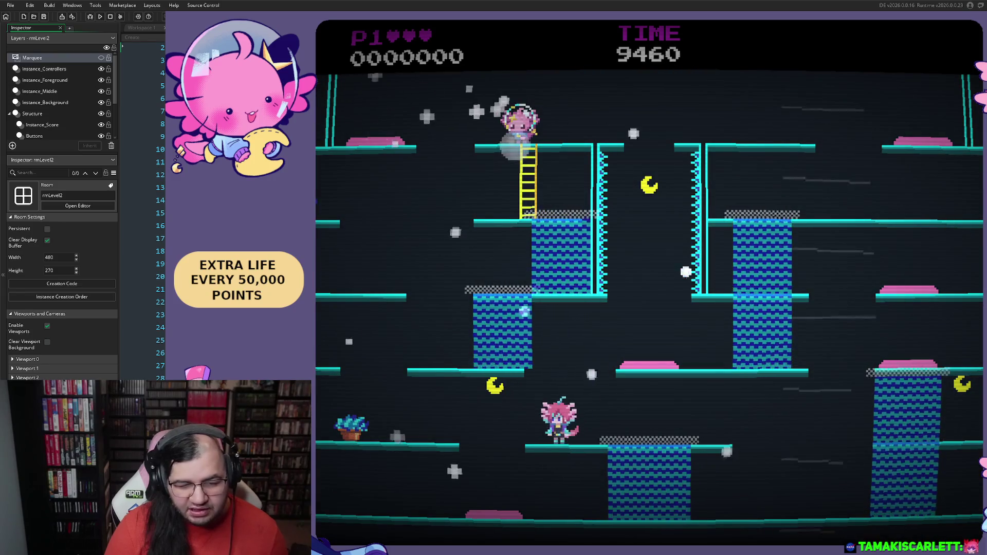
pyautogui.press('Right')
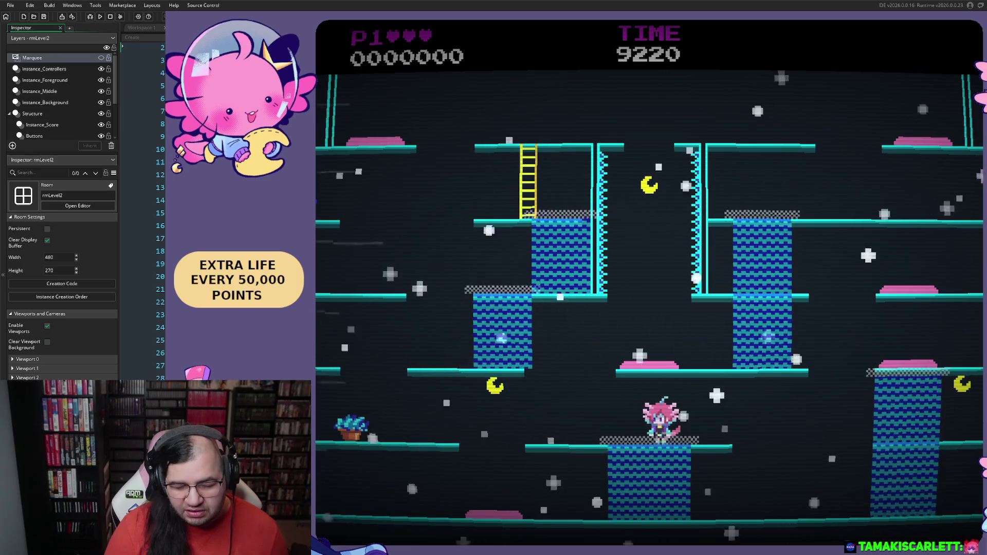
pyautogui.press('Right')
pyautogui.press('Right')
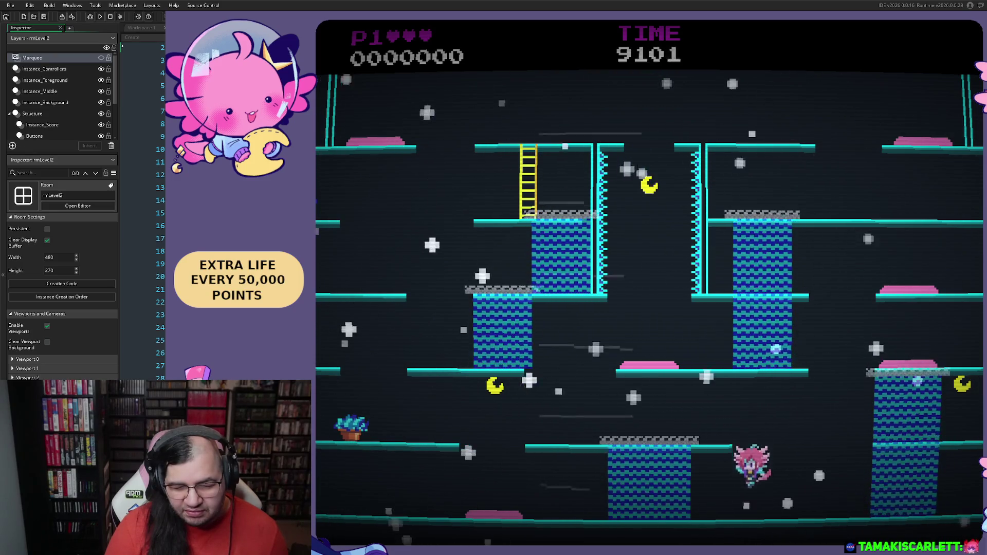
pyautogui.press('Left')
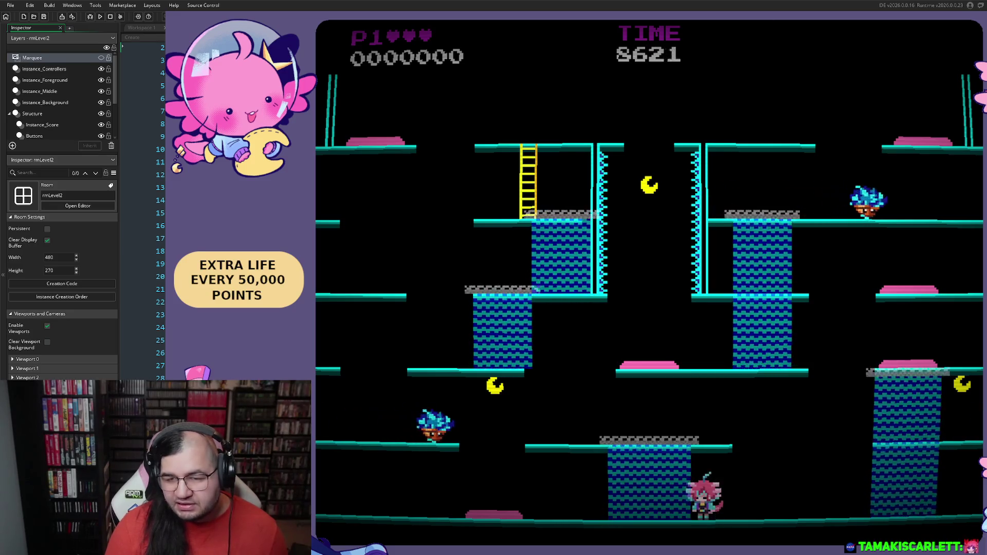
pyautogui.hotkey('alt', 'Tab')
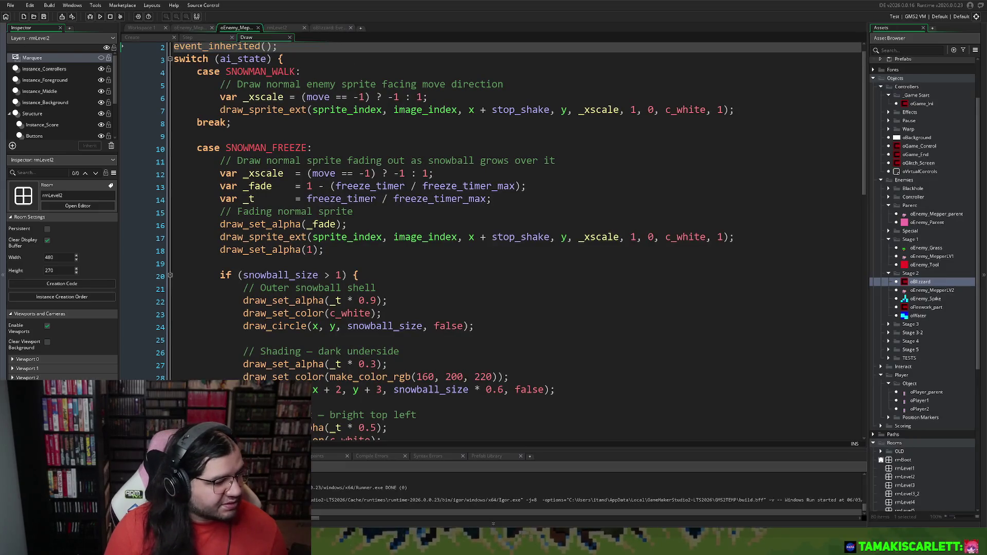
# Look through the snowman's Step, Create and Draw code, then go to Workspace 1 showing oBlizzard
pyautogui.click(201, 37)
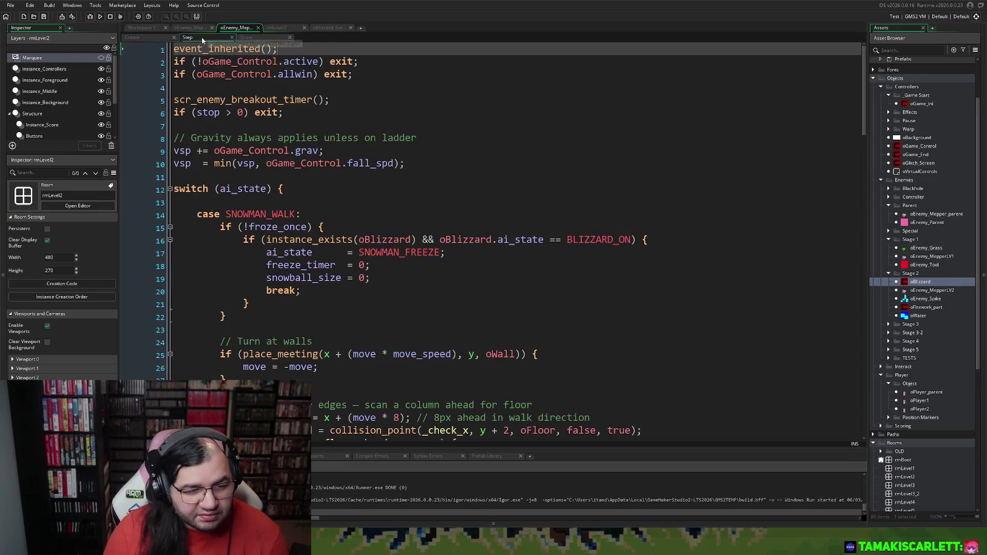
pyautogui.click(157, 38)
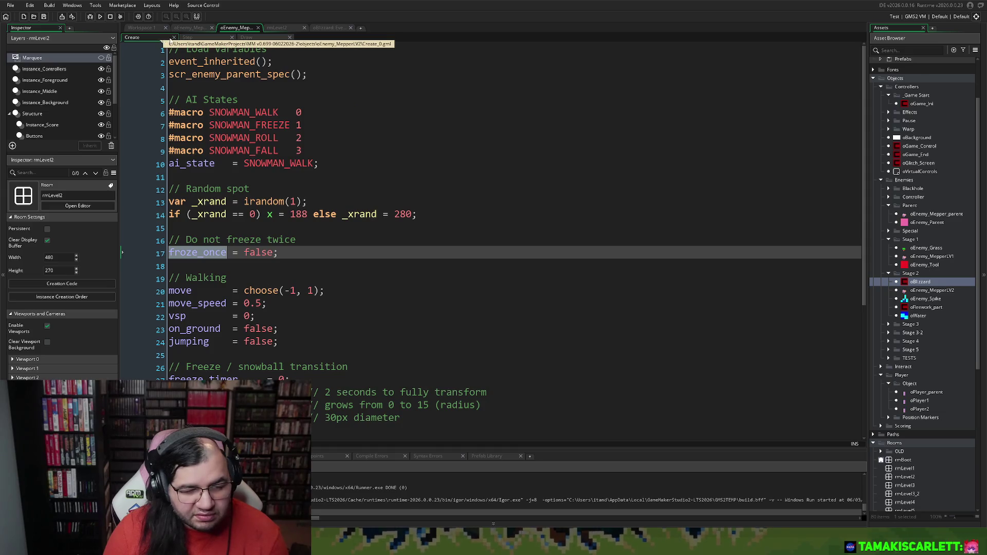
pyautogui.click(247, 37)
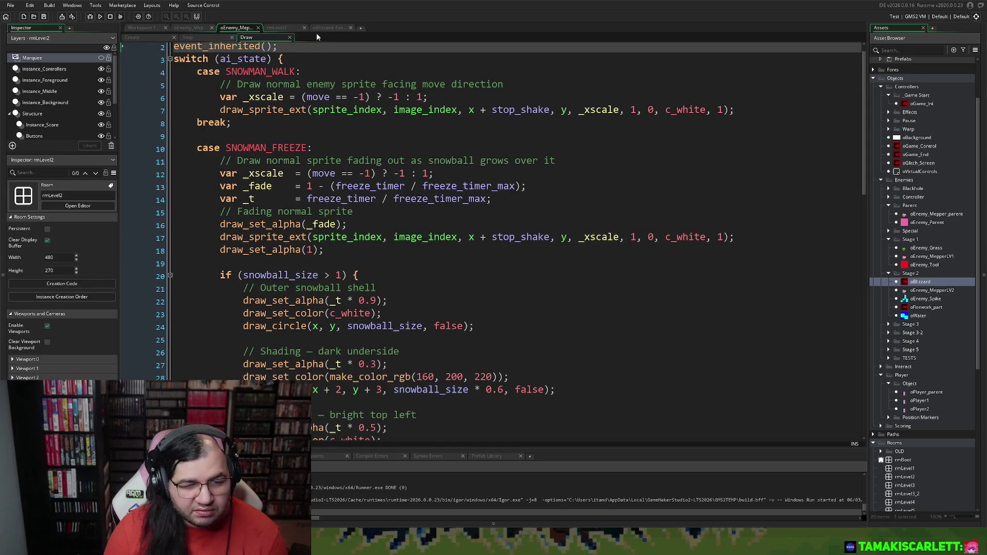
pyautogui.click(329, 28)
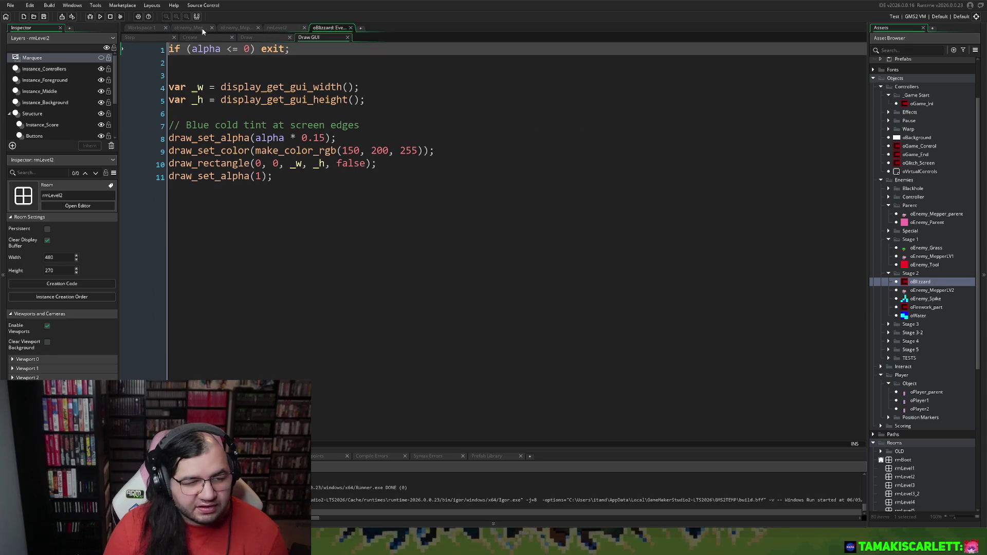
pyautogui.click(149, 30)
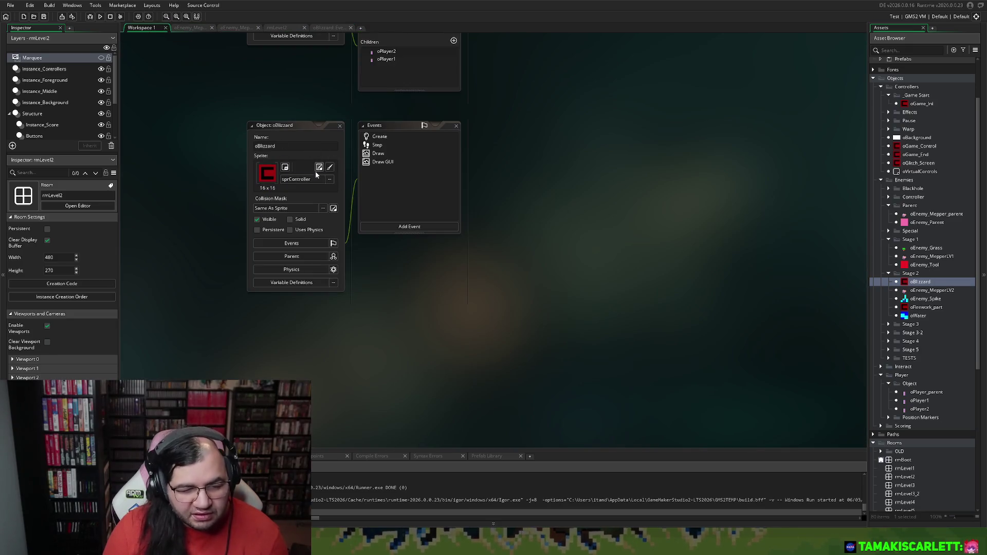
pyautogui.scroll(10, 329, 184)
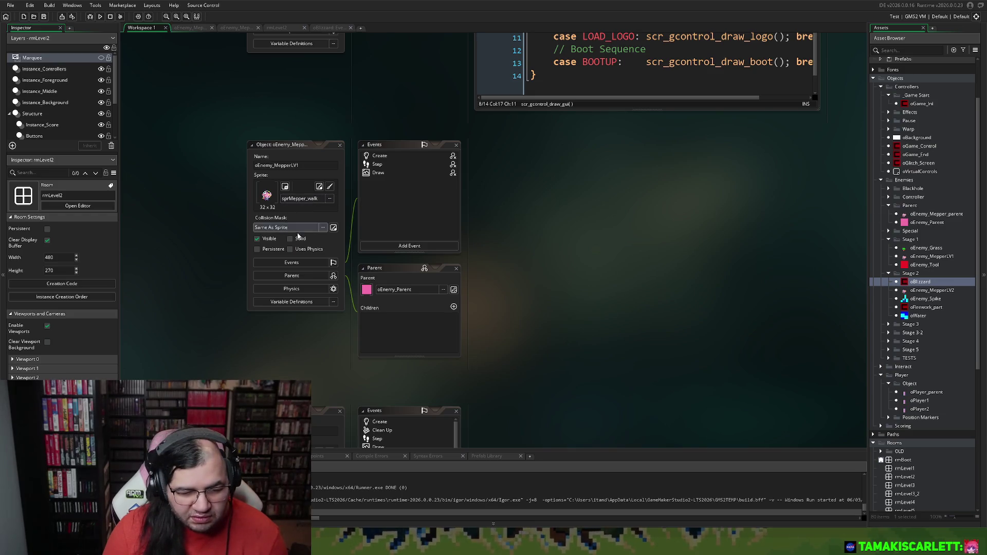
# Open sprMepper_walk and set its Collision Mask Mode to Manual
pyautogui.click(319, 186)
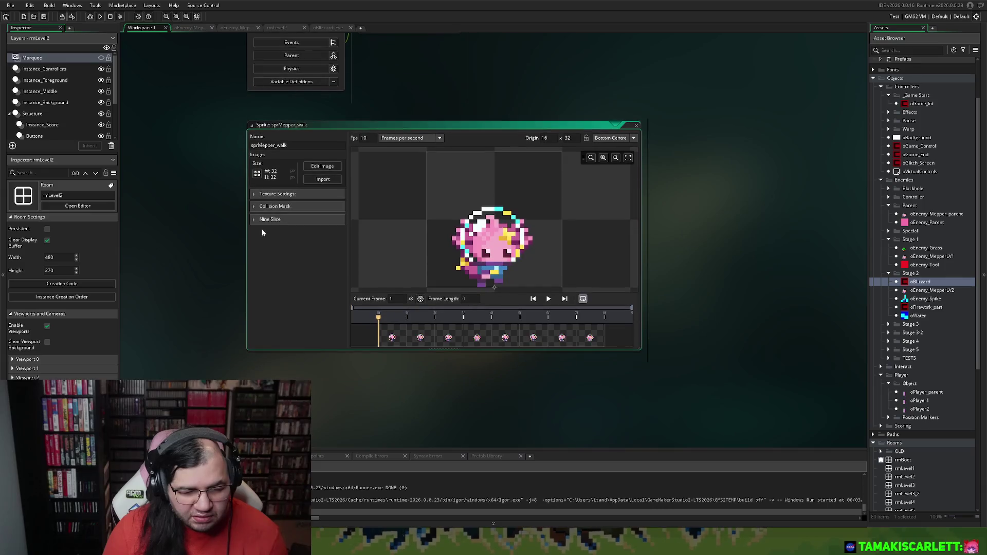
pyautogui.click(256, 208)
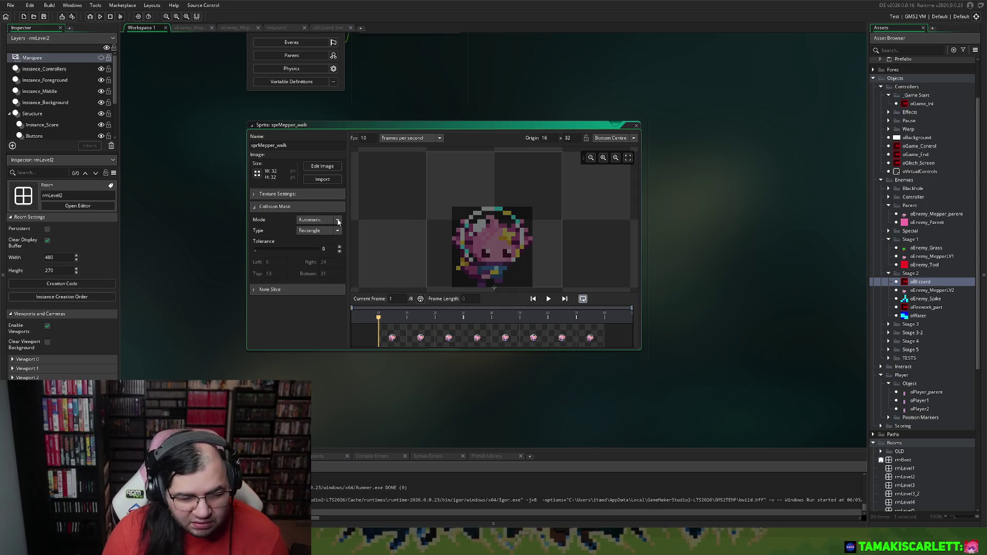
pyautogui.scroll(-1, 338, 219)
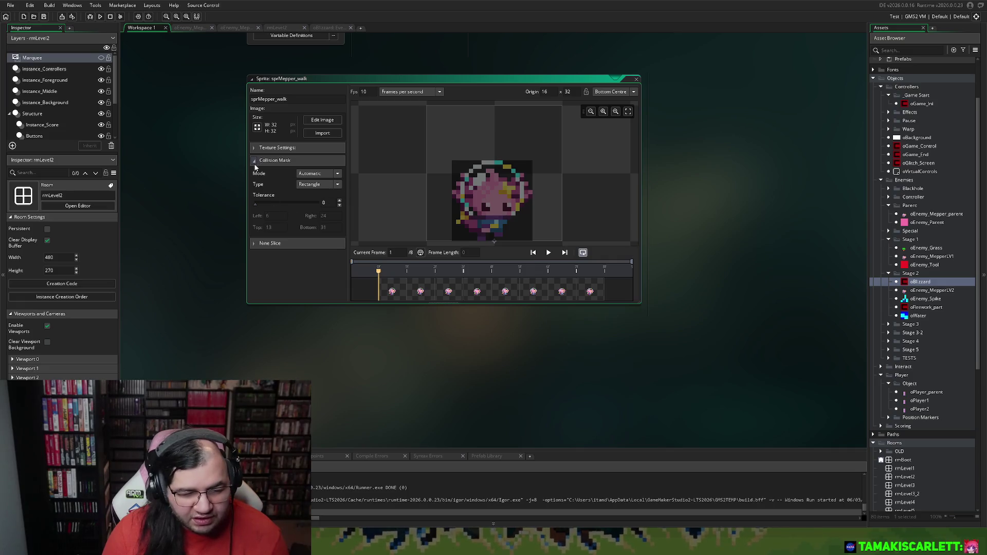
pyautogui.click(255, 160)
pyautogui.click(255, 161)
pyautogui.click(256, 148)
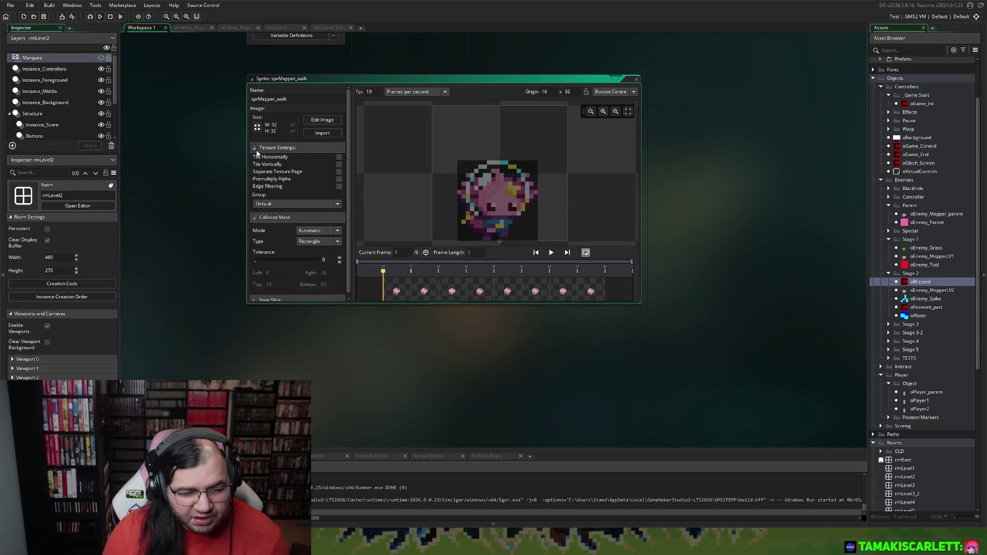
pyautogui.click(256, 150)
pyautogui.click(311, 173)
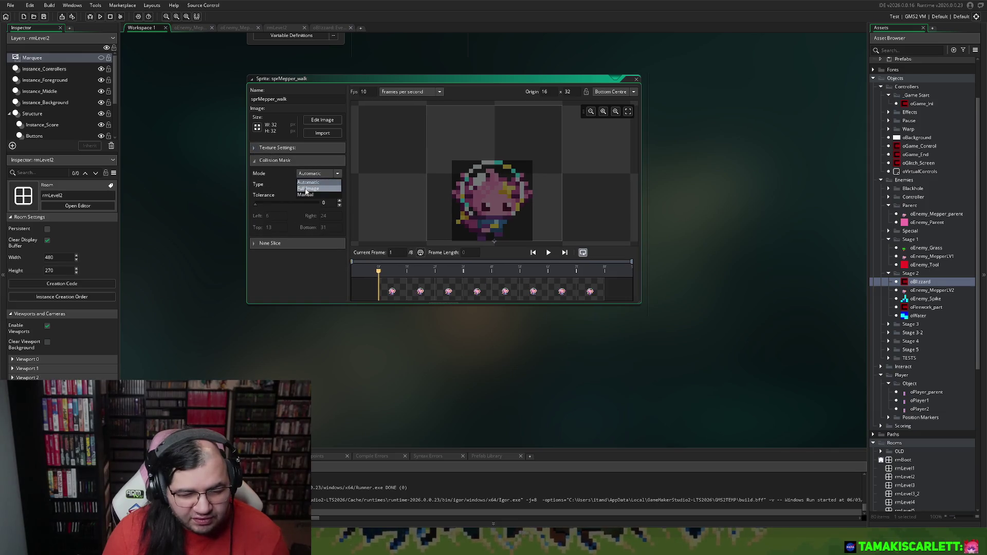
pyautogui.click(305, 195)
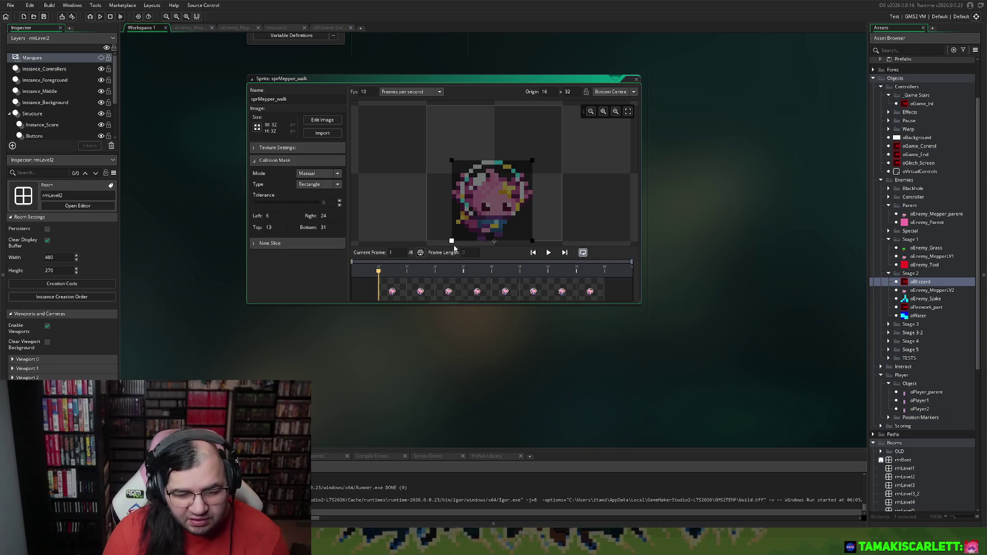
# Drag the mask to Left 12 and Top 17, then close the sprite editor
pyautogui.moveTo(452, 241); pyautogui.dragTo(507, 241)
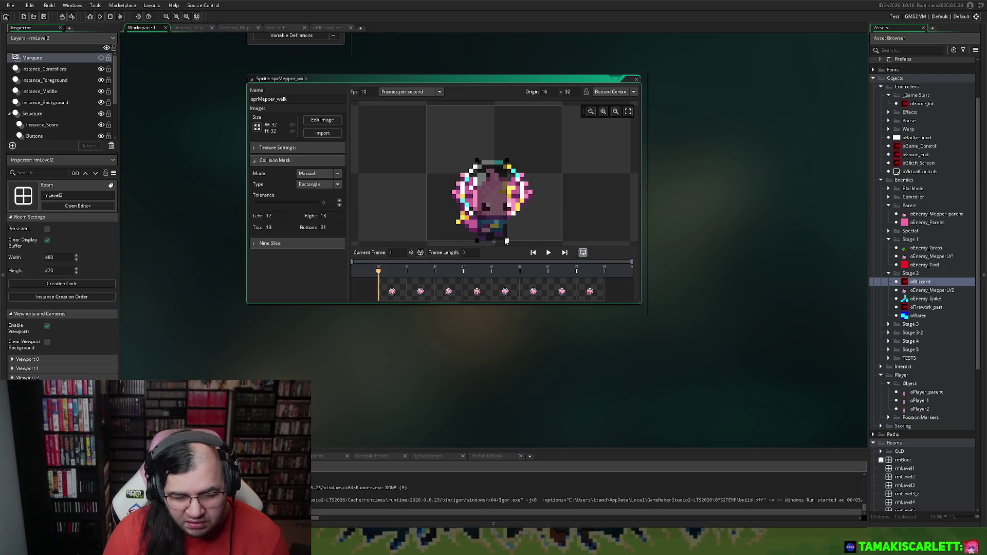
pyautogui.moveTo(478, 163); pyautogui.dragTo(480, 184)
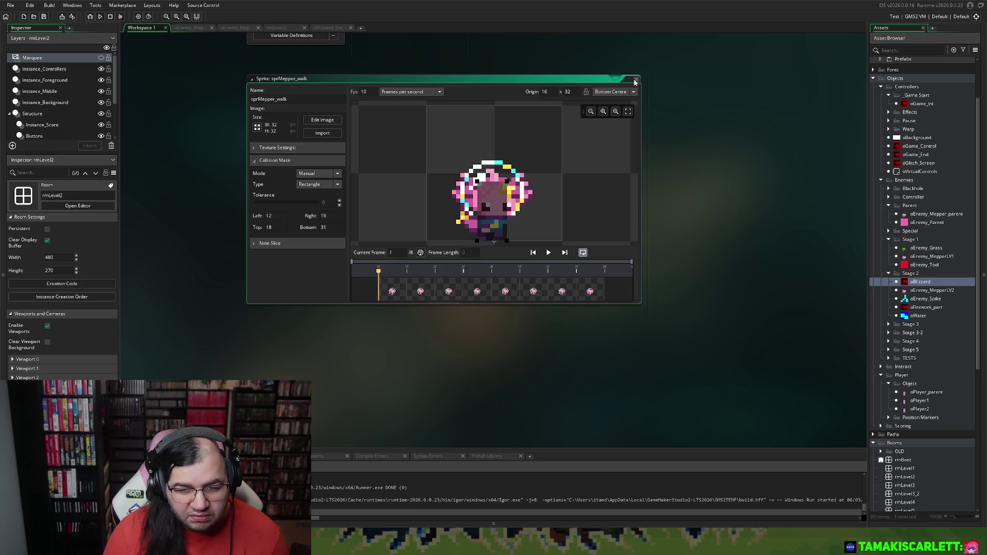
pyautogui.moveTo(477, 181); pyautogui.dragTo(479, 183)
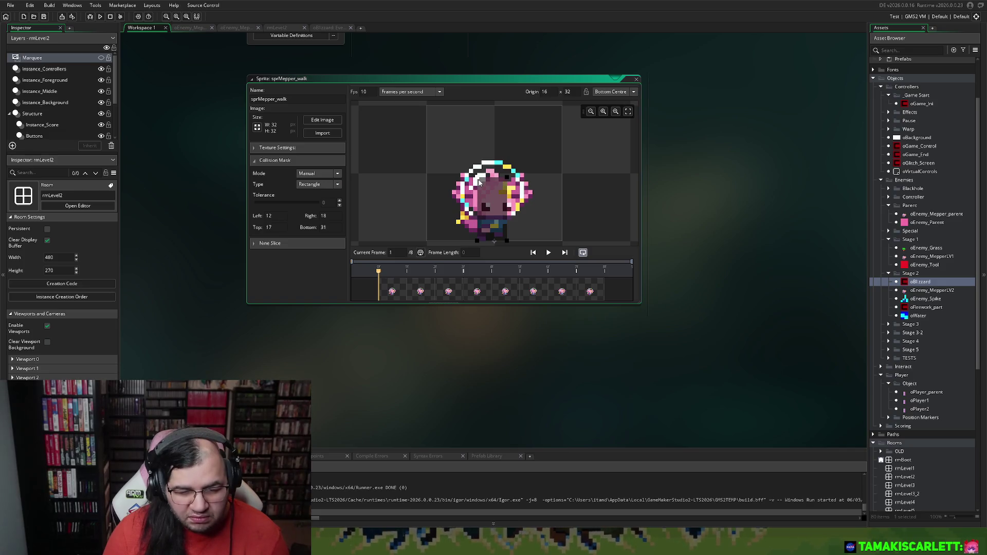
pyautogui.click(637, 79)
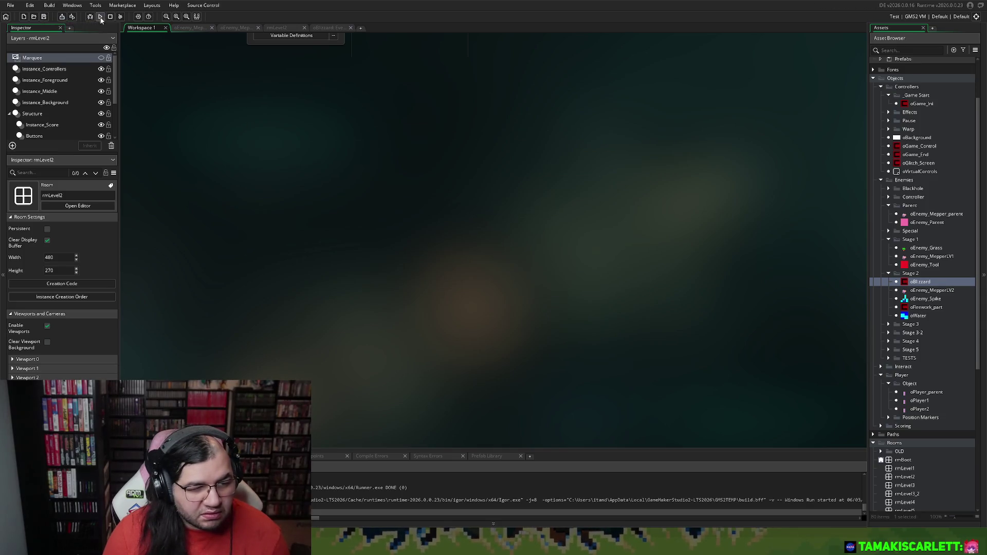
# Run the game, choose START, set STAGE to 2 and select BEGIN
pyautogui.click(101, 18)
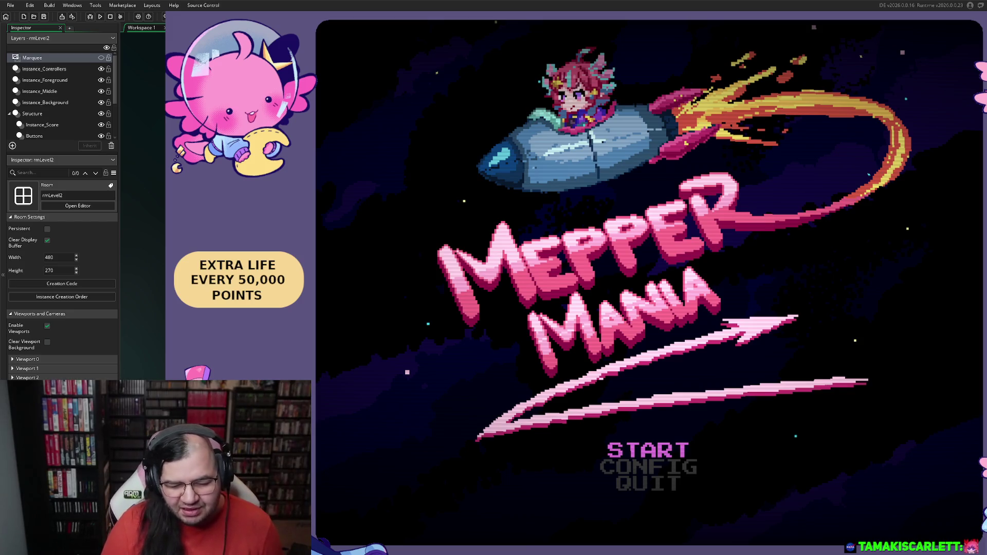
pyautogui.press('Return')
pyautogui.press('Down')
pyautogui.press('Right')
pyautogui.press('Up')
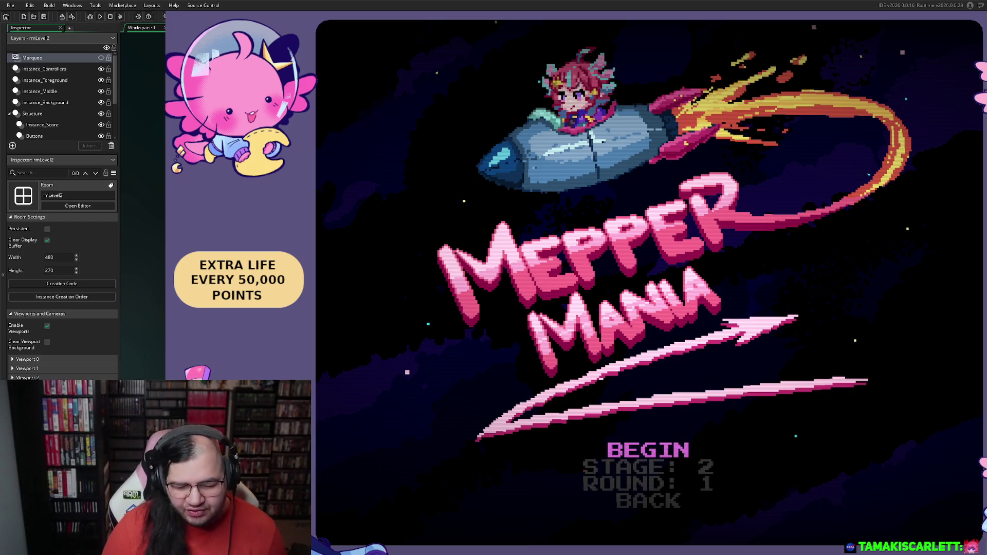
pyautogui.press('Return')
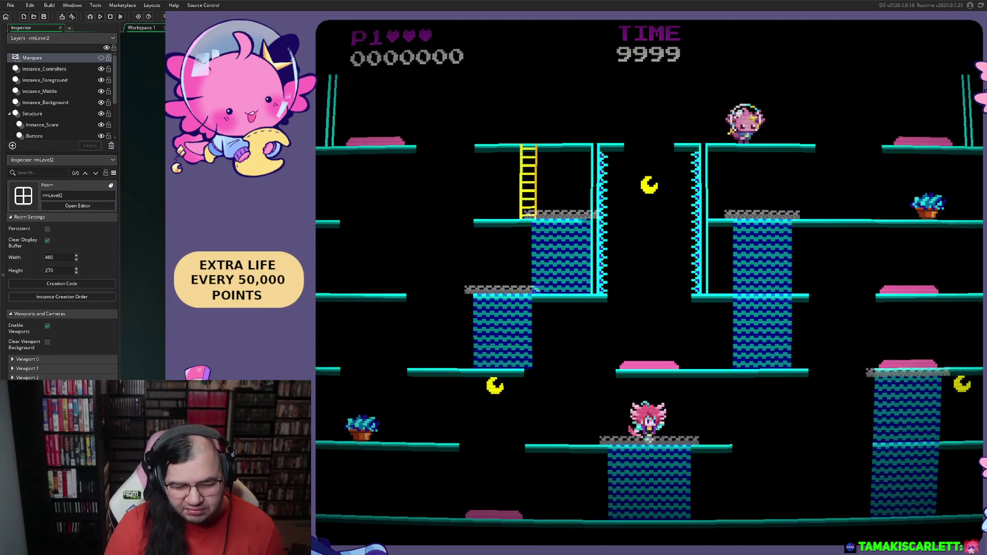
# Drop the player off the platform and jump up to the middle platform's checkpoint flag
pyautogui.press('Left')
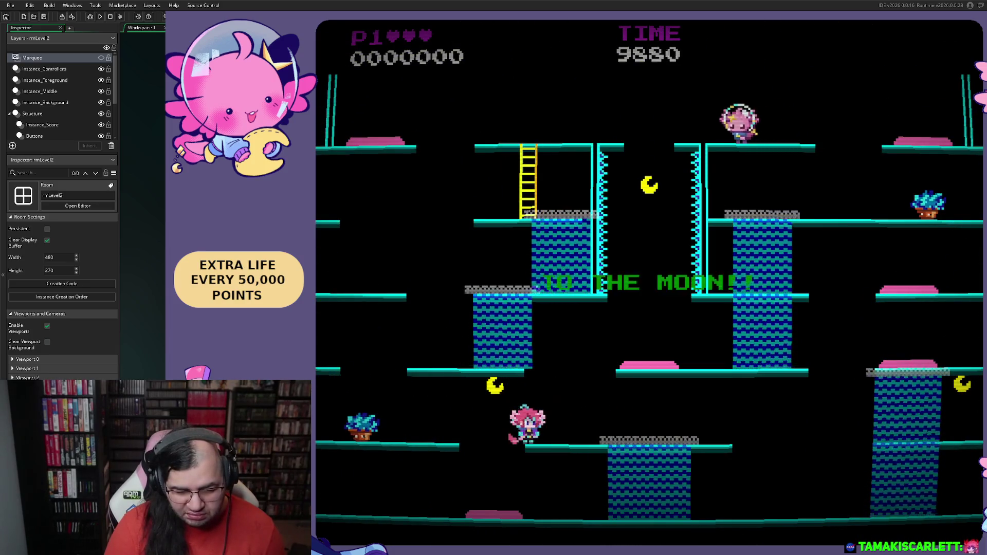
pyautogui.press('Left')
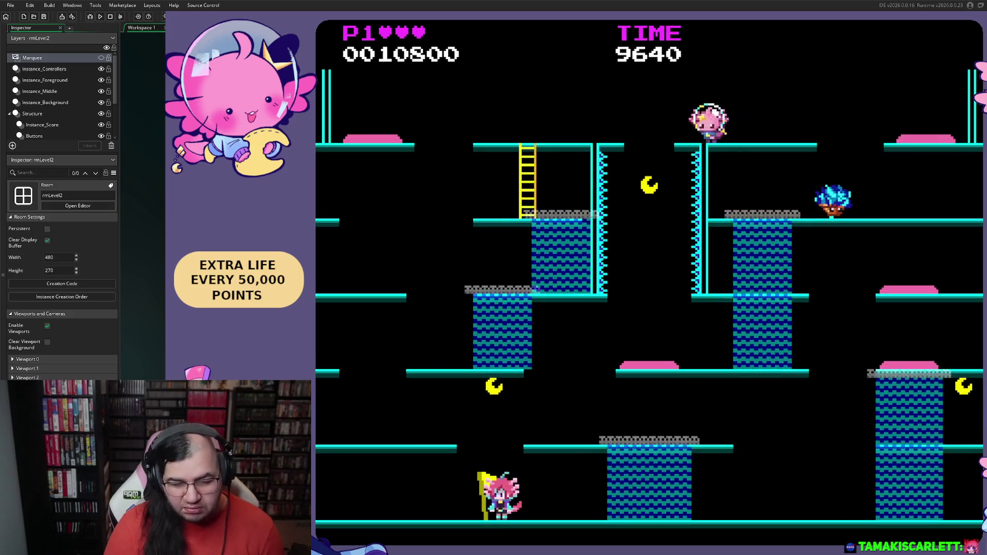
pyautogui.press('Right')
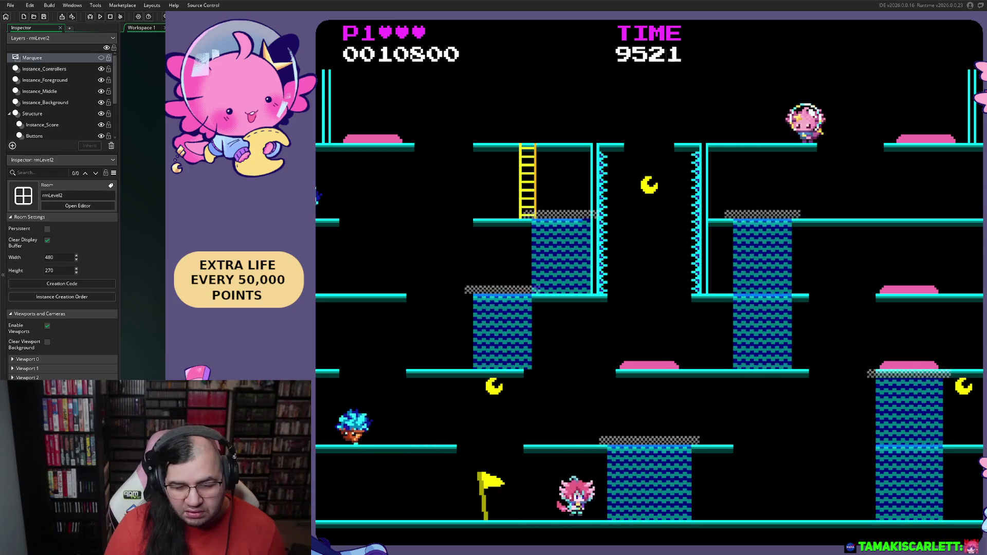
pyautogui.press('space')
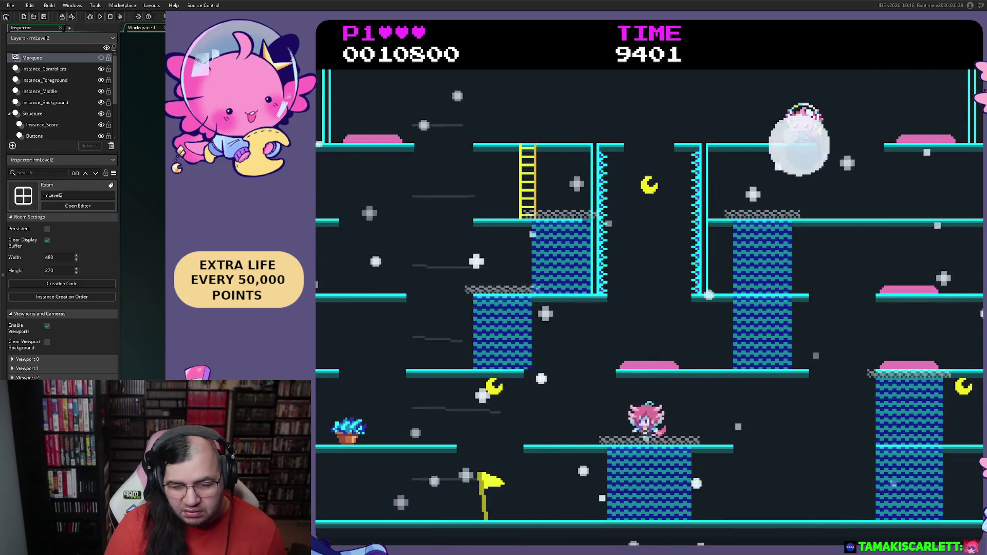
pyautogui.press('Left')
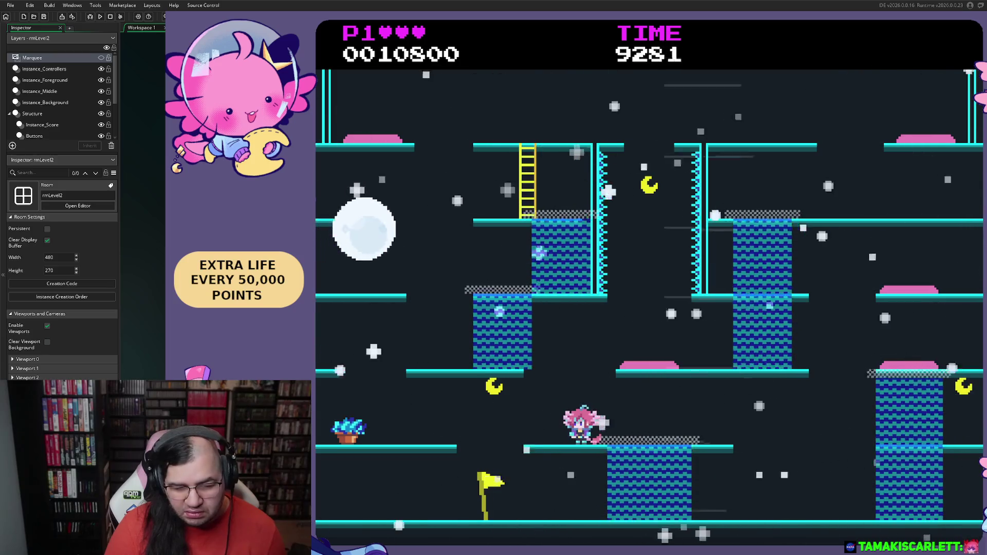
pyautogui.press('Right')
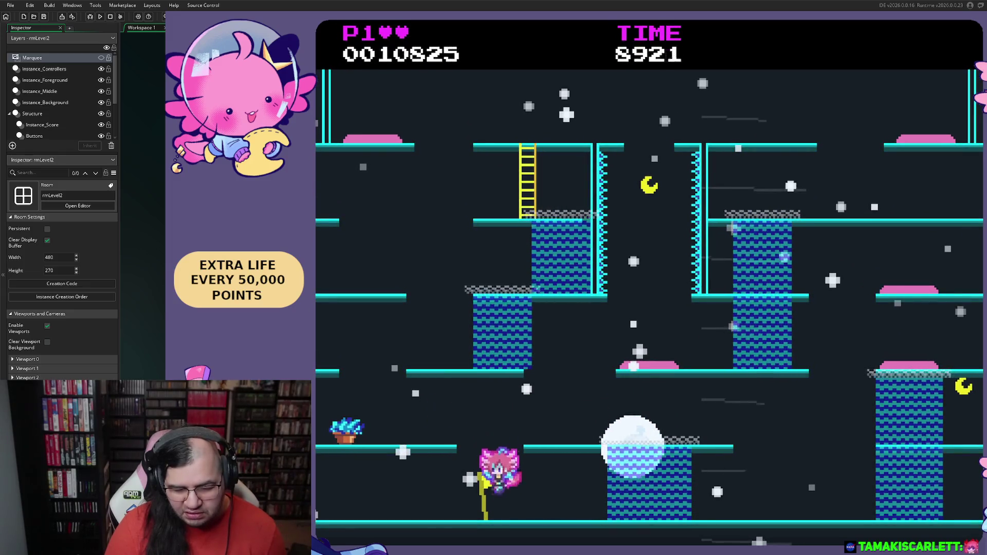
pyautogui.press('Left')
pyautogui.press('Right')
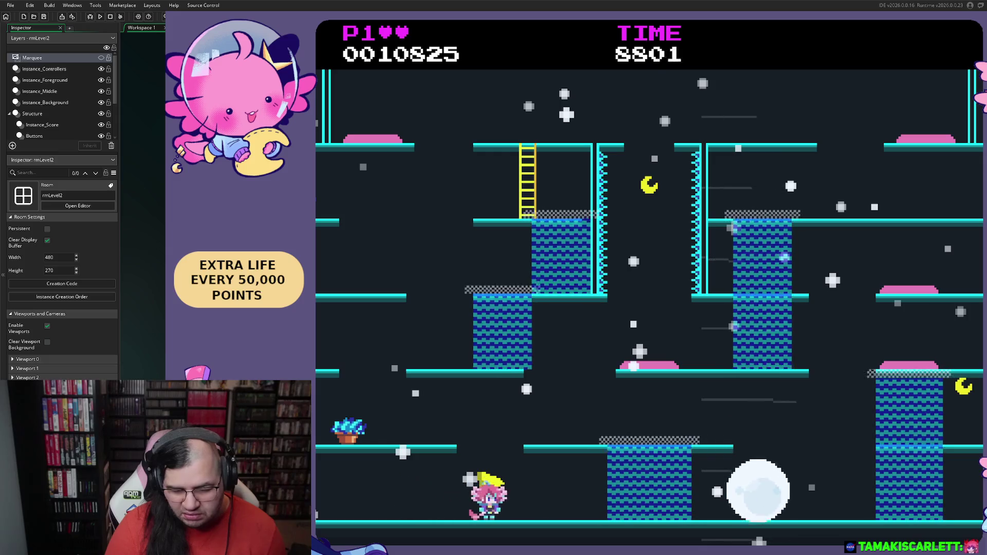
# Walk right toward the rolling snowball, jump onto the middle platform and pace along it
pyautogui.press('Right')
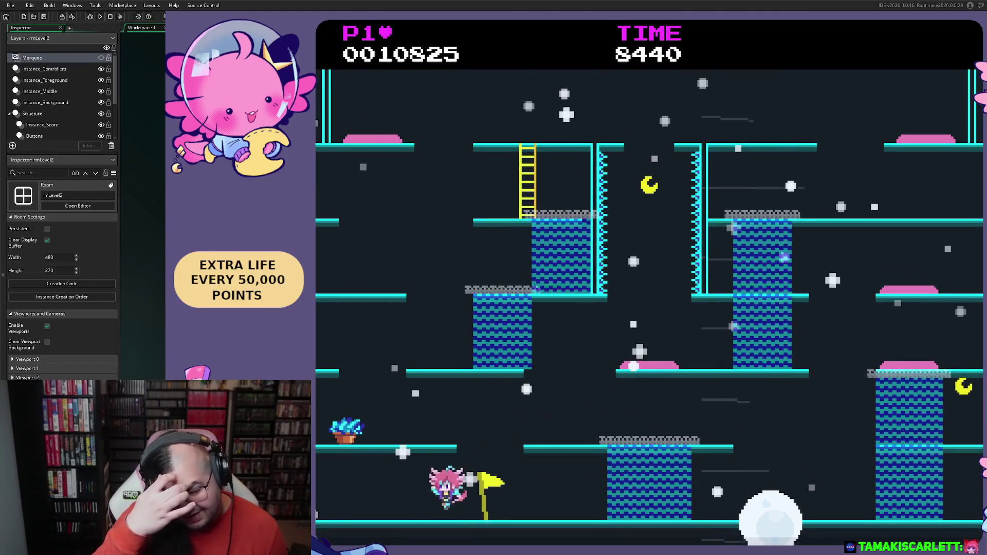
pyautogui.press('Right')
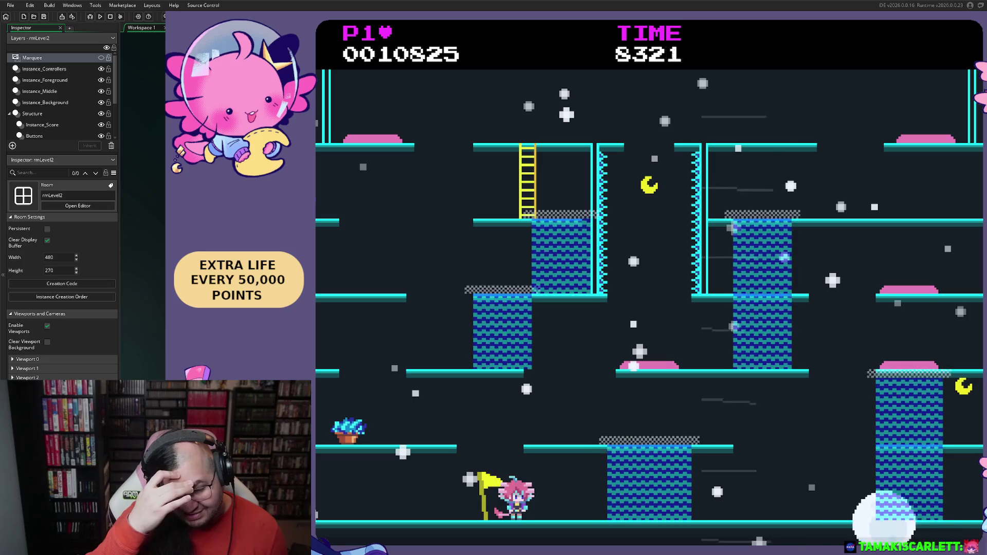
pyautogui.press('Right')
pyautogui.press('space')
pyautogui.press('Left')
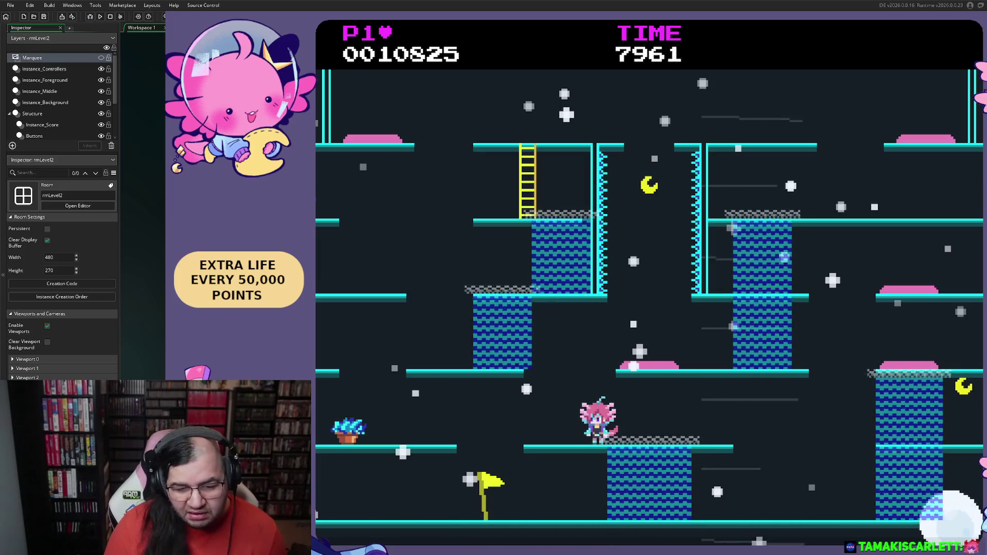
pyautogui.press('Left')
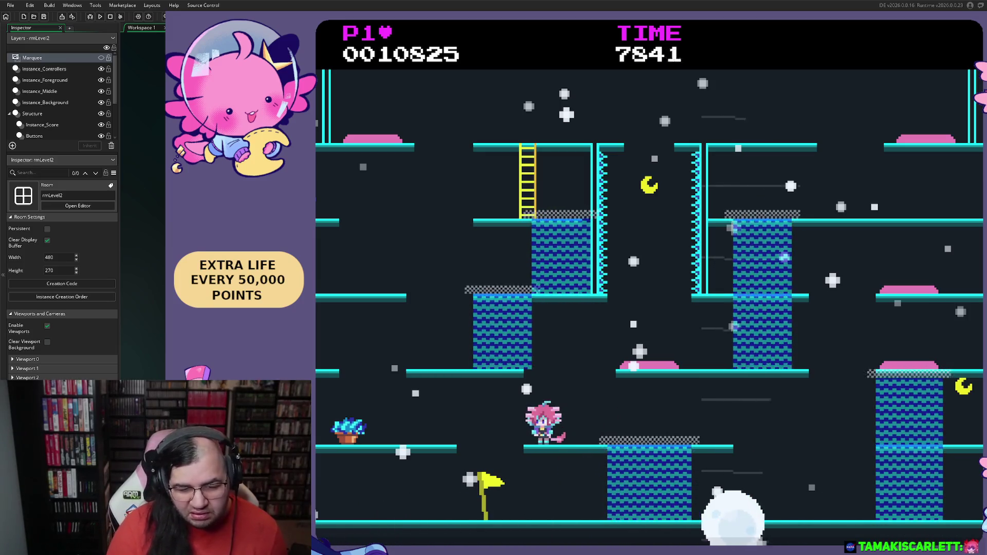
pyautogui.press('Left')
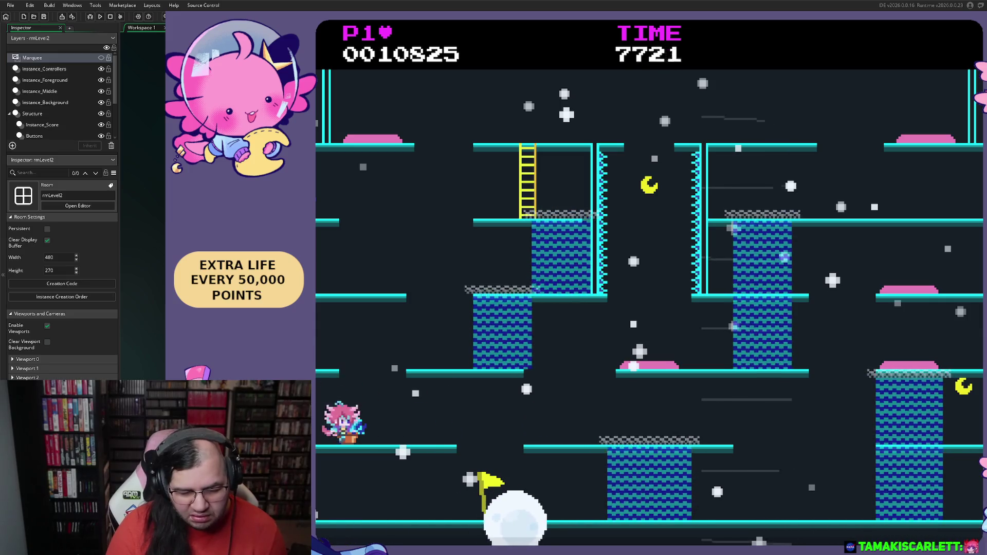
pyautogui.press('Right')
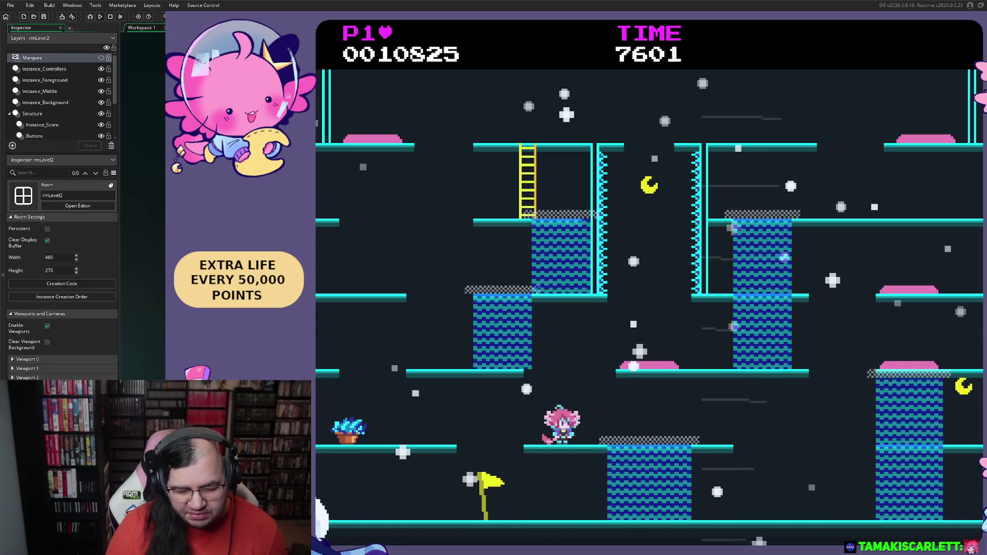
pyautogui.press('Right')
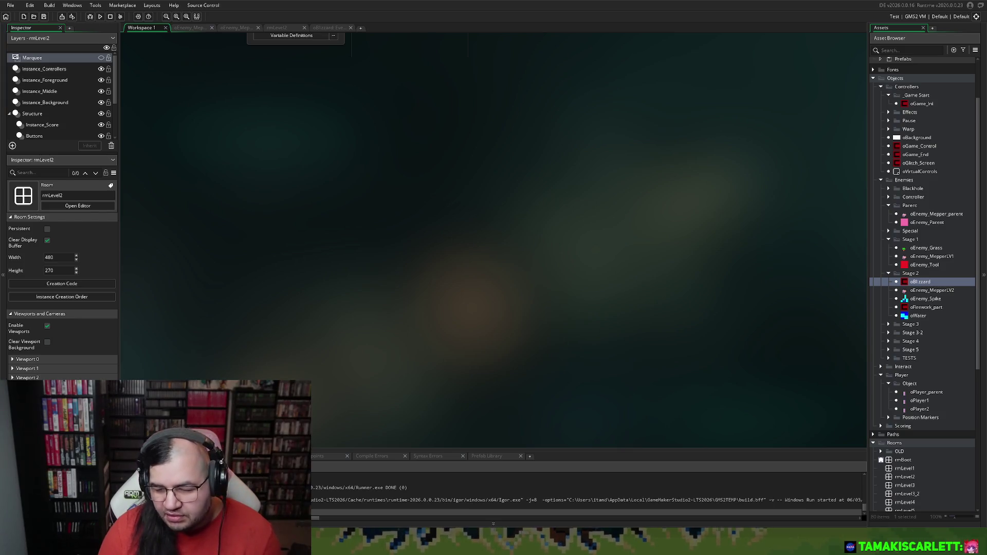
pyautogui.press('Down')
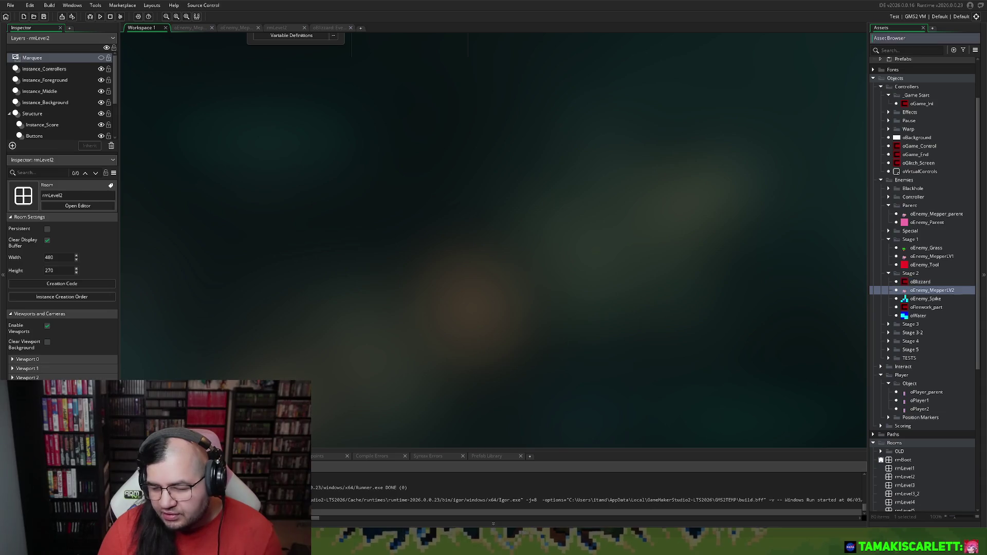
pyautogui.press('Return')
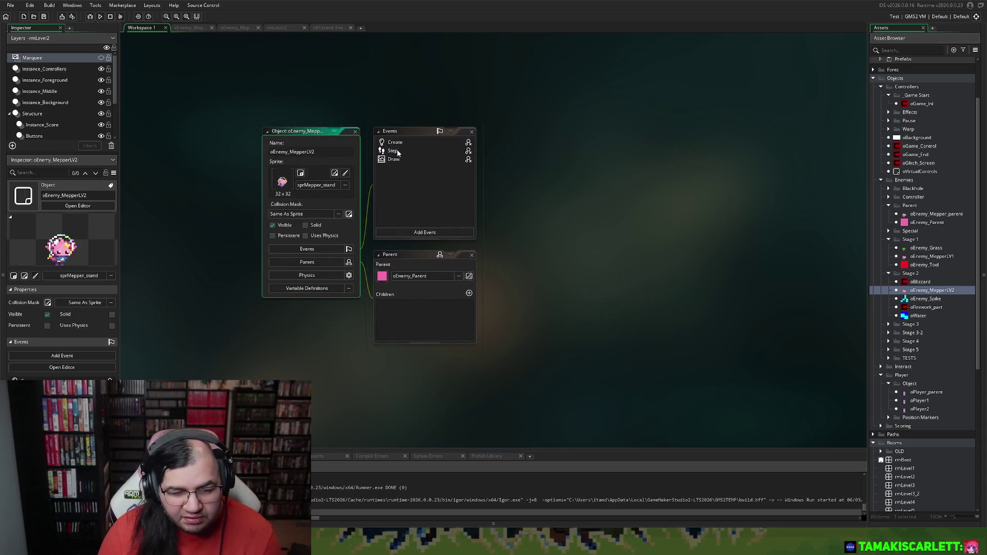
pyautogui.doubleClick(392, 150)
pyautogui.scroll(-10, 392, 161)
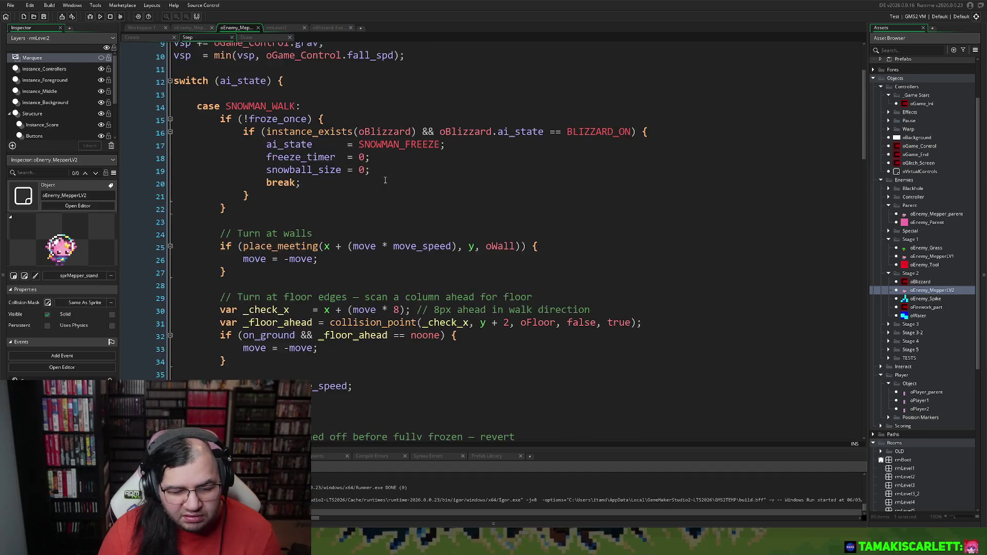
pyautogui.scroll(-20, 382, 186)
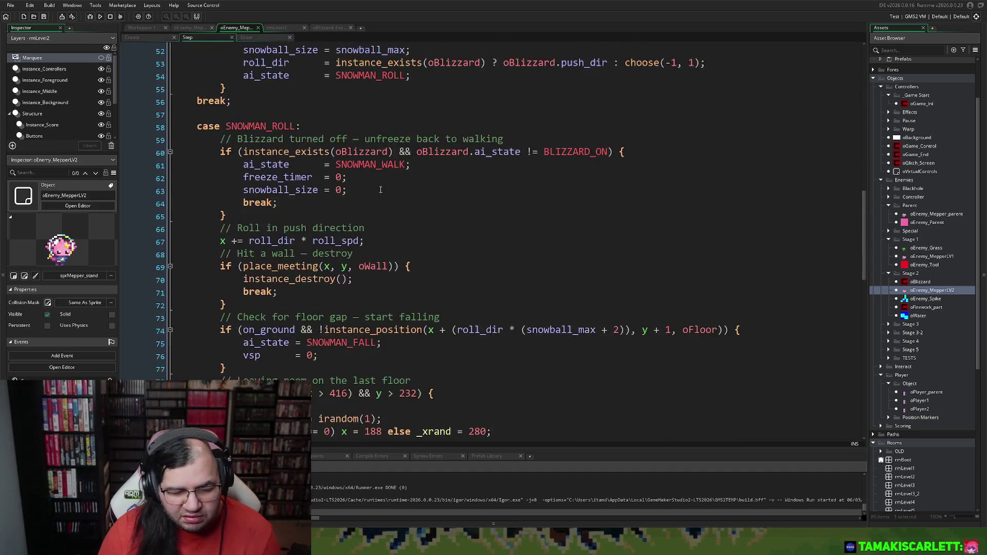
pyautogui.scroll(-3, 371, 197)
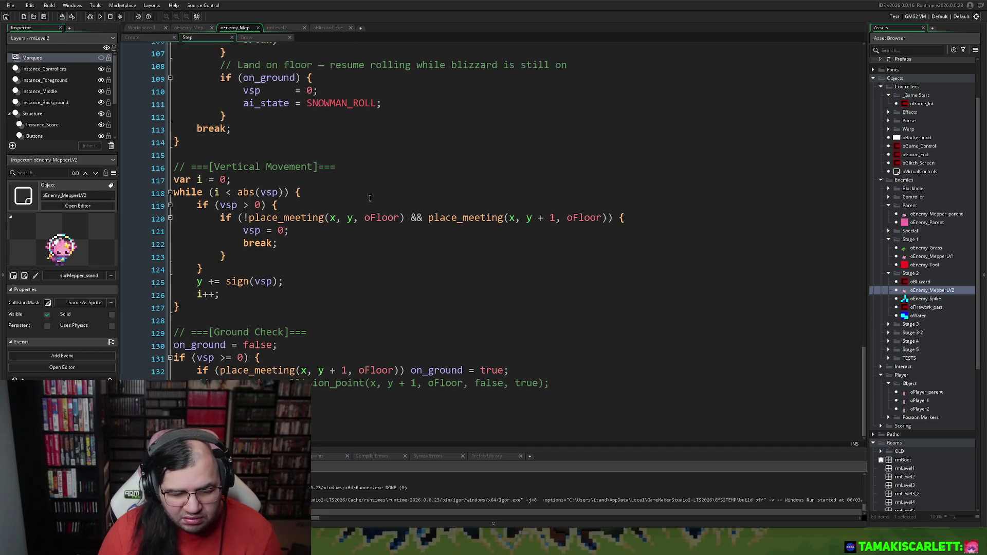
pyautogui.scroll(2, 418, 204)
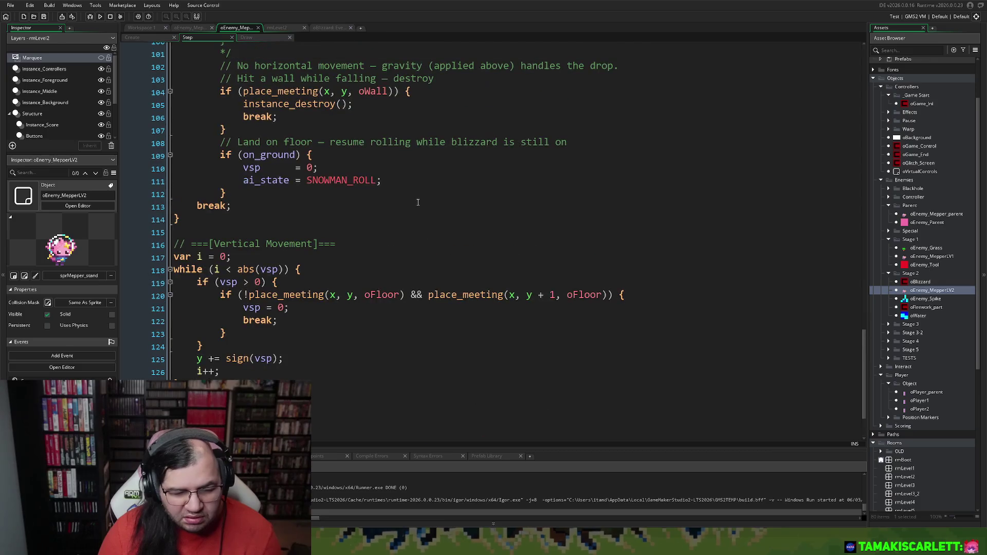
pyautogui.scroll(3, 417, 200)
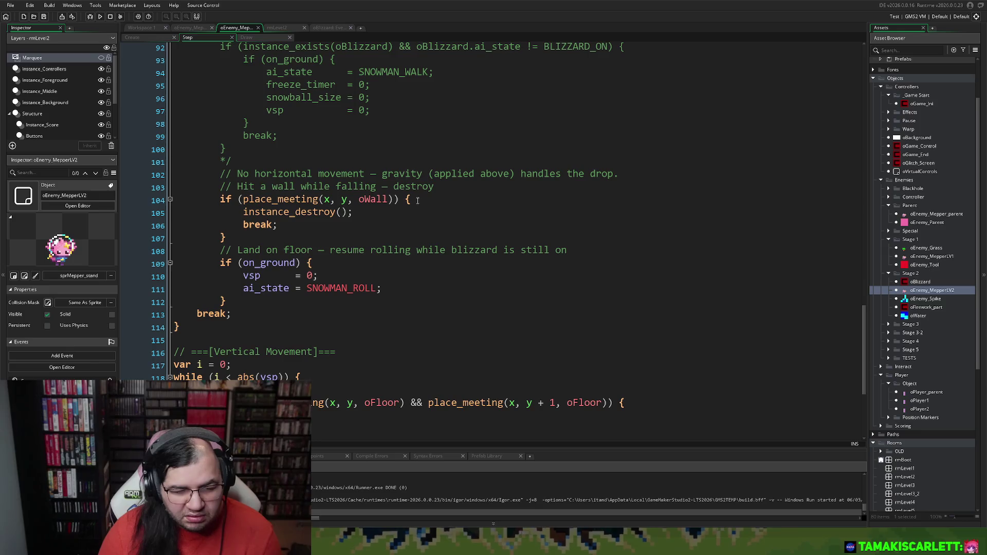
pyautogui.scroll(12, 418, 199)
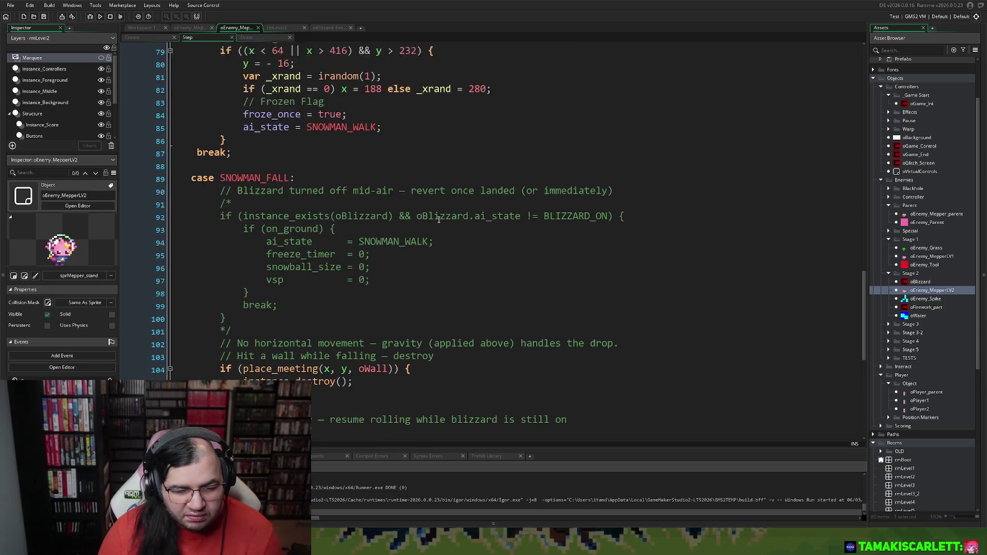
pyautogui.moveTo(862, 234); pyautogui.dragTo(876, 51)
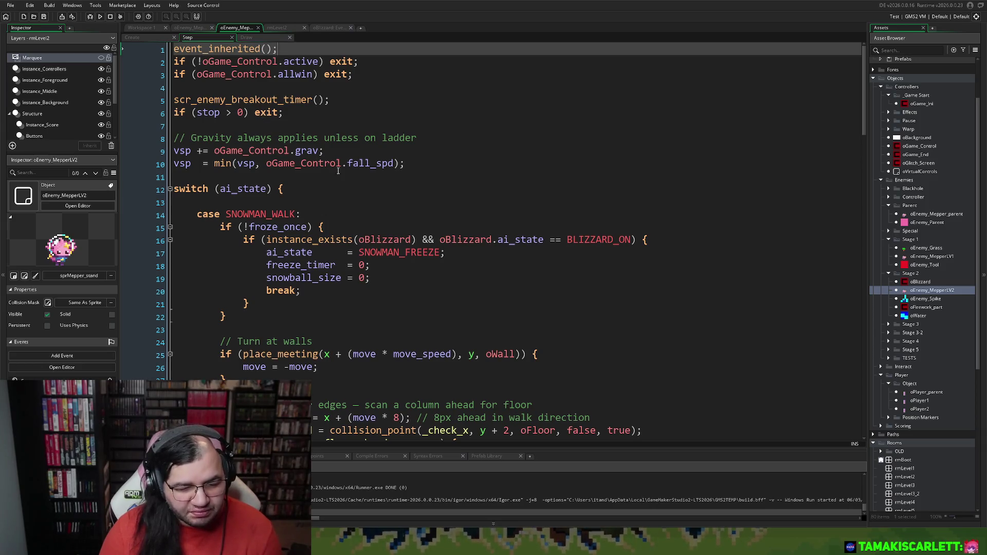
pyautogui.scroll(-20, 354, 186)
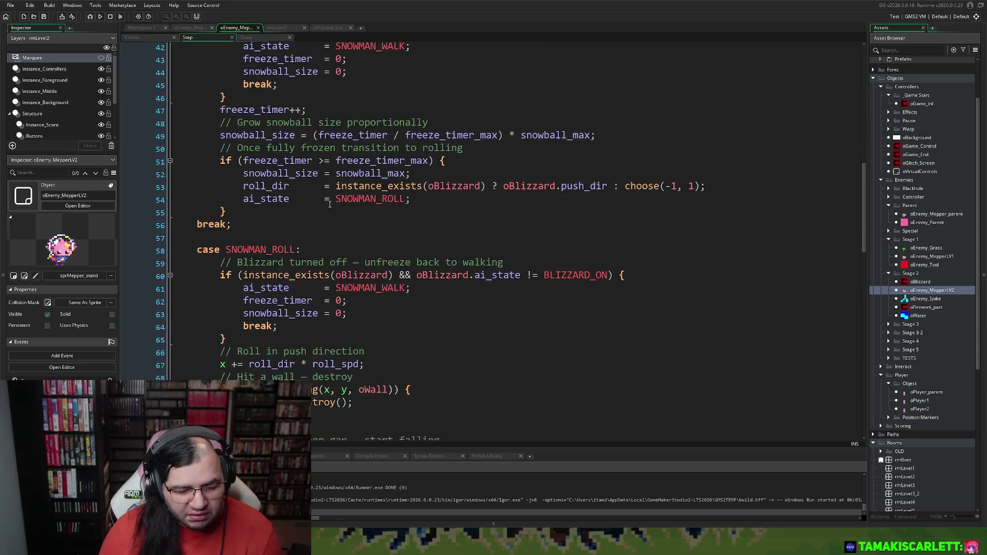
pyautogui.scroll(-15, 326, 209)
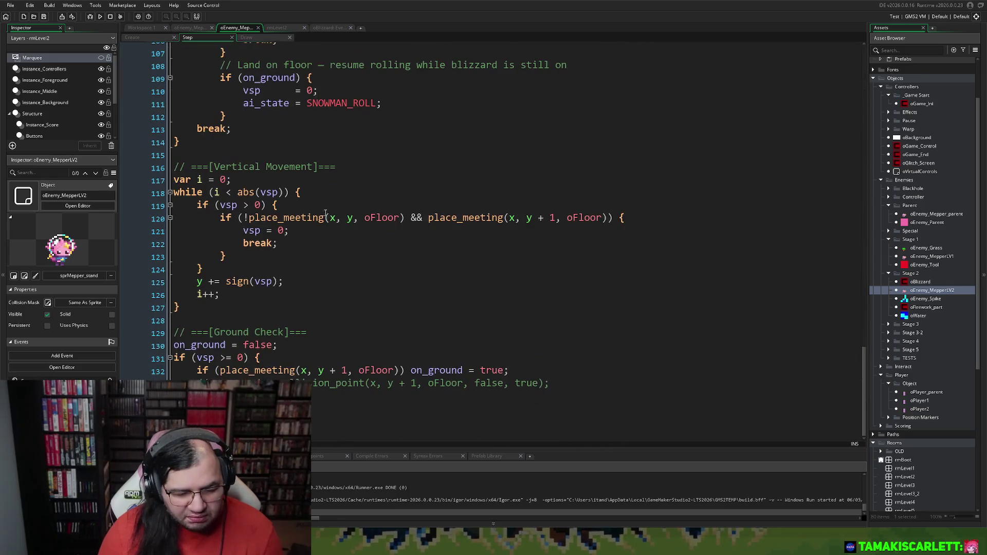
pyautogui.scroll(9, 337, 227)
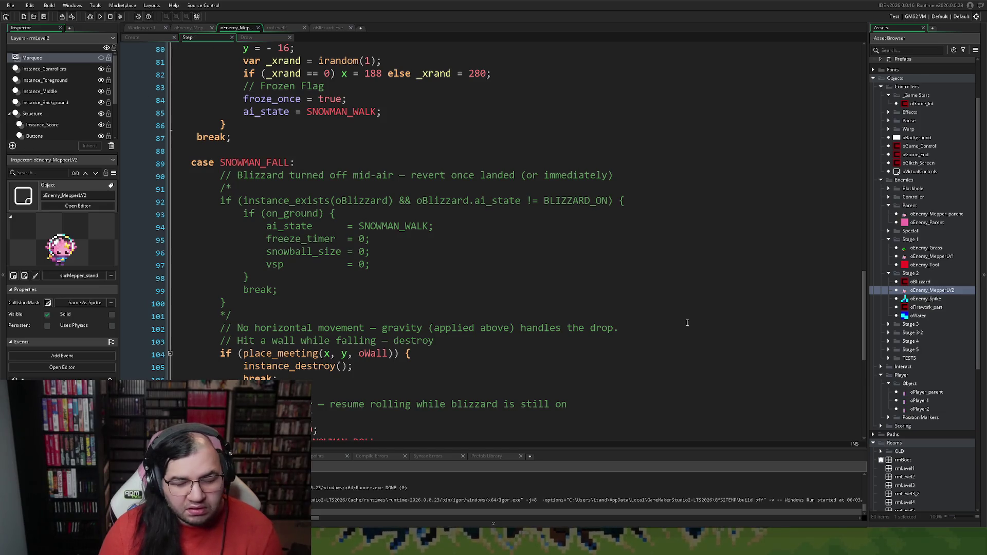
pyautogui.scroll(3, 927, 376)
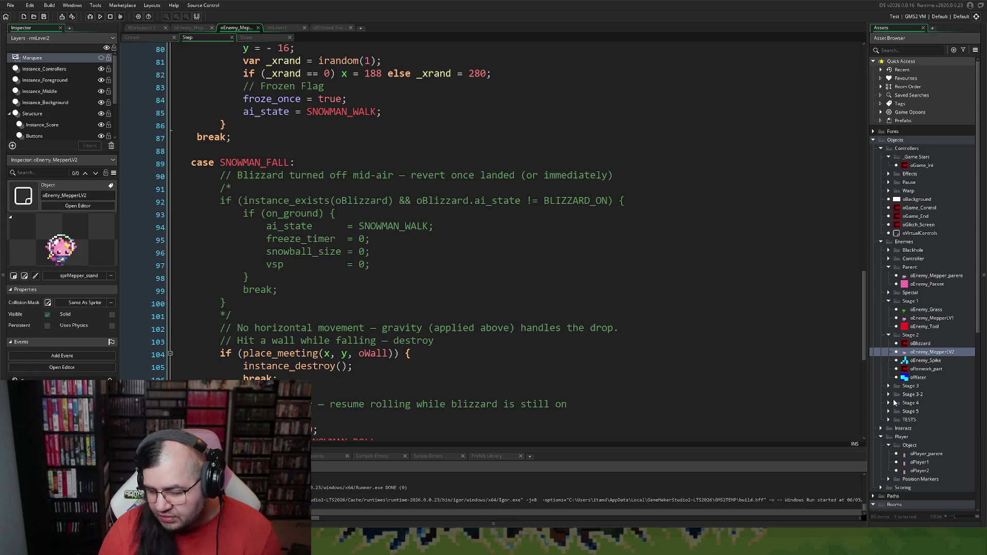
pyautogui.scroll(-6, 897, 295)
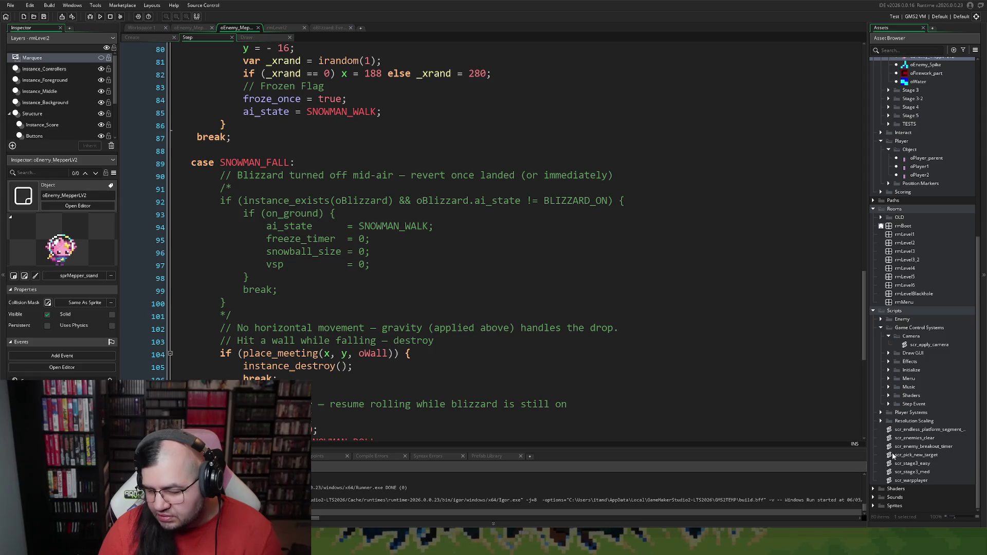
pyautogui.click(881, 414)
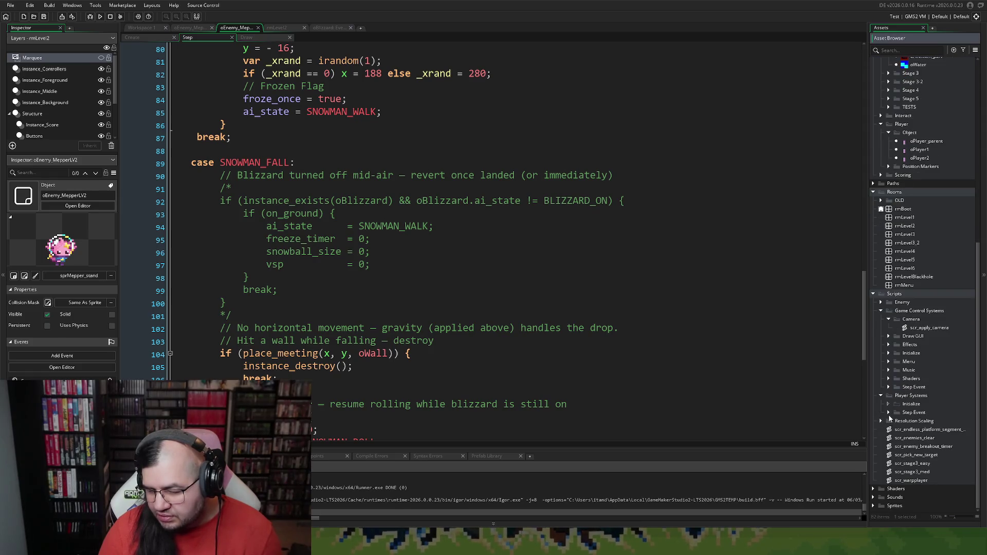
pyautogui.click(888, 413)
pyautogui.doubleClick(904, 413)
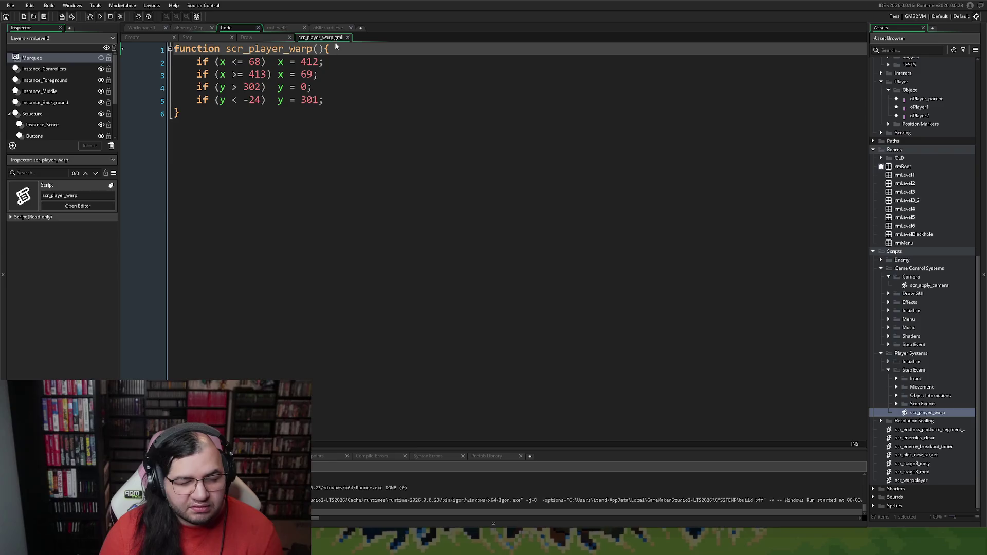
pyautogui.click(348, 38)
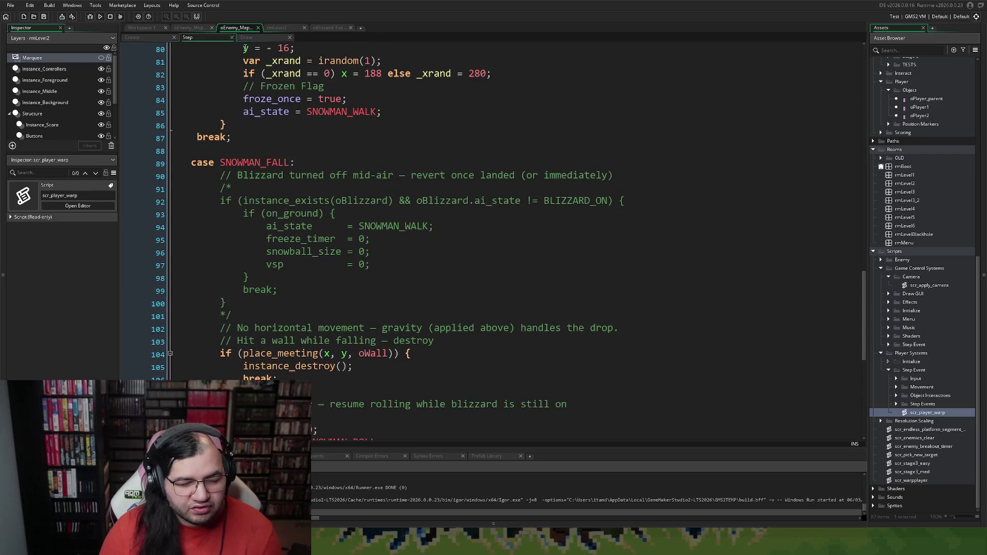
# Change line 79's bounds from 64 to 74 and 416 to 406, then run the game
pyautogui.scroll(-6, 285, 260)
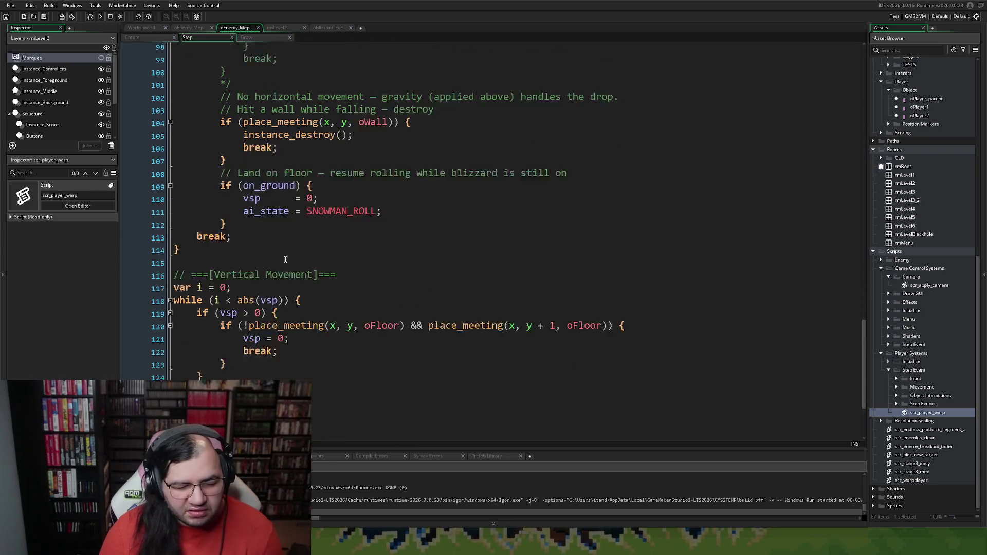
pyautogui.scroll(-1, 286, 260)
pyautogui.scroll(11, 295, 265)
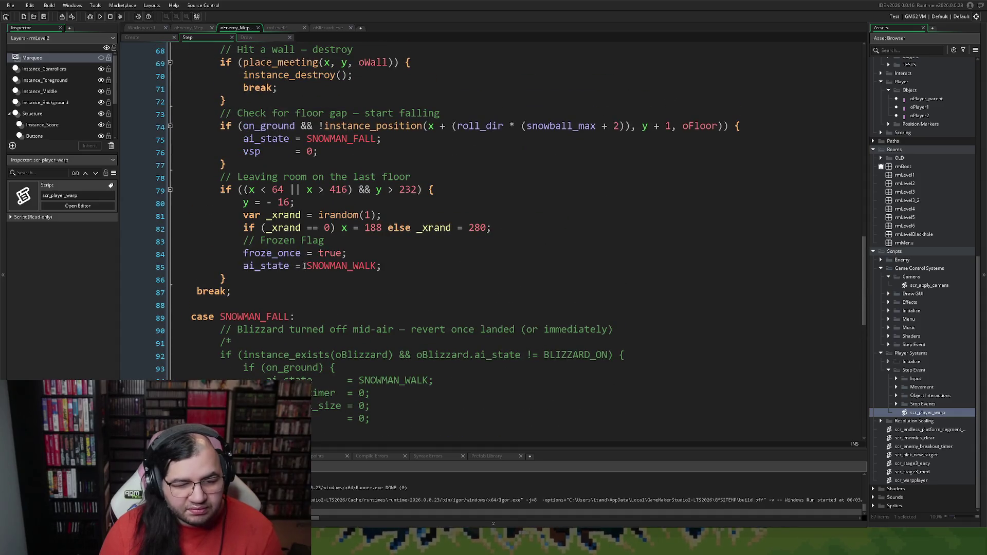
pyautogui.doubleClick(277, 190)
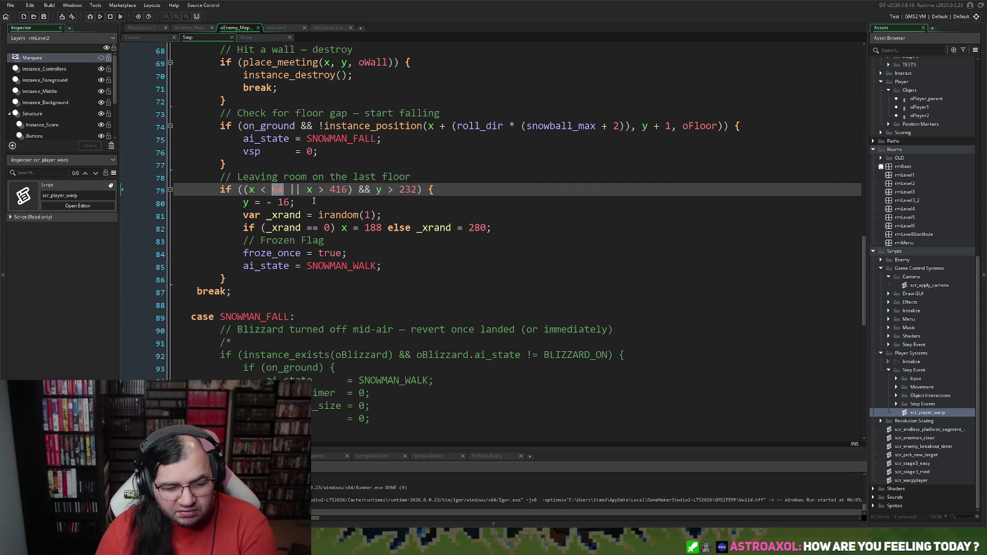
pyautogui.write('74')
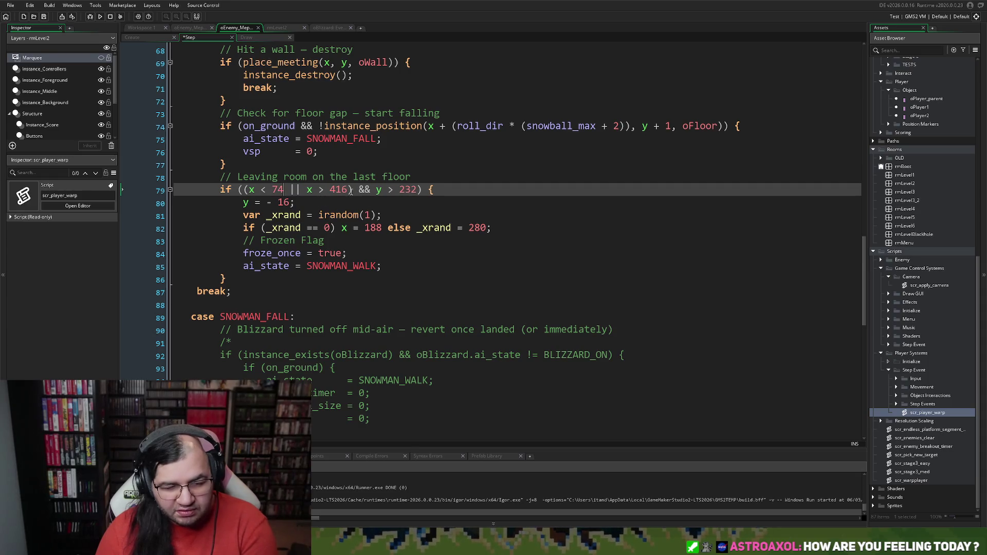
pyautogui.moveTo(341, 190); pyautogui.dragTo(335, 190)
pyautogui.write('0')
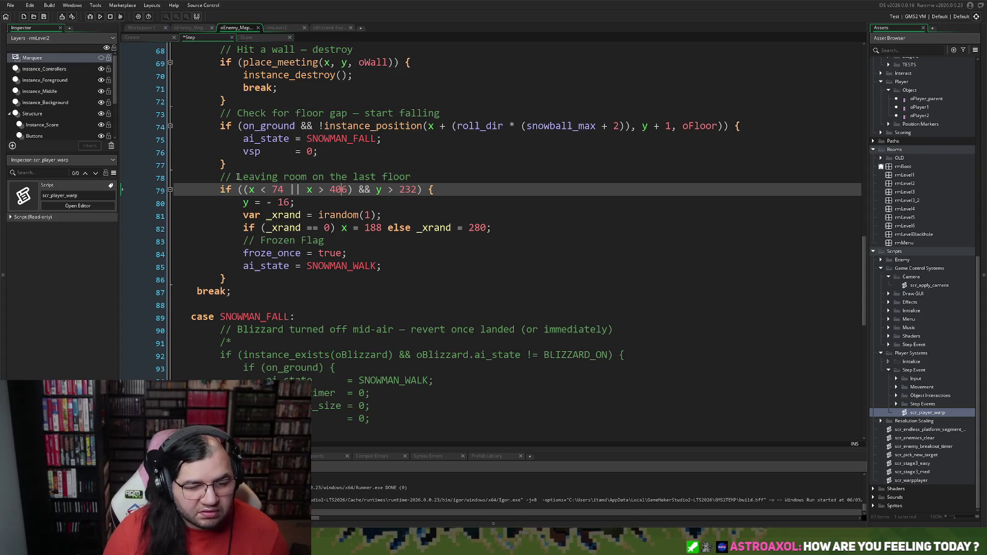
pyautogui.click(100, 16)
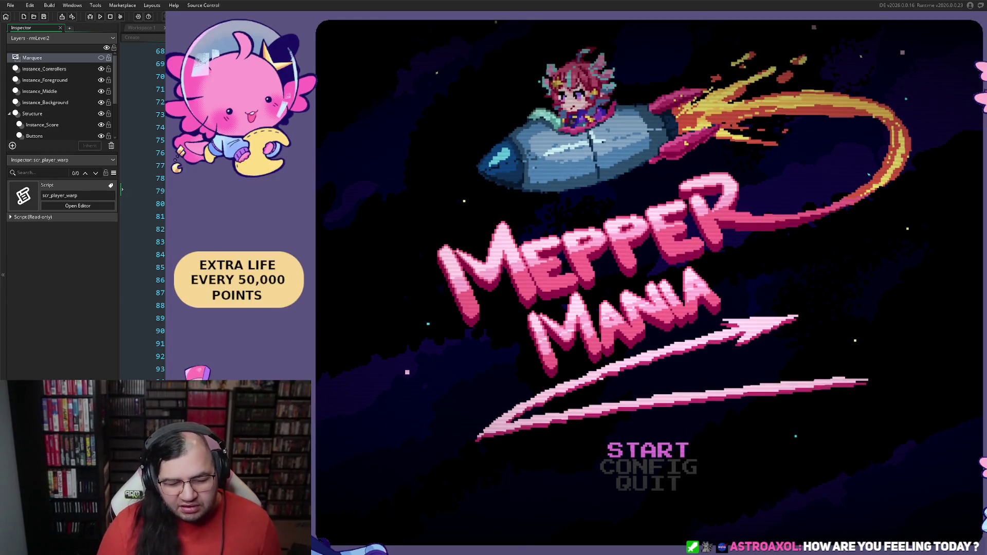
pyautogui.press('Down')
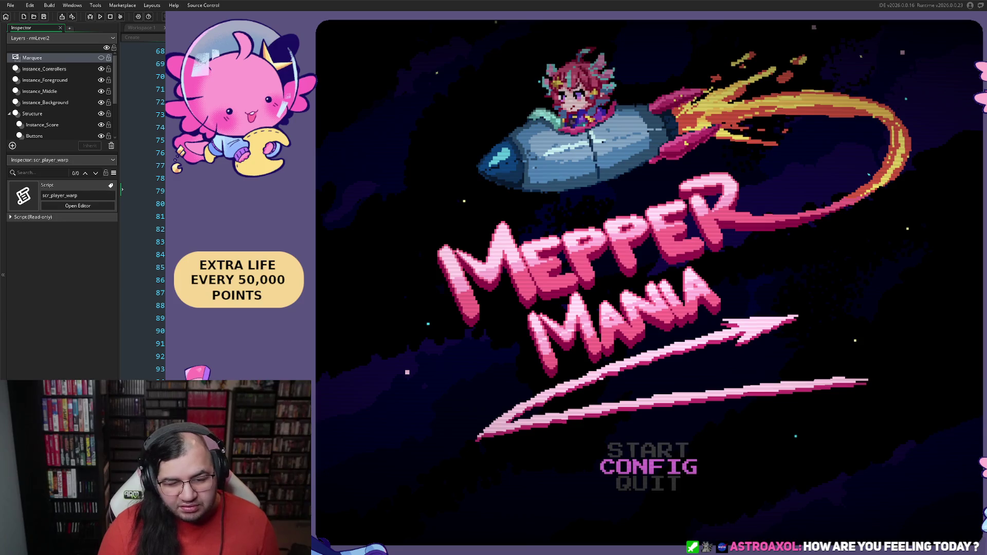
pyautogui.press('Up')
pyautogui.press('Return')
pyautogui.press('Down')
pyautogui.press('Right')
pyautogui.press('Up')
pyautogui.press('Return')
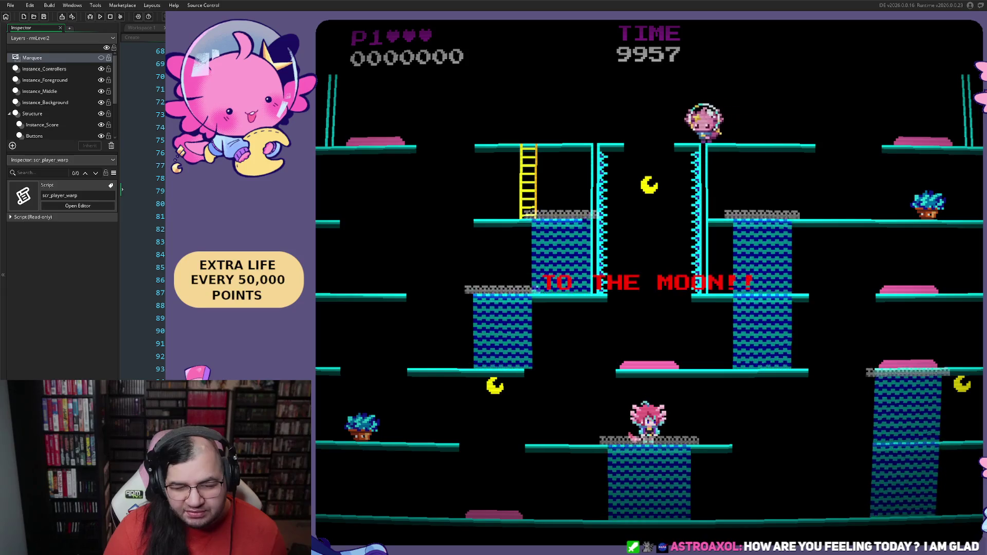
pyautogui.press('Right')
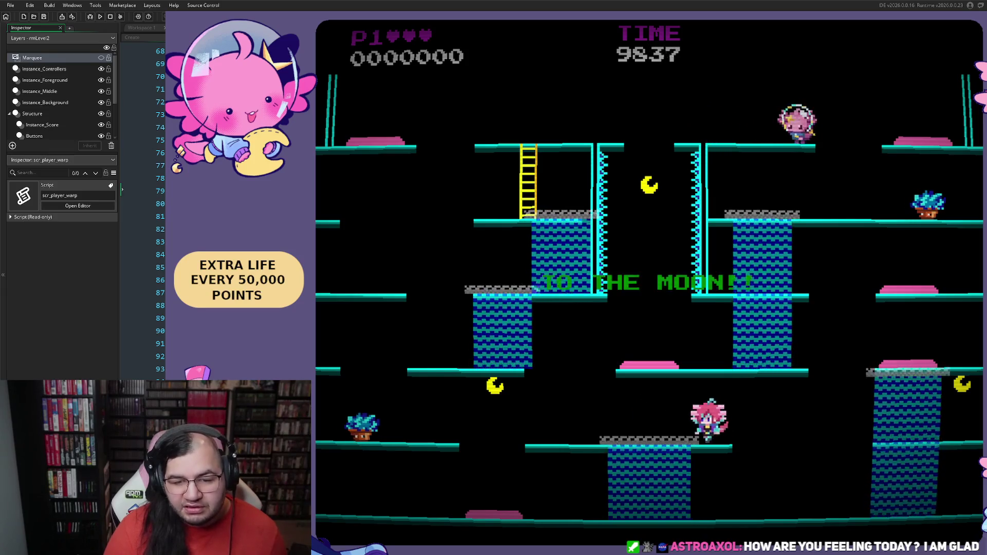
pyautogui.press('Left')
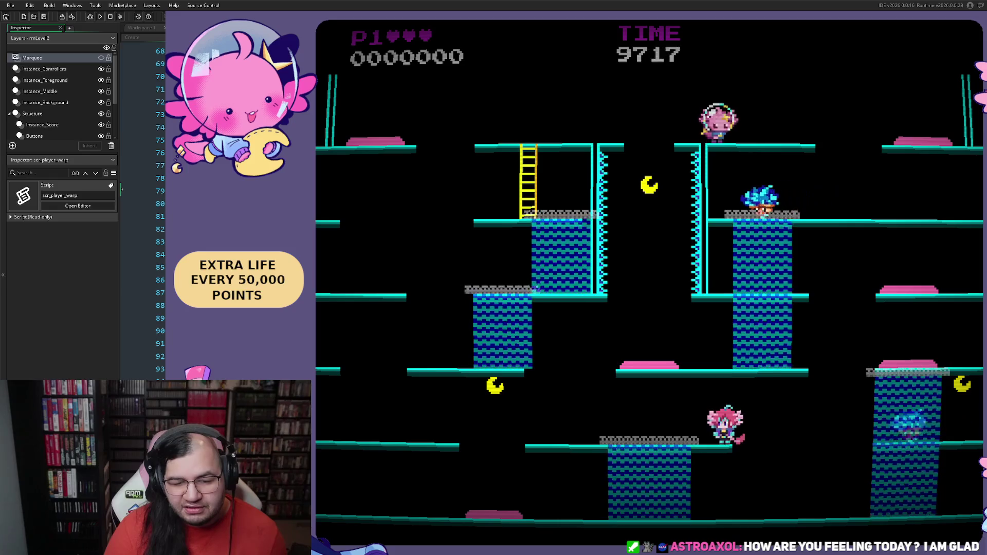
pyautogui.press('Left')
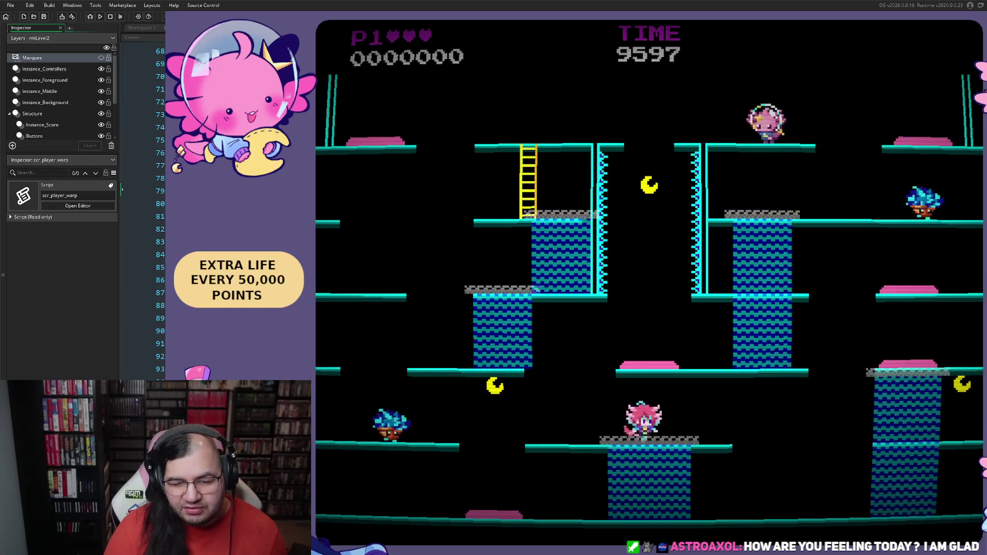
pyautogui.press('Right')
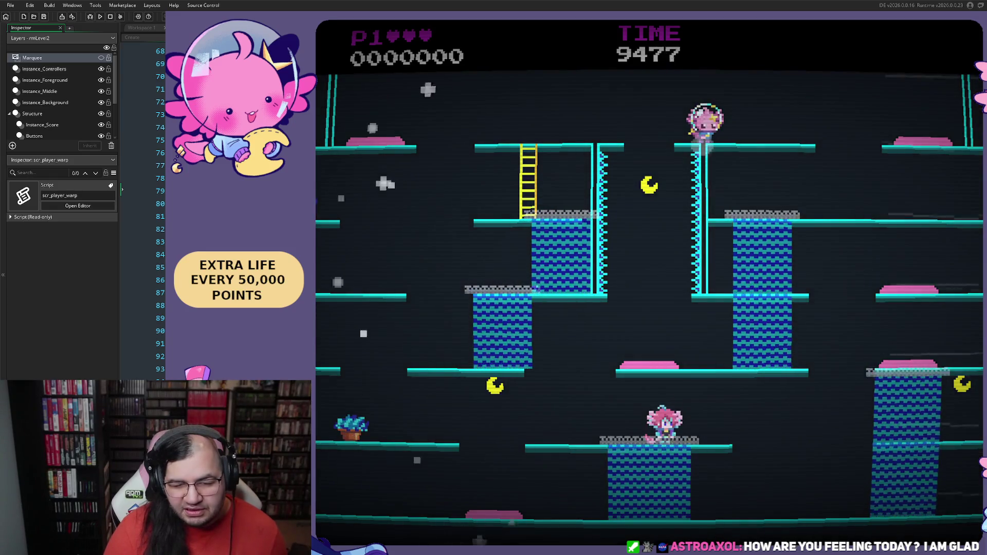
pyautogui.press('Right')
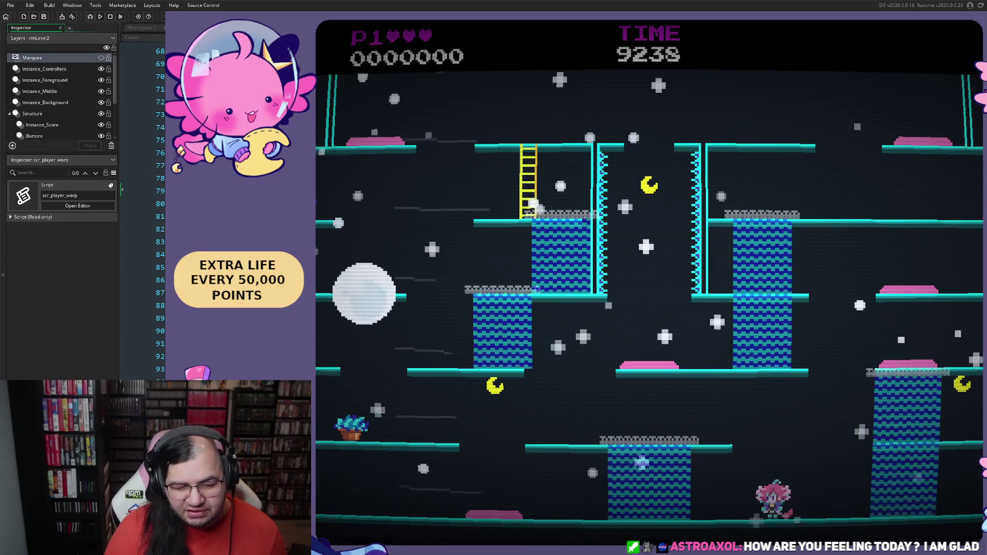
pyautogui.press('Left')
pyautogui.press('space')
pyautogui.press('Right')
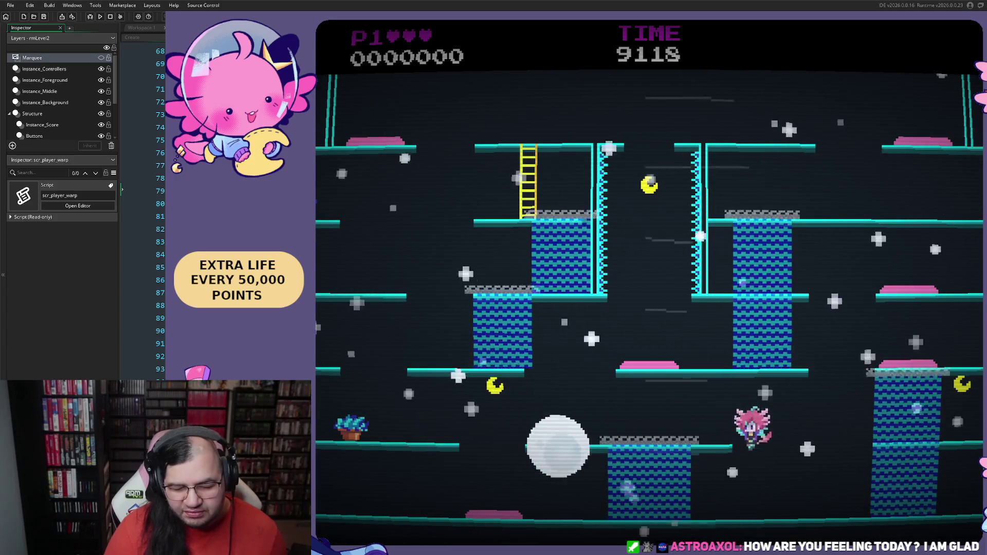
pyautogui.press('Left')
pyautogui.press('Right')
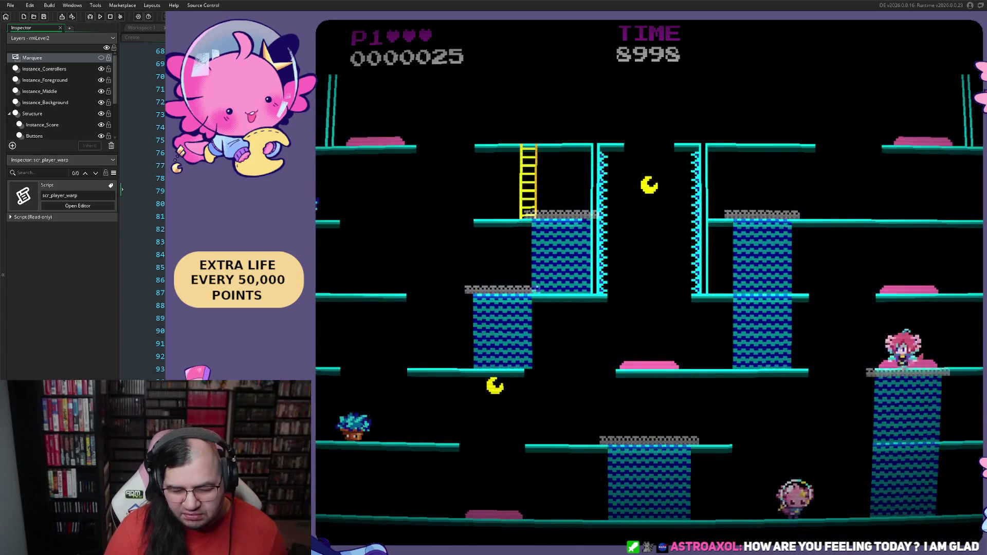
pyautogui.press('Right')
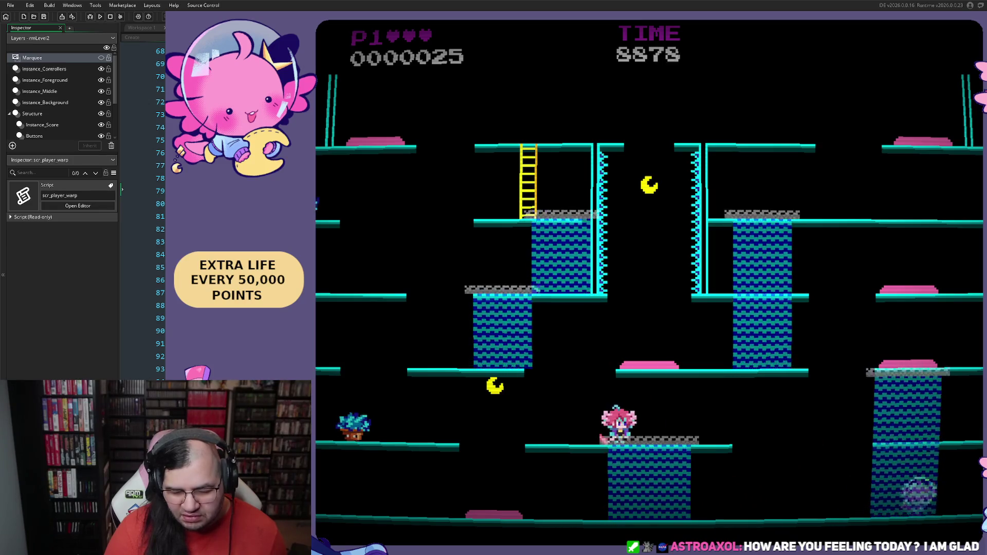
pyautogui.press('Right')
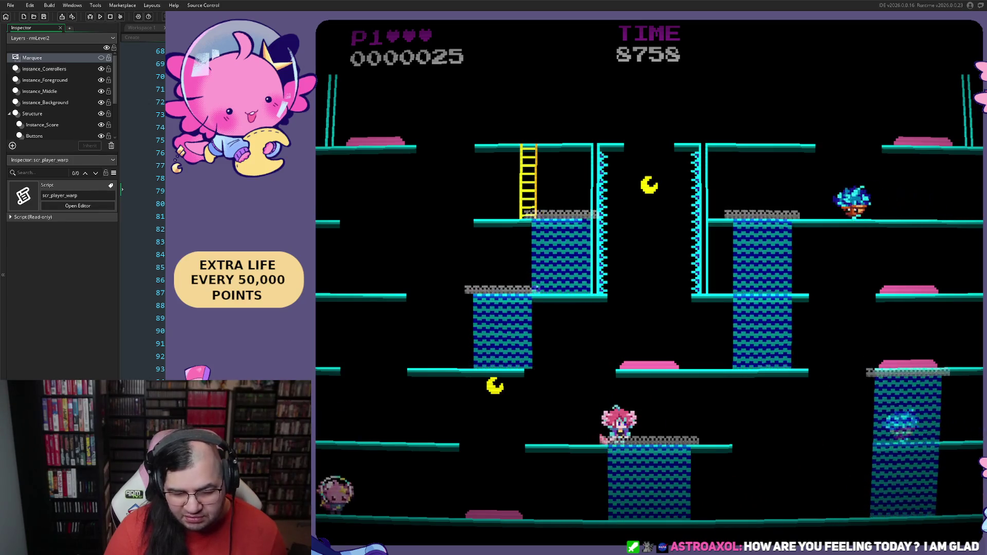
pyautogui.press('Right')
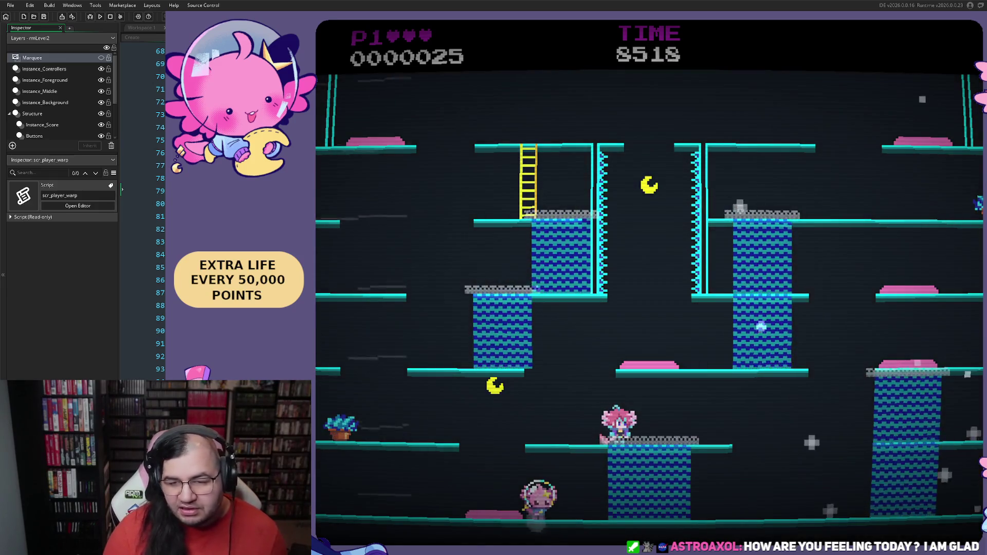
pyautogui.press('Escape')
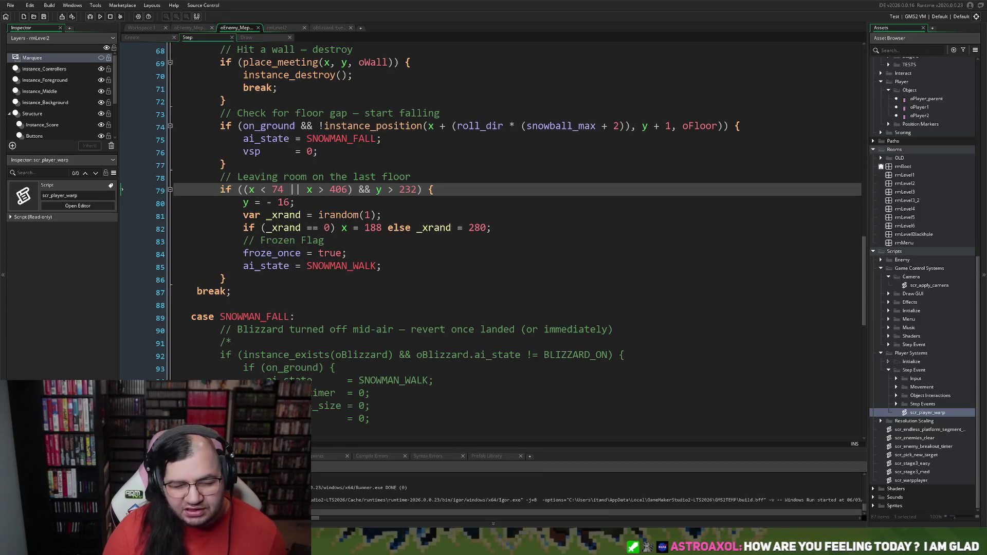
# Start a /* block comment on a new line above the SNOWMAN_FREEZE blizzard-off revert check
pyautogui.scroll(2, 514, 241)
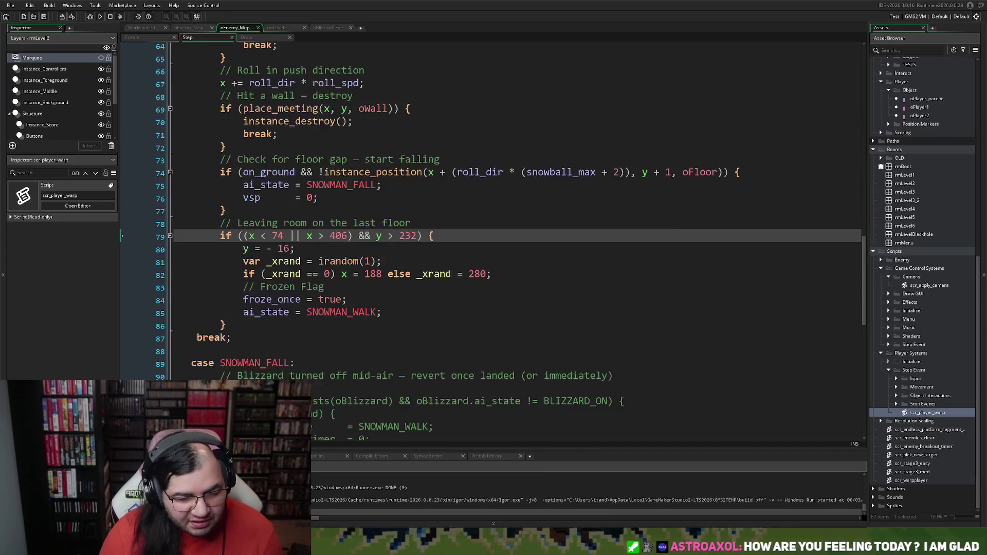
pyautogui.scroll(8, 515, 241)
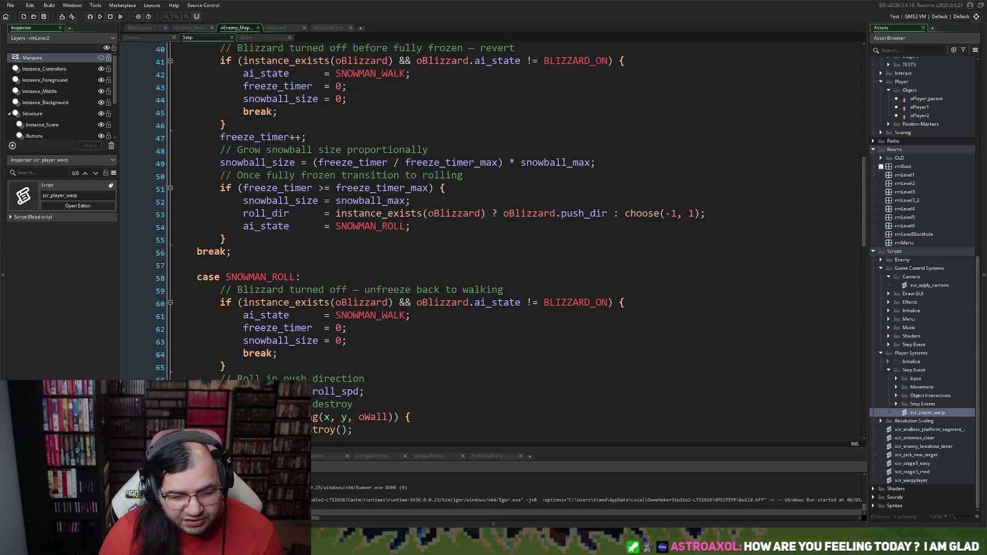
pyautogui.scroll(3, 514, 241)
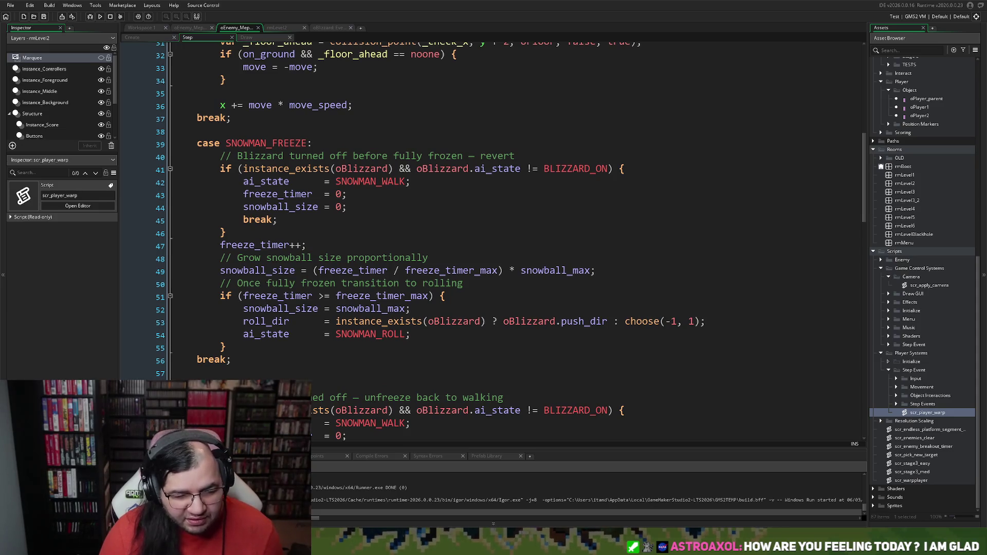
pyautogui.click(221, 169)
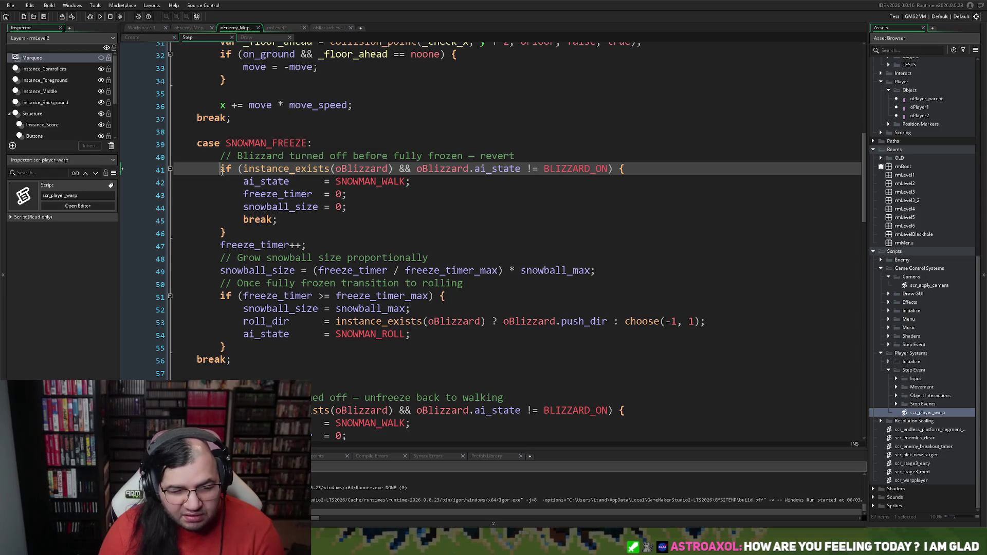
pyautogui.click(226, 157)
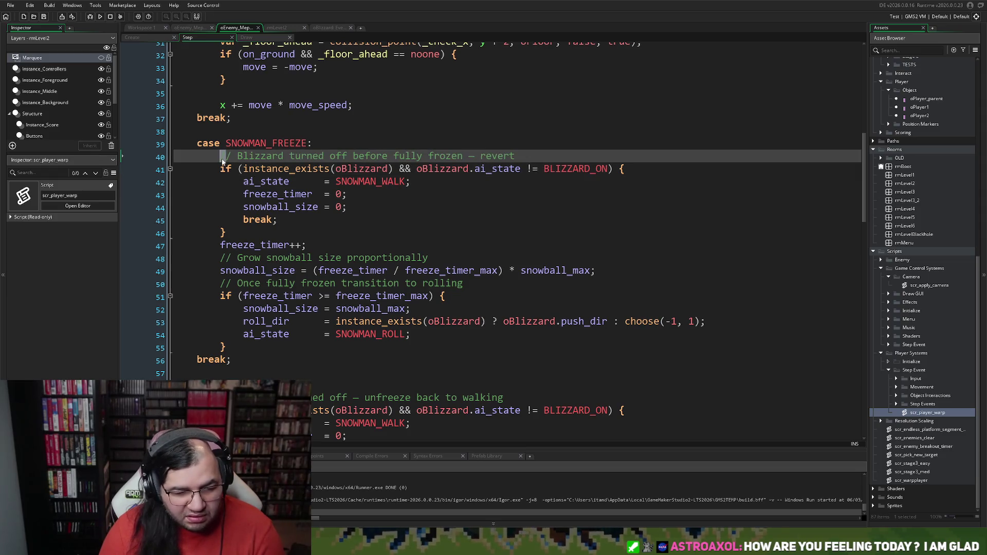
pyautogui.press('Return')
pyautogui.press('Up')
pyautogui.hotkey('shift', 'Home')
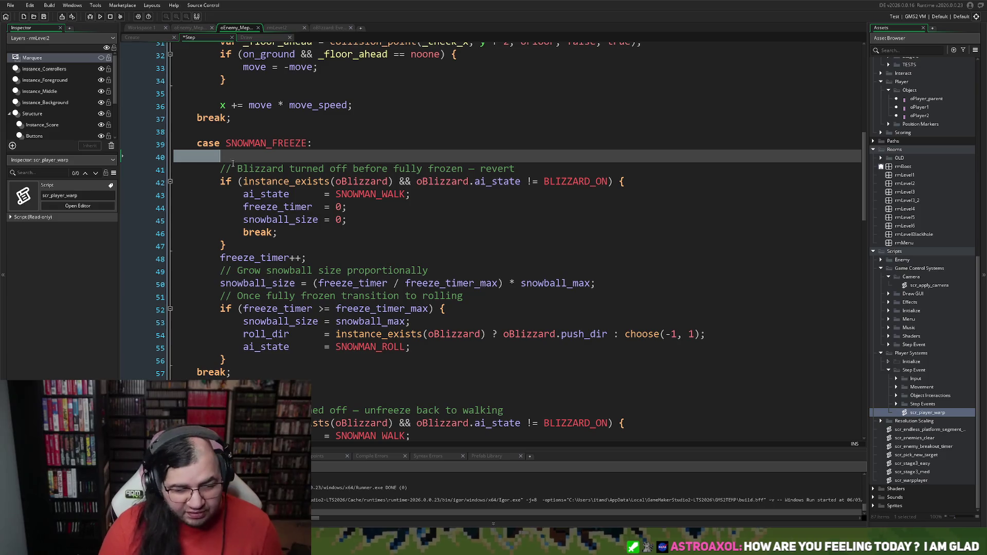
pyautogui.click(226, 156)
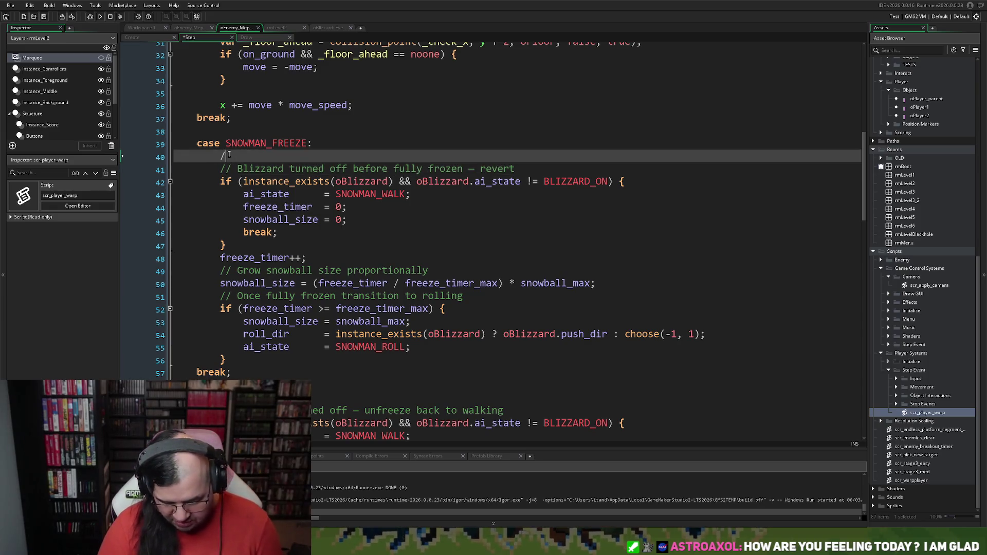
pyautogui.write('/')
# Close the comment with */ after the revert block's brace and run the game
pyautogui.click(236, 250)
pyautogui.press('Return')
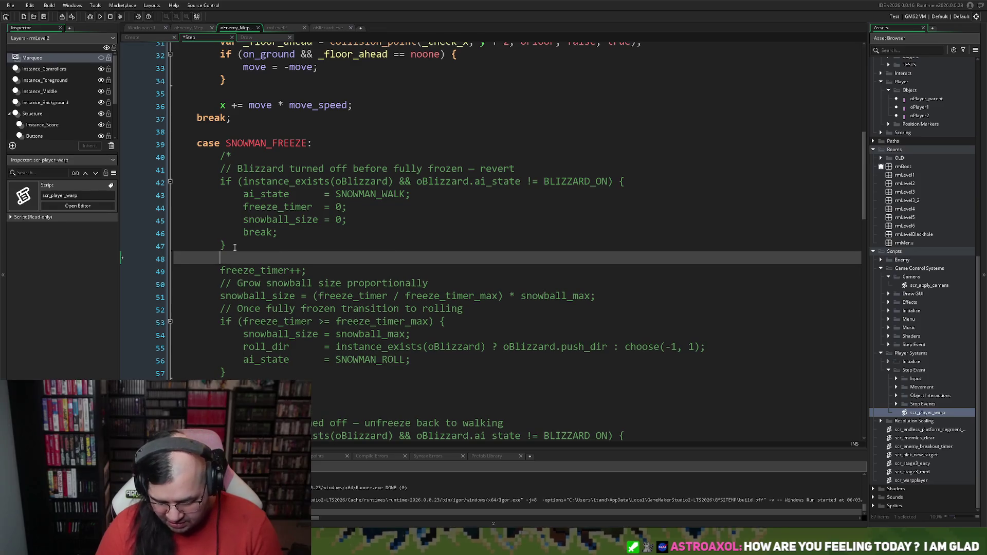
pyautogui.write('*/')
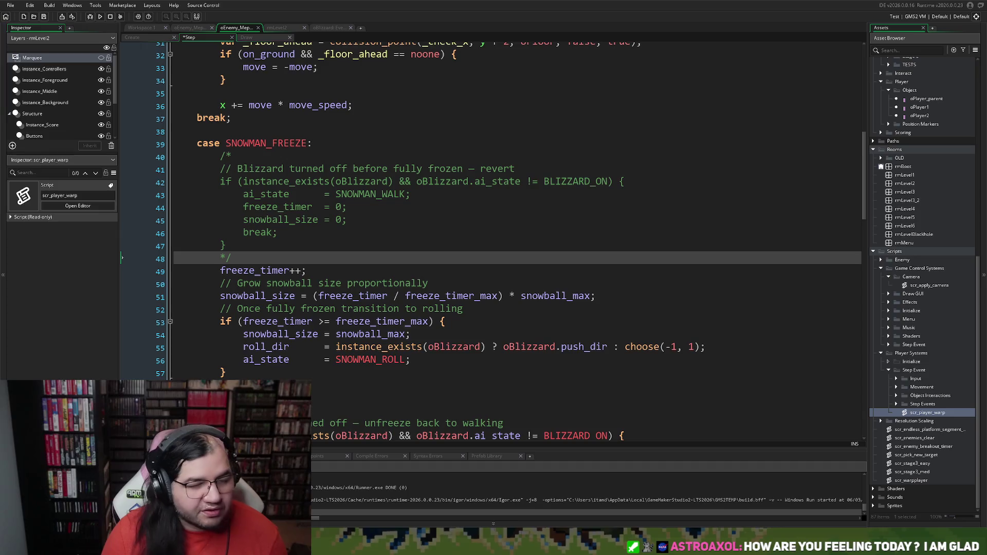
pyautogui.click(100, 16)
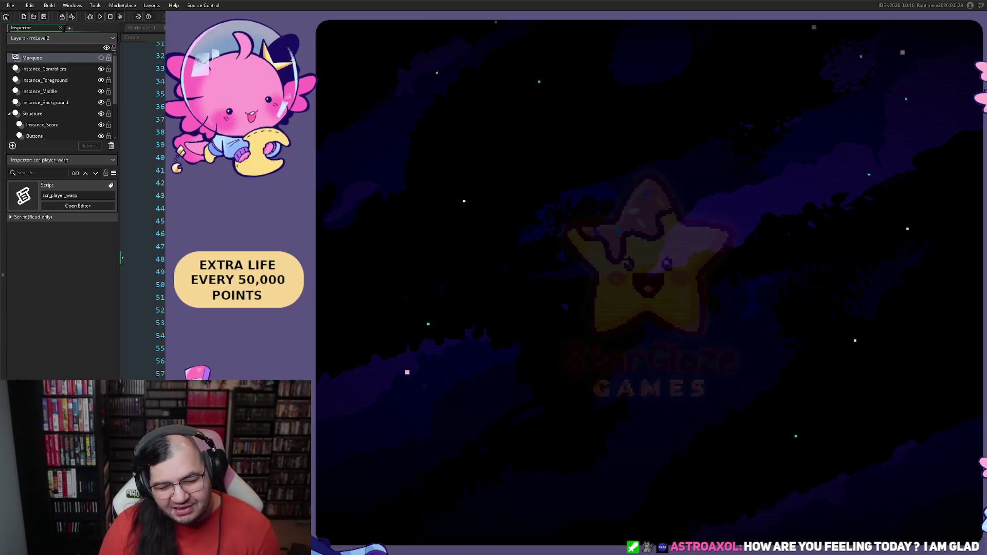
pyautogui.press('Return')
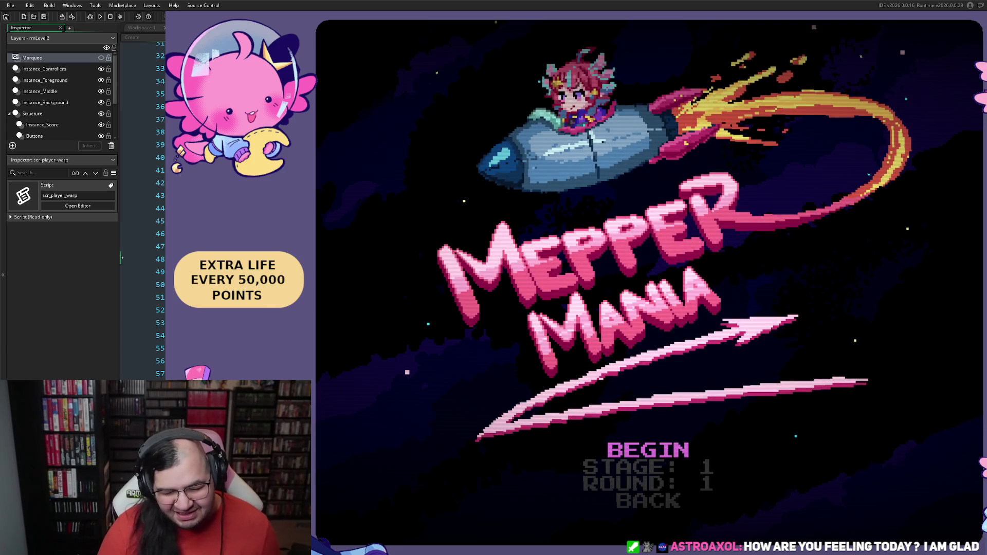
pyautogui.press('Down')
pyautogui.press('Right')
pyautogui.press('Up')
pyautogui.press('Return')
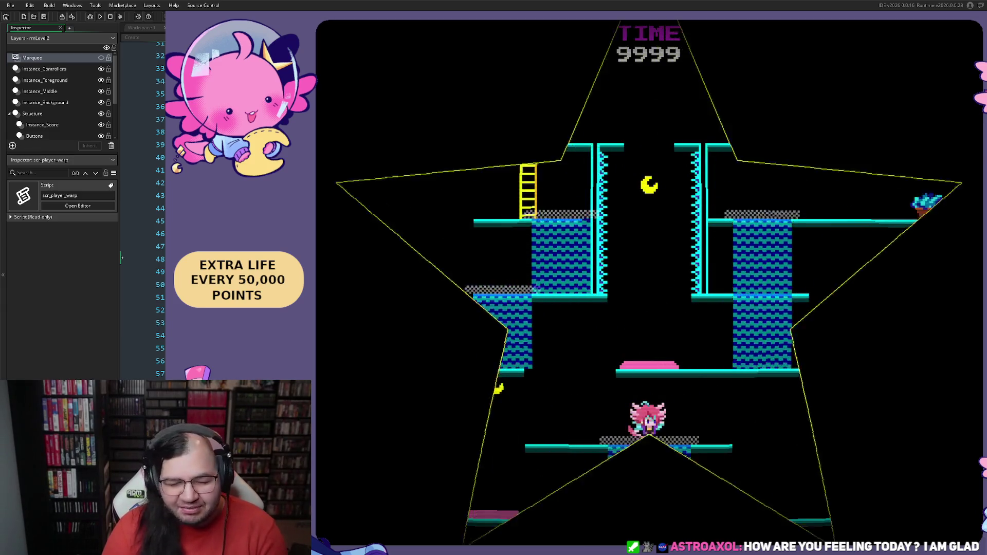
pyautogui.press('Left')
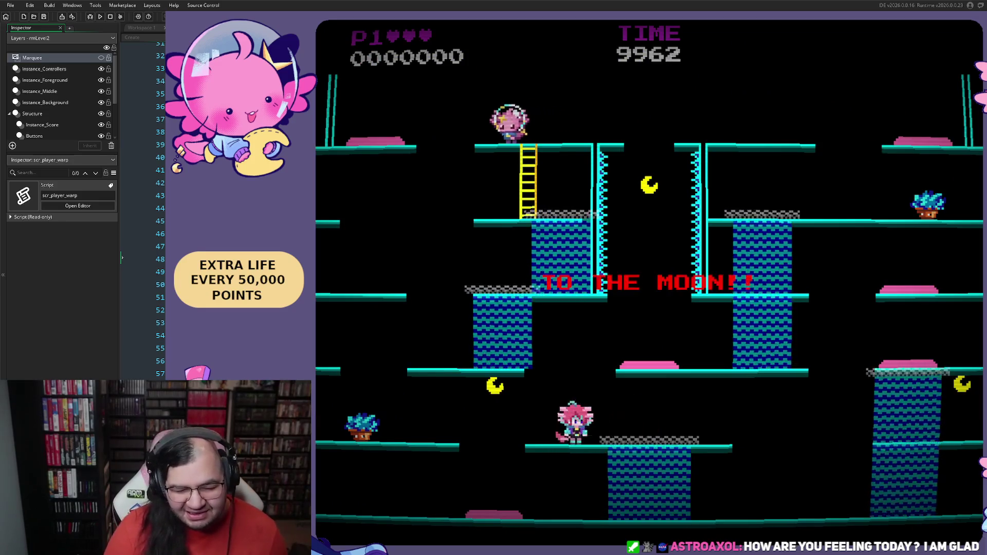
pyautogui.press('space')
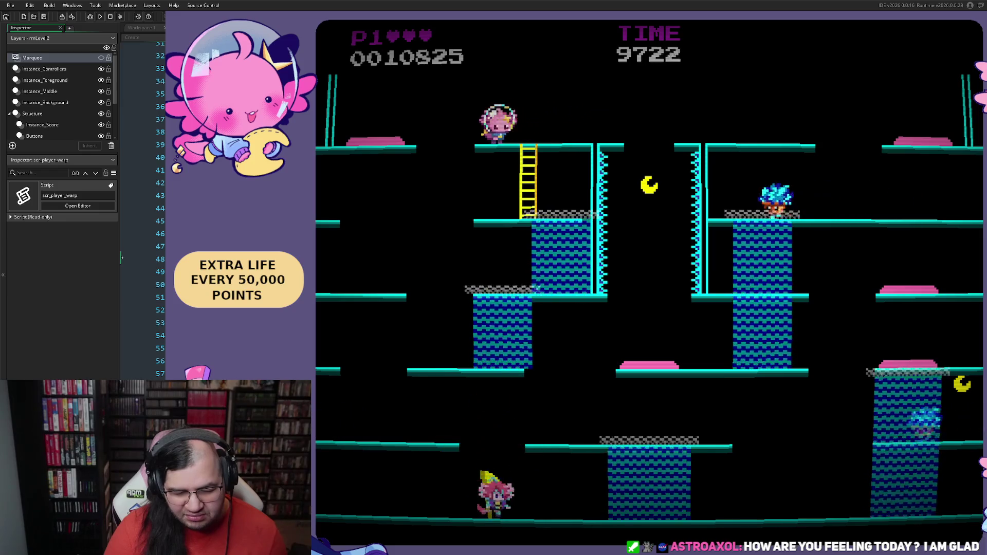
pyautogui.press('Right')
pyautogui.press('space')
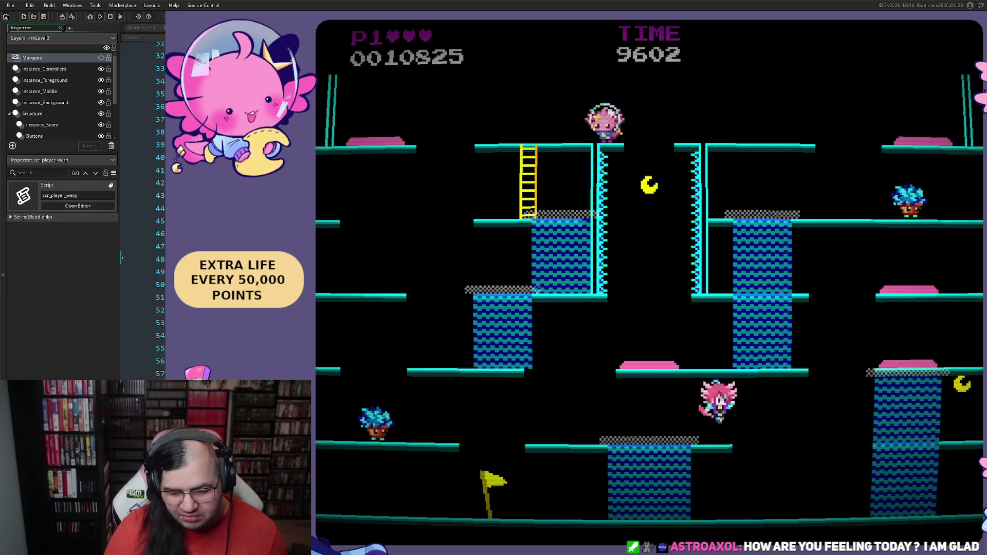
pyautogui.press('Right')
pyautogui.press('space')
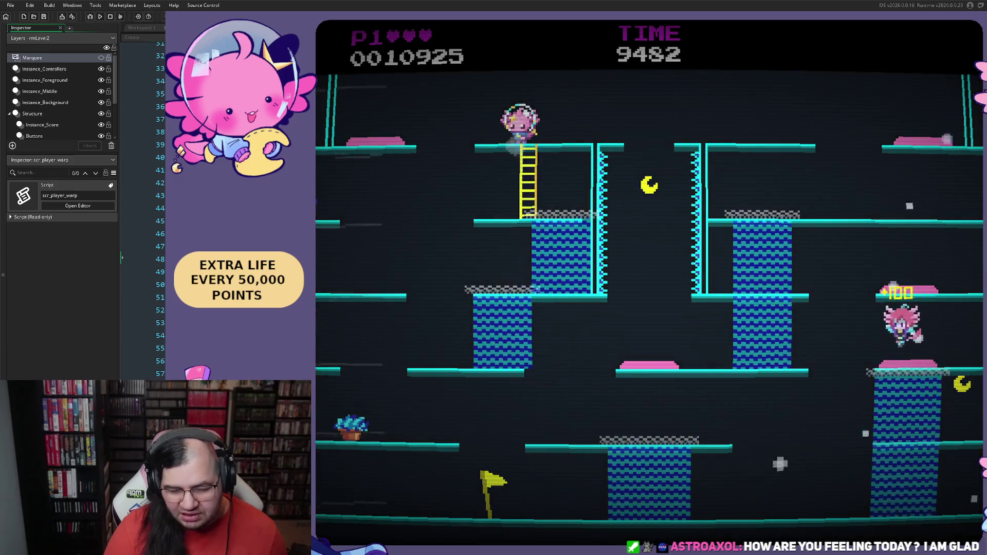
pyautogui.press('Left')
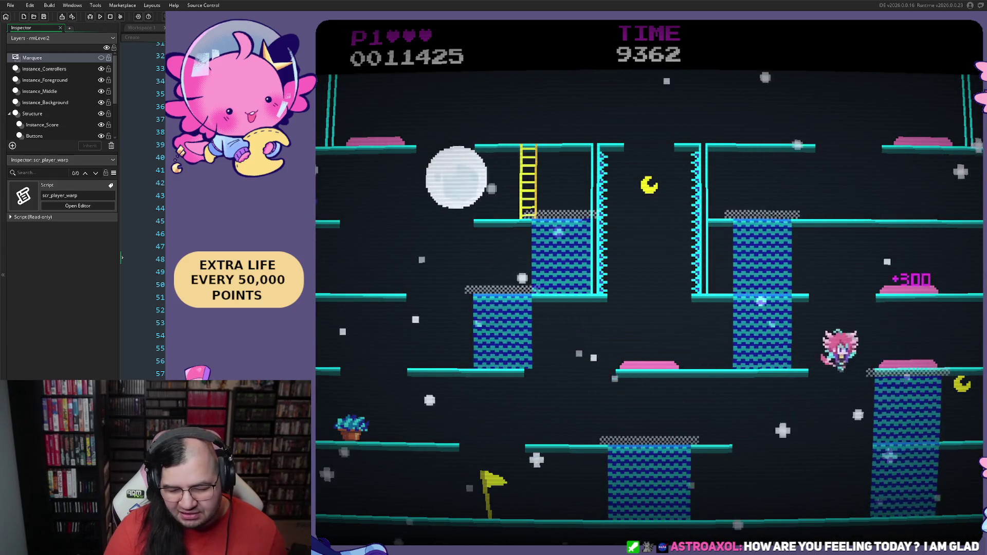
pyautogui.press('Right')
pyautogui.press('space')
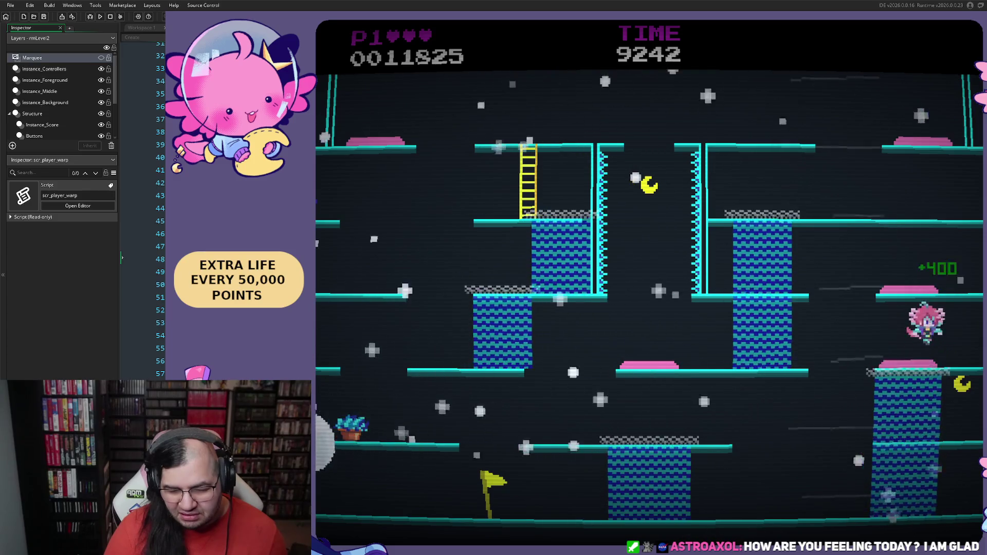
pyautogui.press('Down')
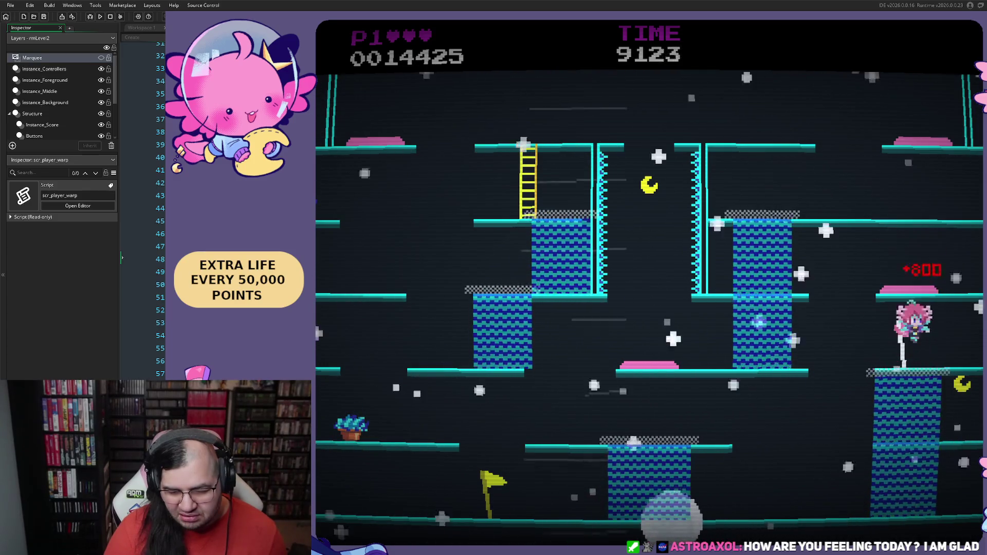
pyautogui.press('Left')
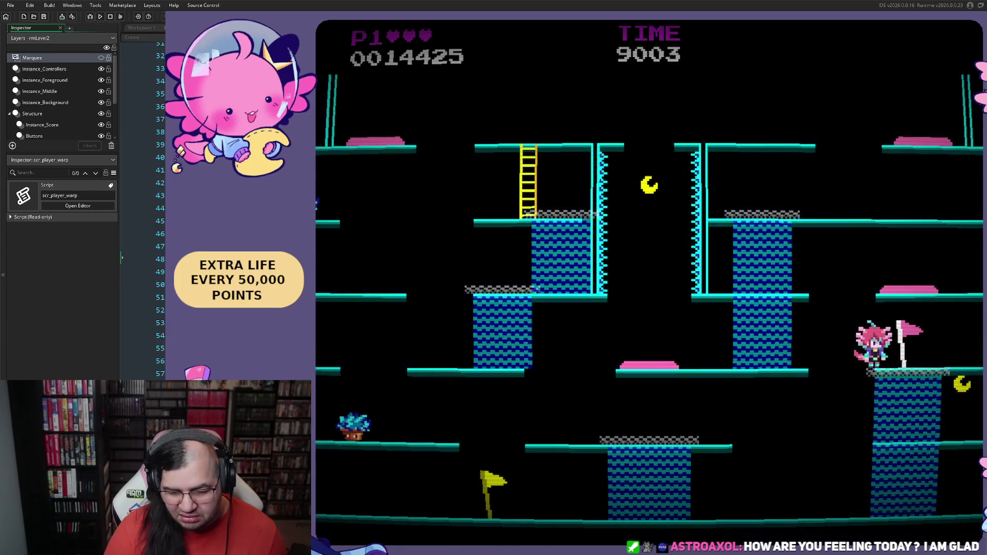
pyautogui.press('Left')
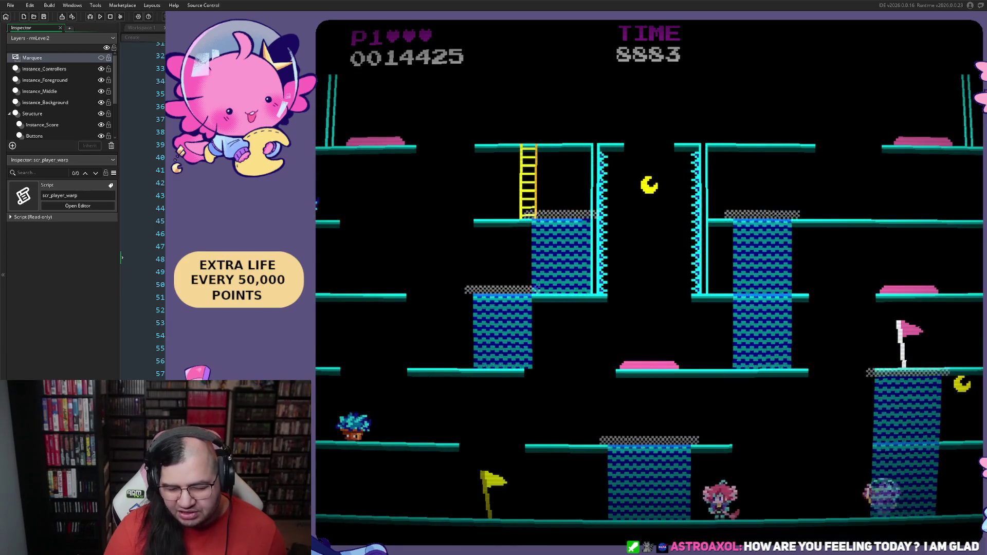
pyautogui.press('space')
pyautogui.press('Left')
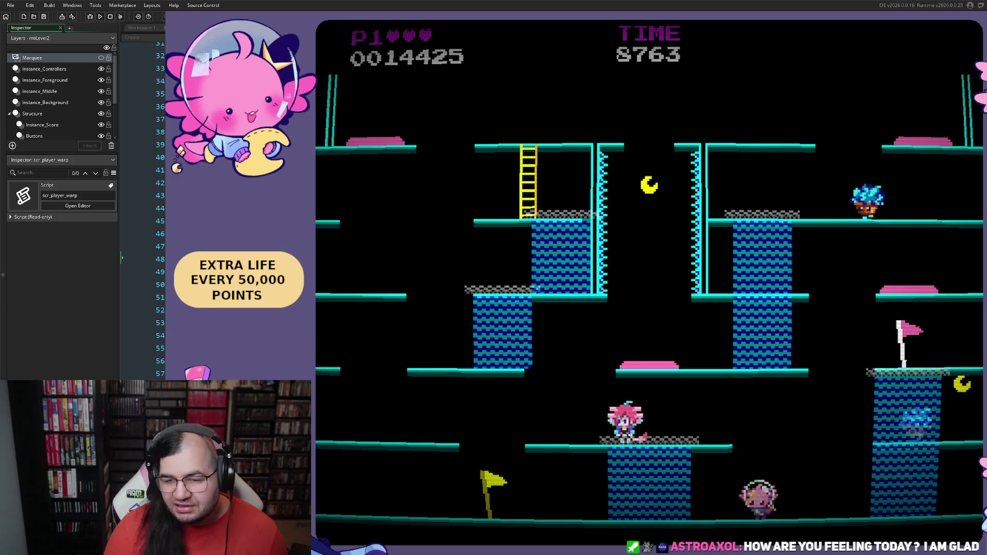
pyautogui.press('Escape')
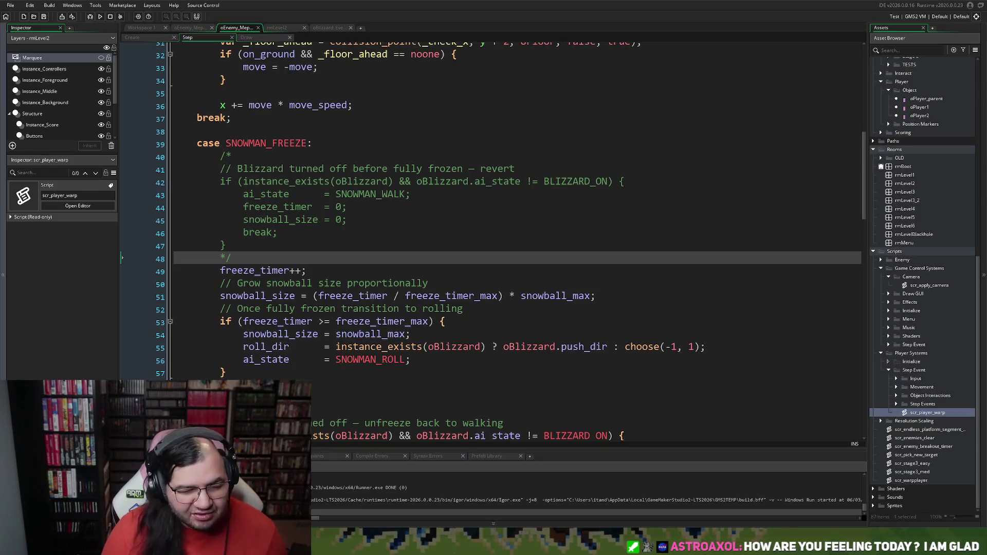
# Start a block comment on a new line 61 after case SNOWMAN_ROLL
pyautogui.scroll(3, 514, 236)
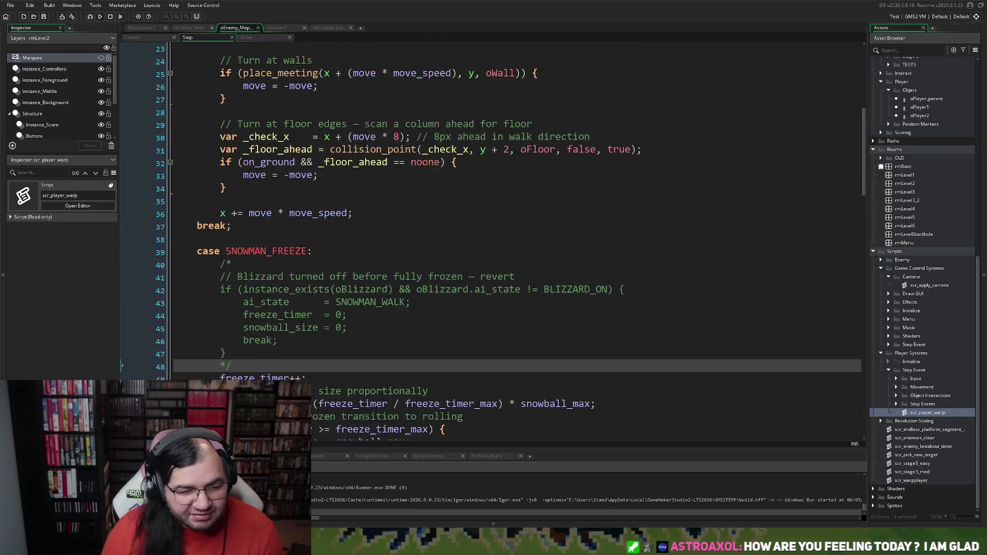
pyautogui.scroll(6, 515, 236)
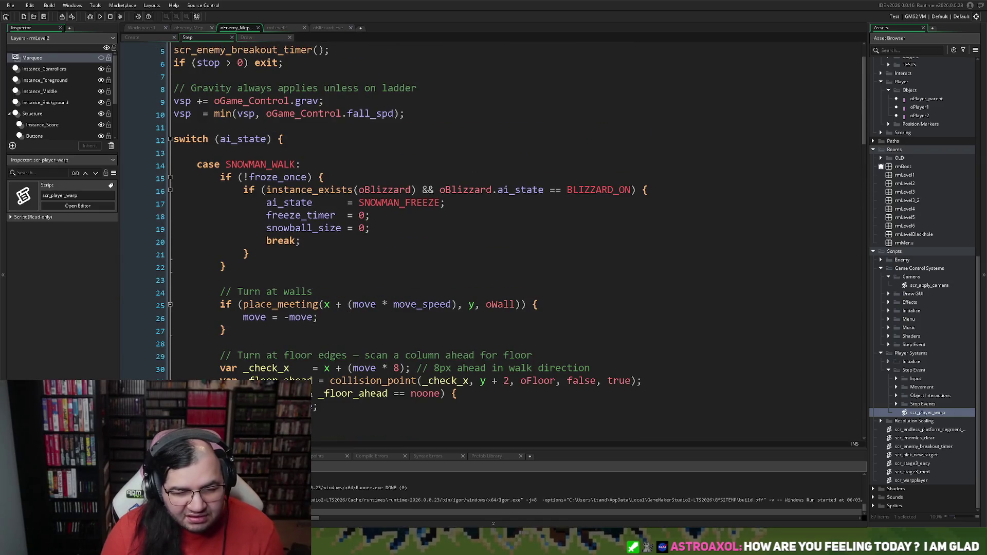
pyautogui.scroll(-9, 514, 236)
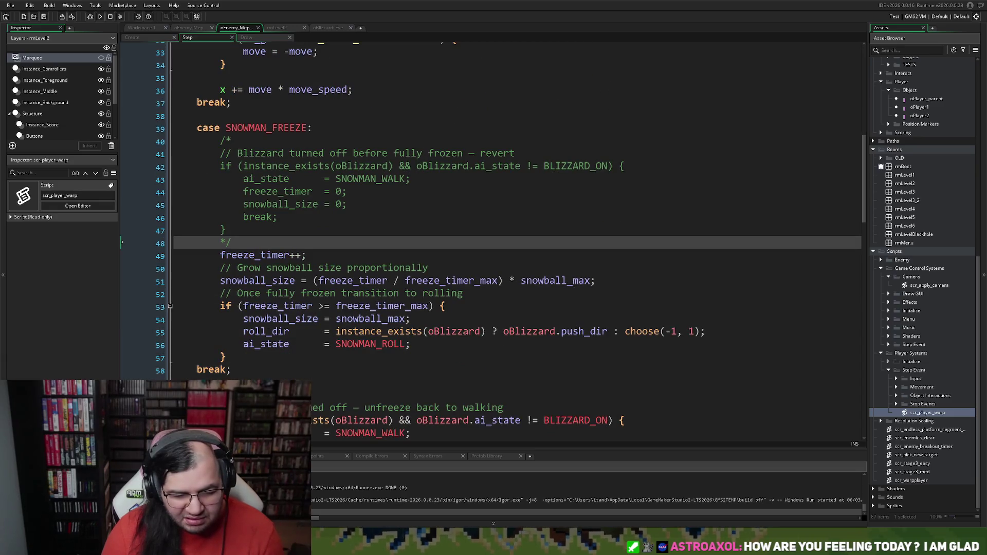
pyautogui.scroll(-3, 509, 241)
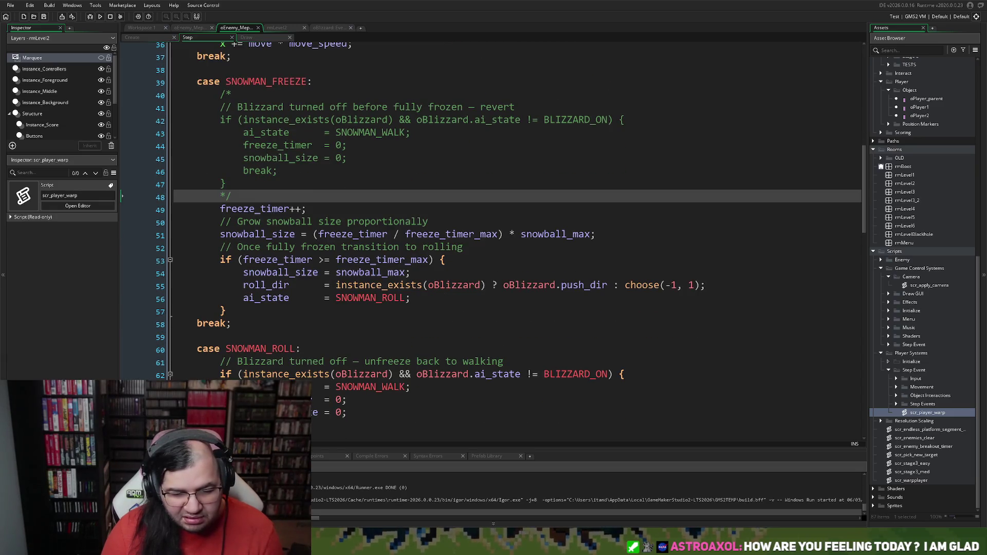
pyautogui.scroll(-4, 511, 242)
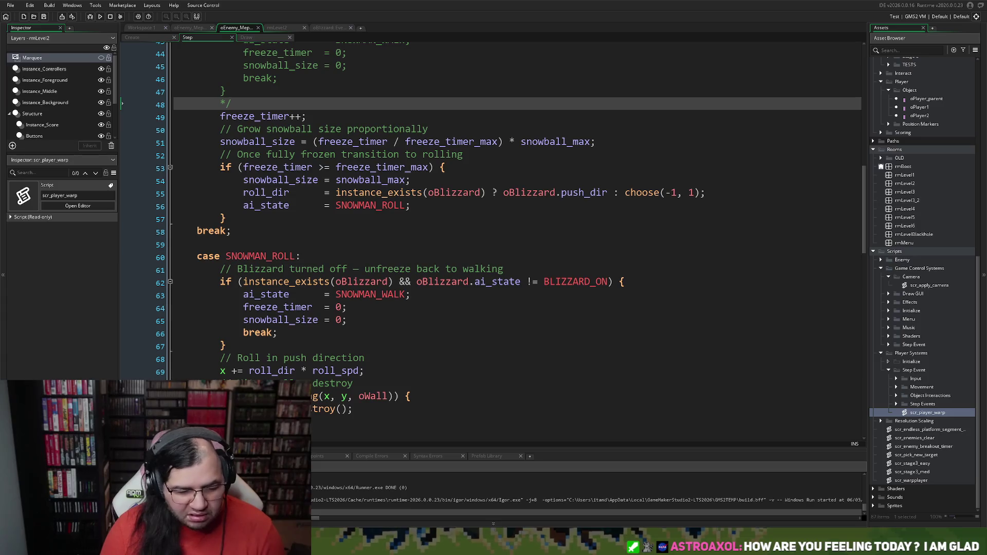
pyautogui.click(226, 345)
pyautogui.click(221, 282)
pyautogui.click(221, 269)
pyautogui.press('Return')
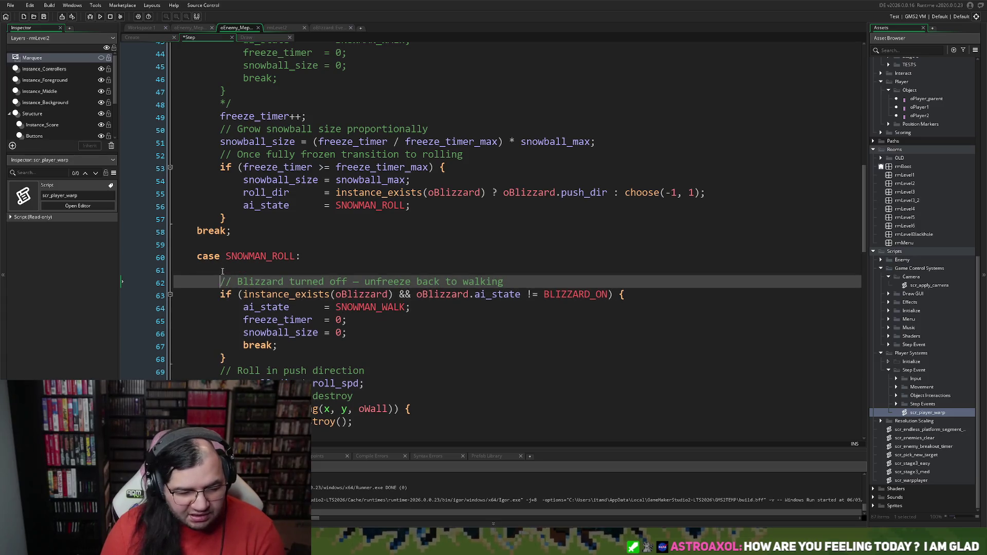
pyautogui.click(222, 271)
pyautogui.write('*')
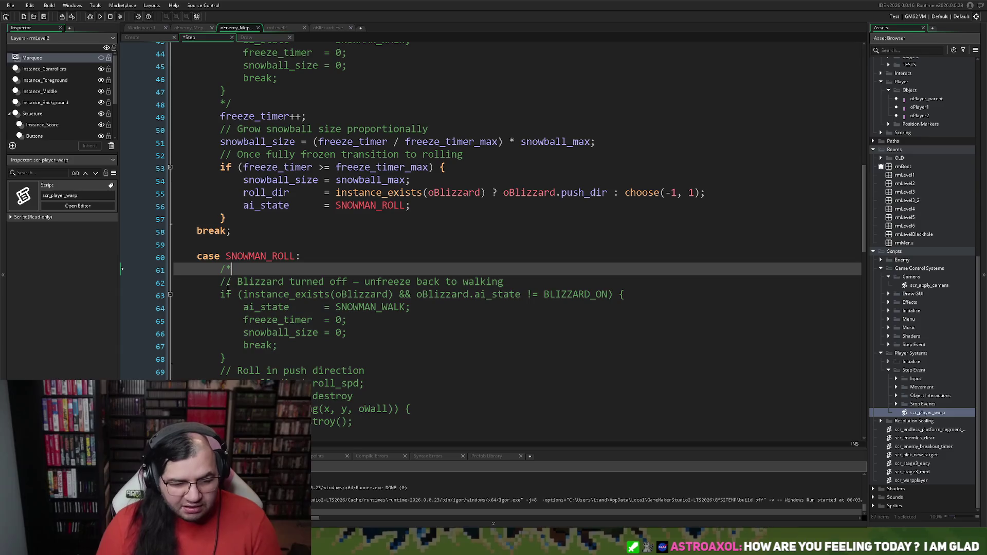
# Close the roll revert block with */ after its brace and run the game
pyautogui.click(231, 362)
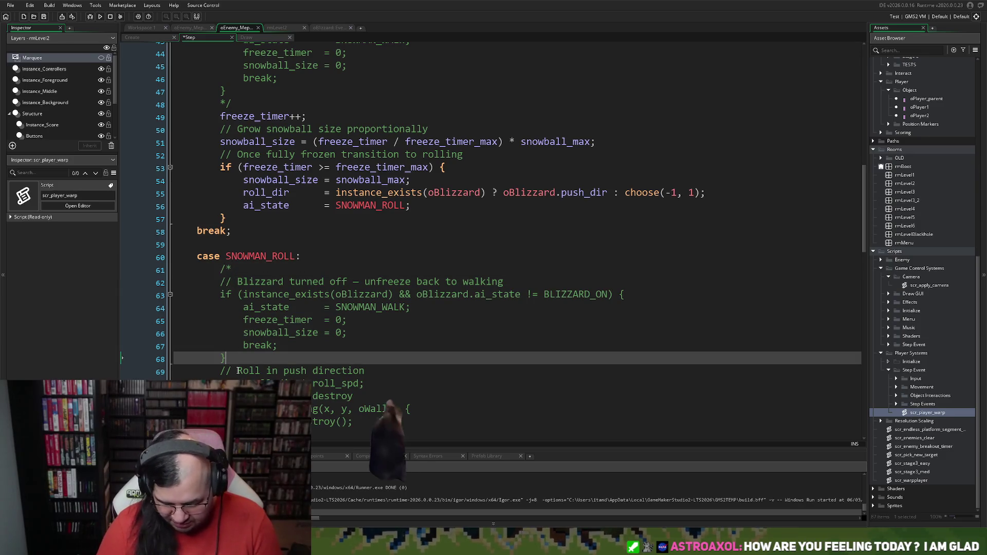
pyautogui.write('*/')
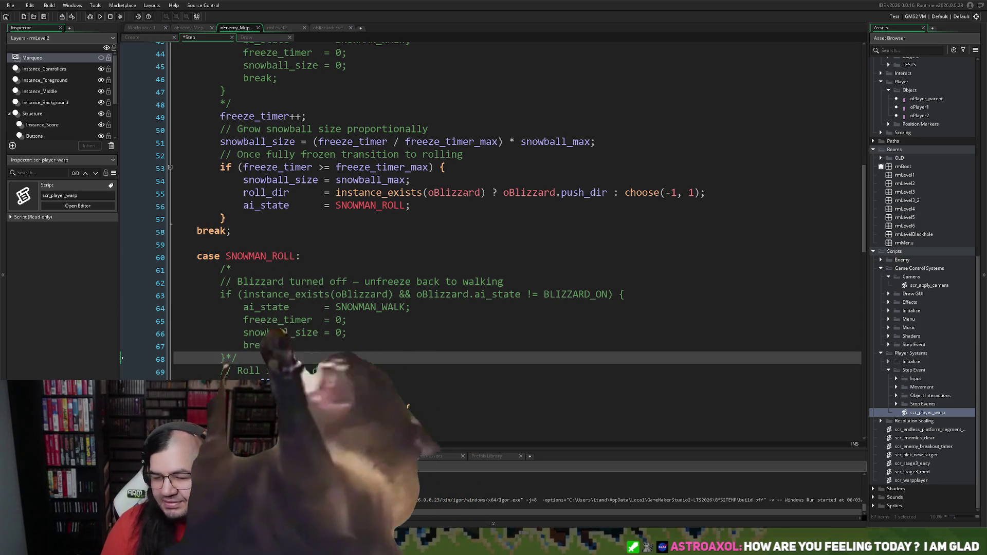
pyautogui.click(101, 16)
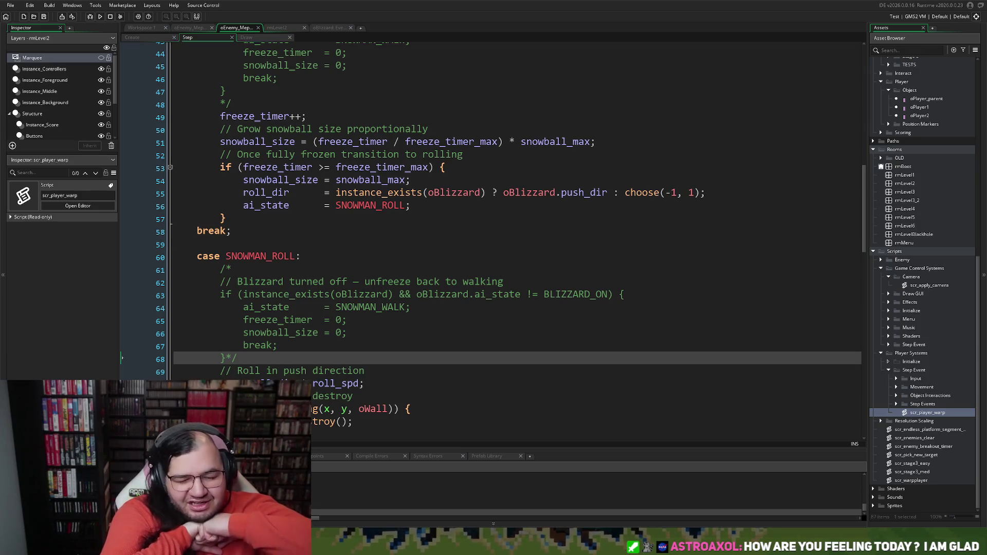
pyautogui.press('Return')
pyautogui.press('Down')
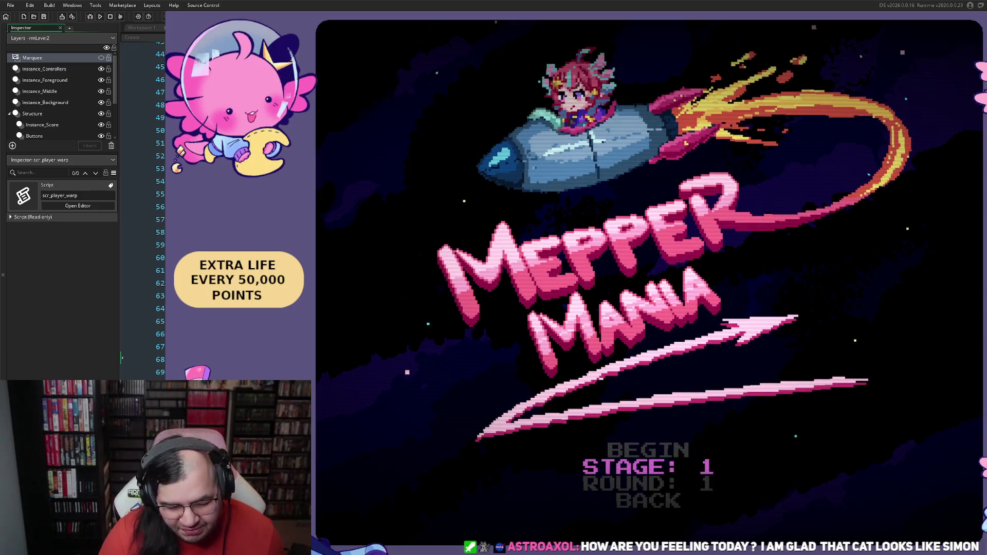
pyautogui.press('Right')
pyautogui.press('Up')
pyautogui.press('Return')
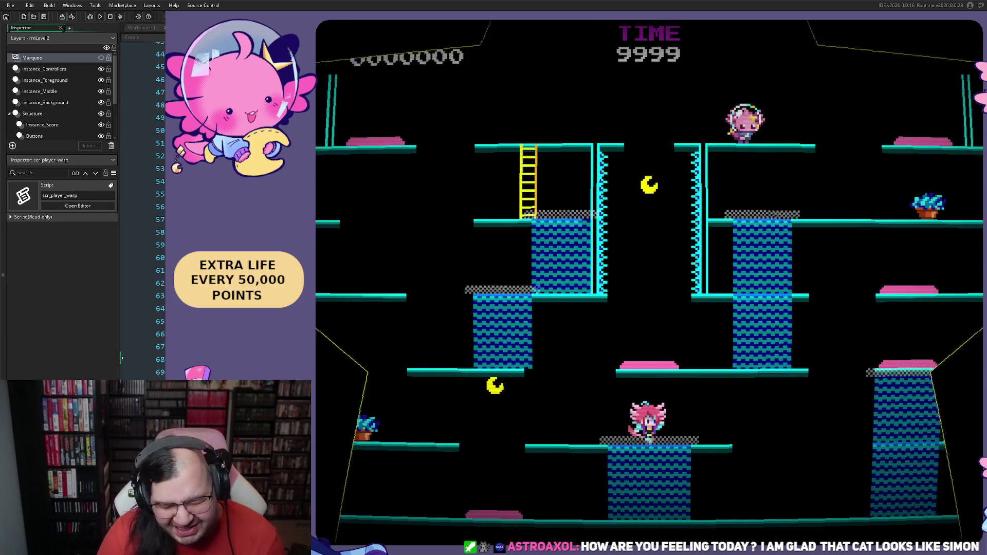
pyautogui.press('Left')
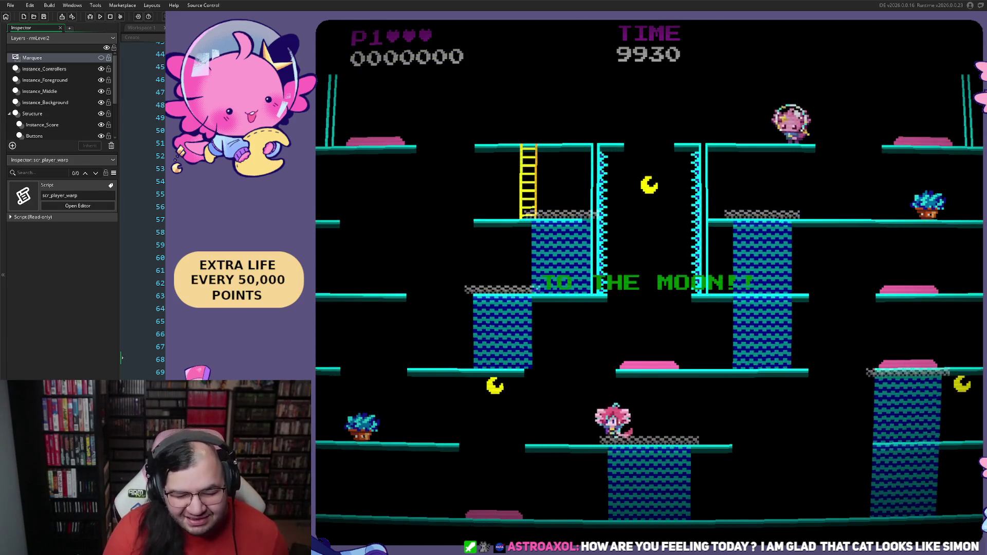
pyautogui.press('Right')
pyautogui.press('space')
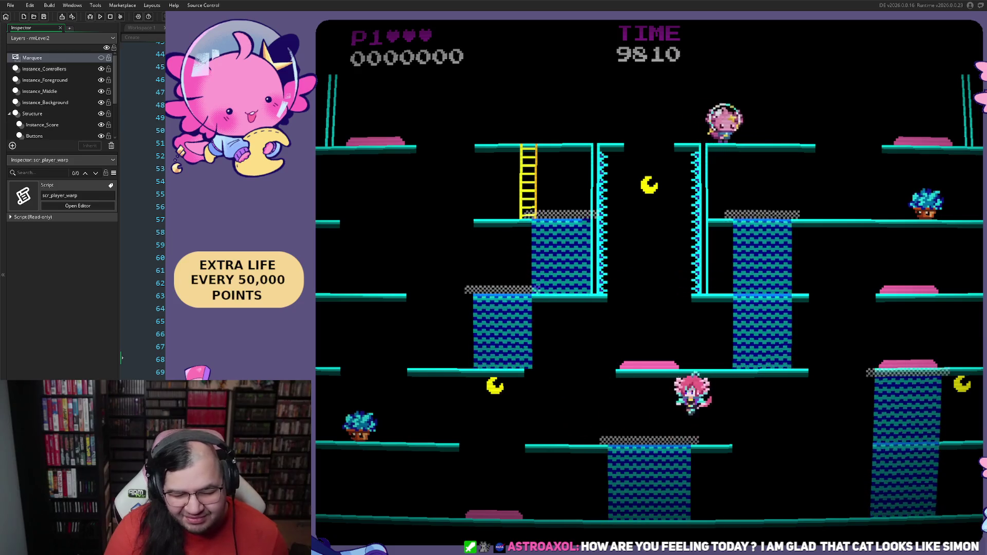
pyautogui.press('Right')
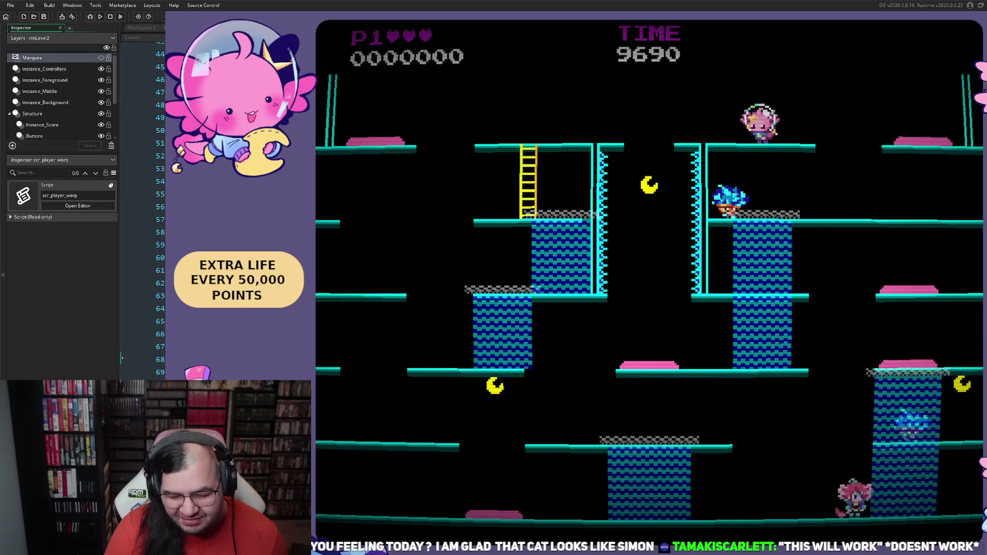
pyautogui.press('Right')
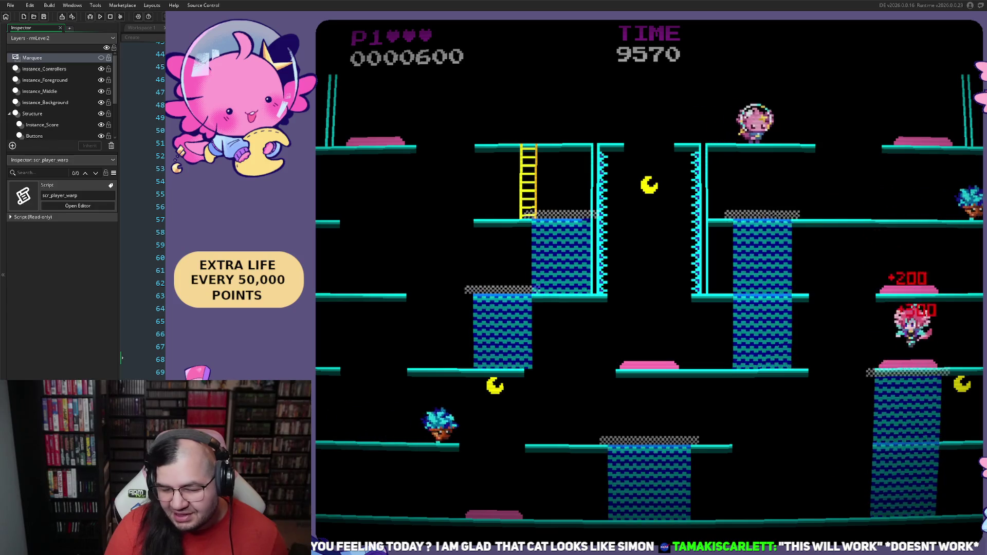
pyautogui.press('Right')
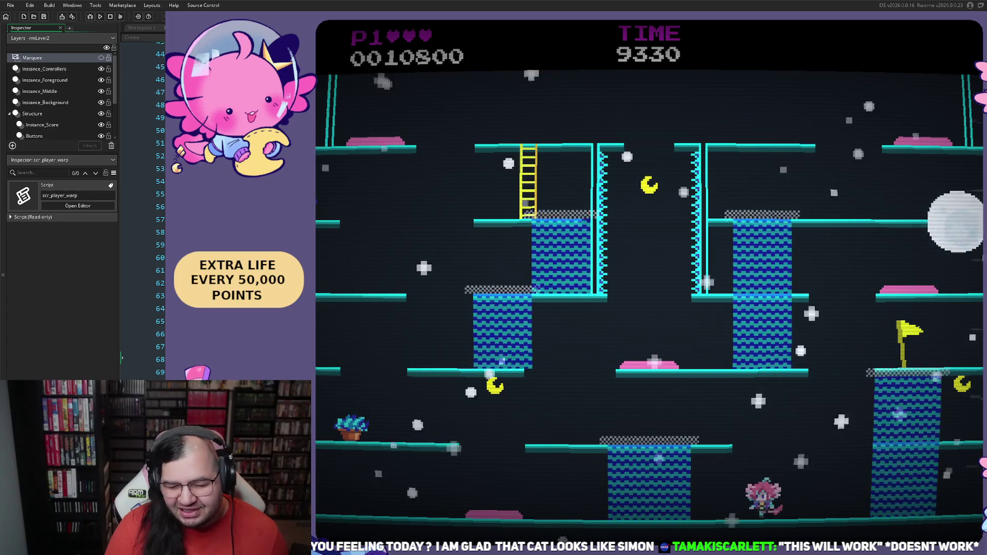
pyautogui.press('Right')
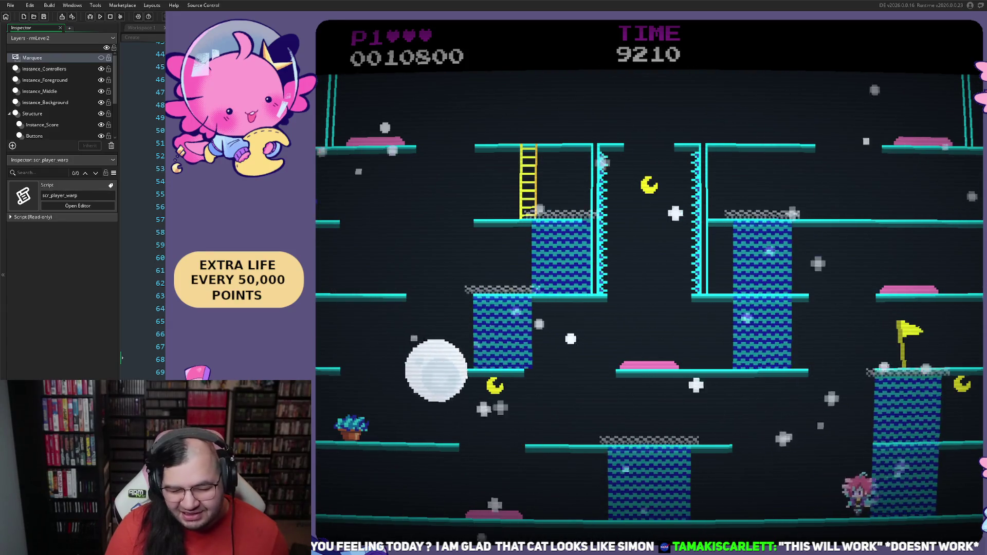
pyautogui.press('Up')
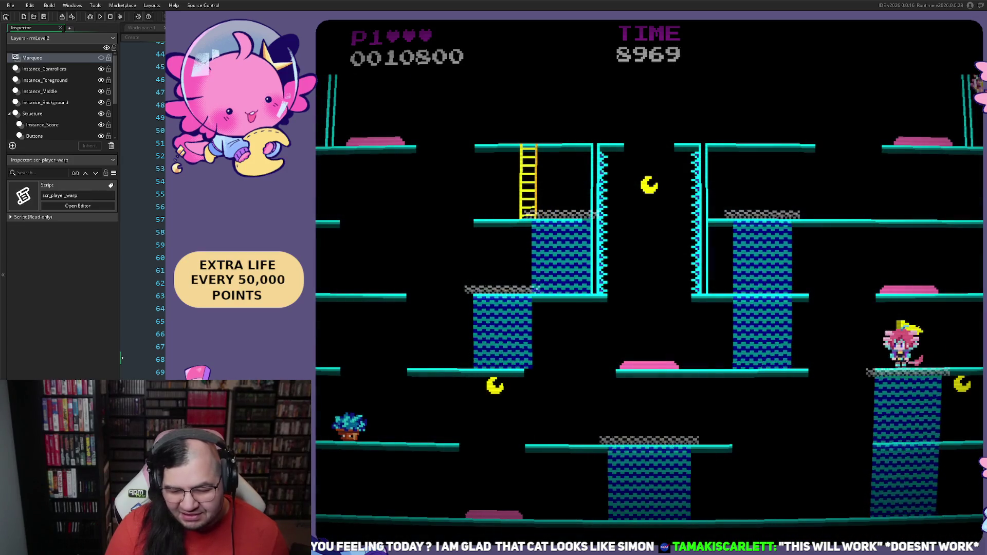
pyautogui.press('Left')
pyautogui.press('Up')
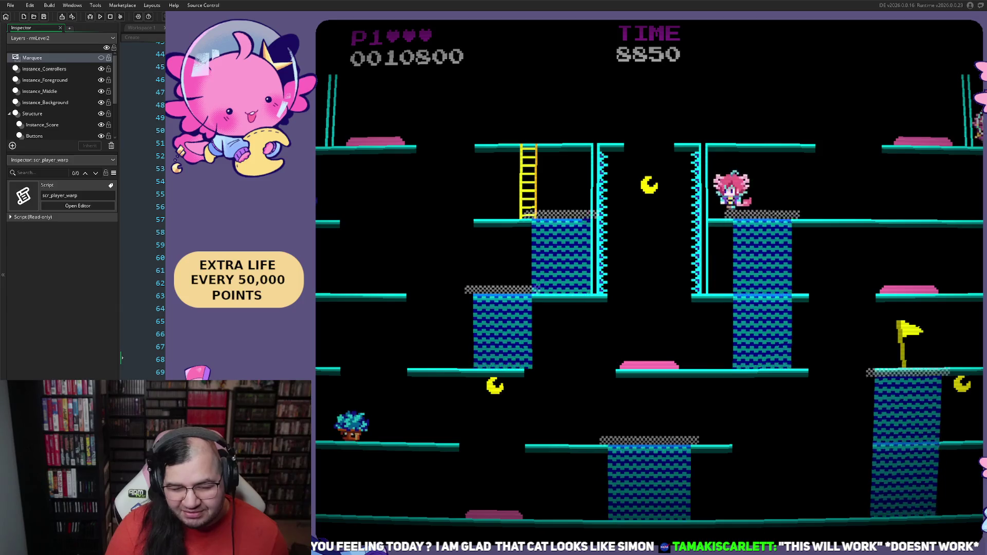
pyautogui.press('Up')
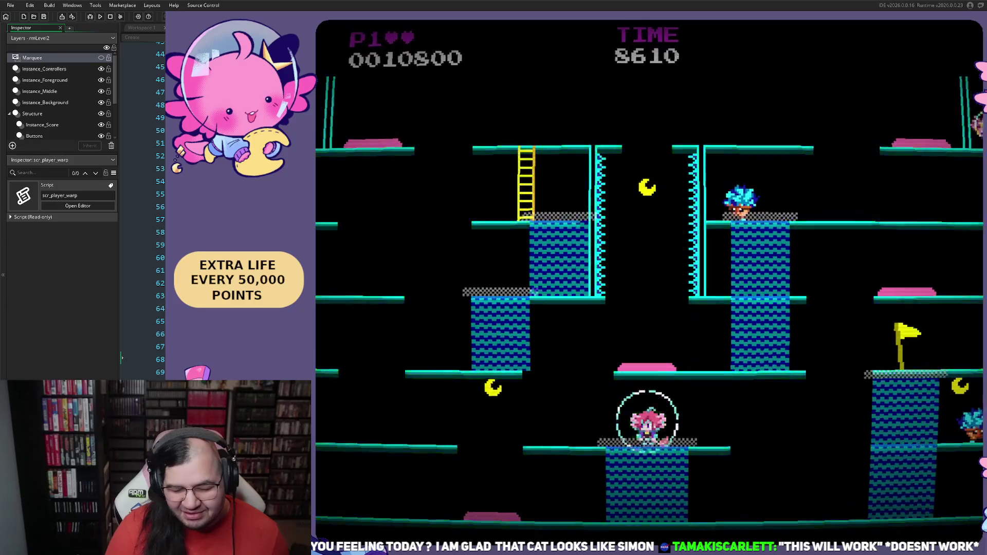
pyautogui.press('Left')
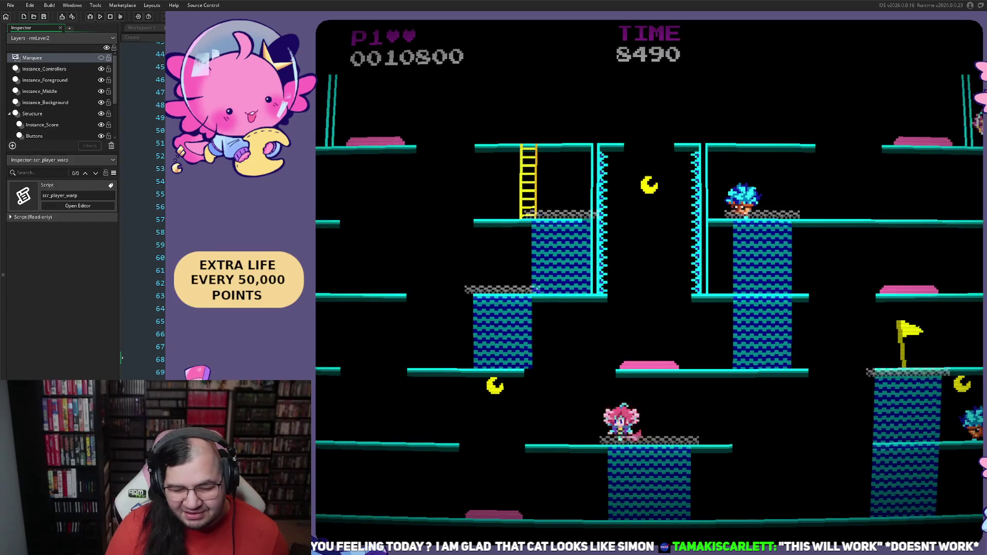
pyautogui.press('Left')
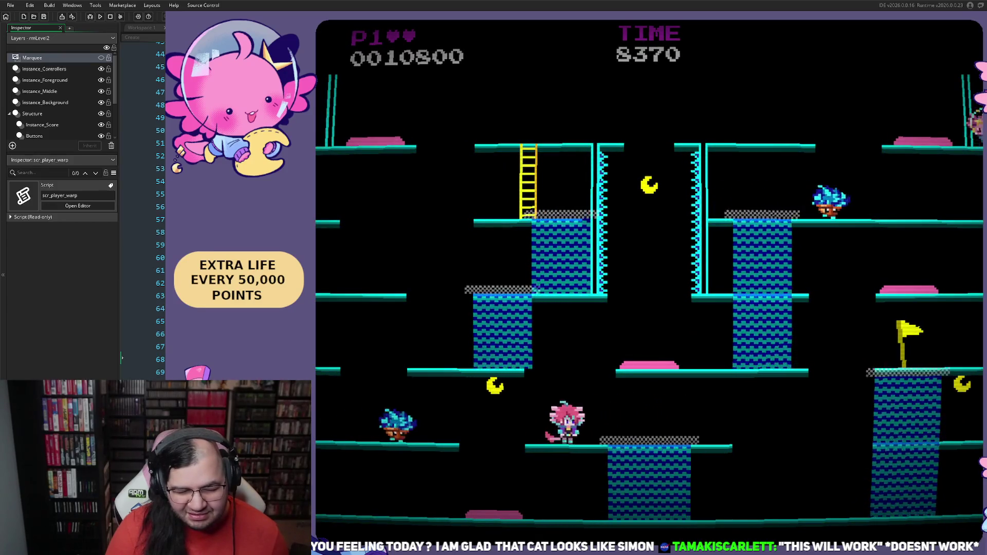
pyautogui.press('Left')
pyautogui.press('space')
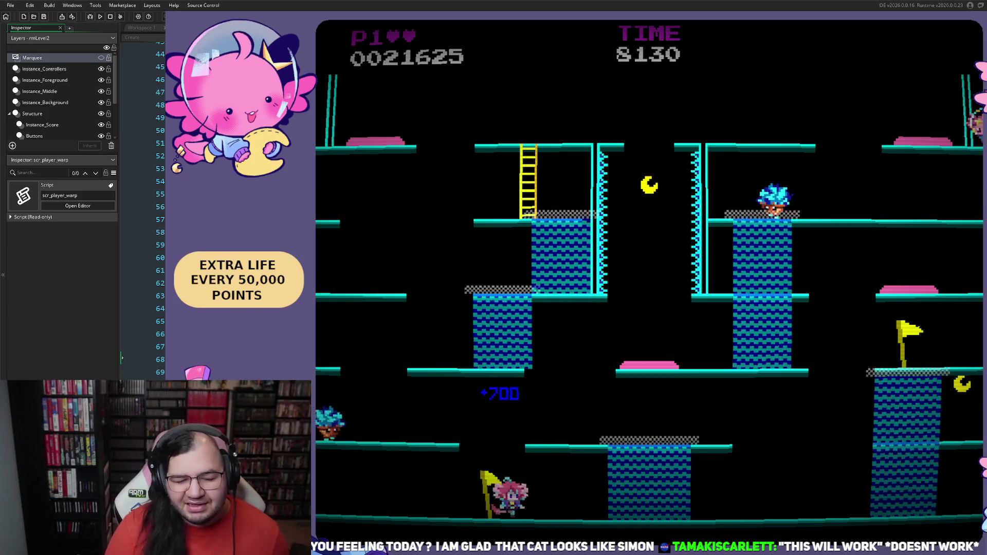
pyautogui.press('Right')
pyautogui.press('space')
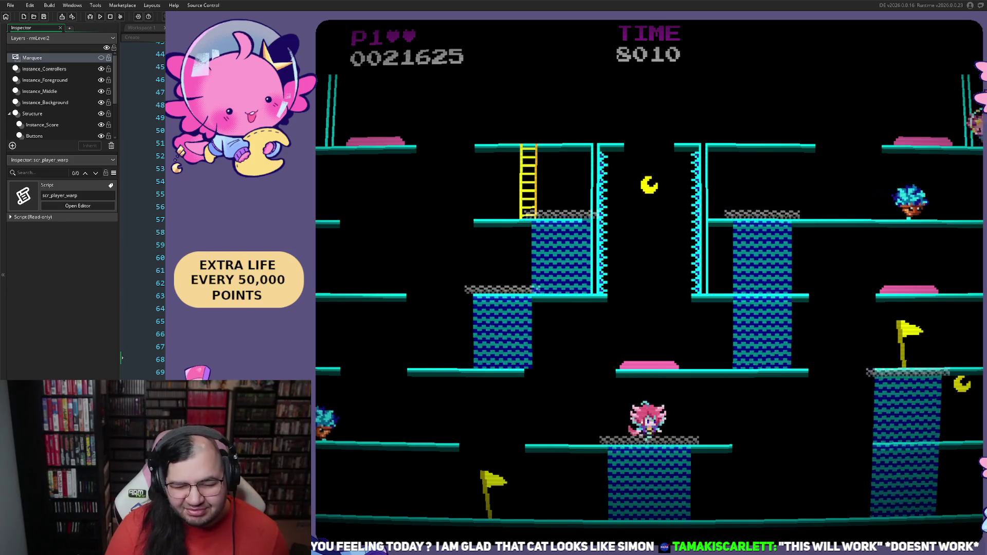
pyautogui.press('Left')
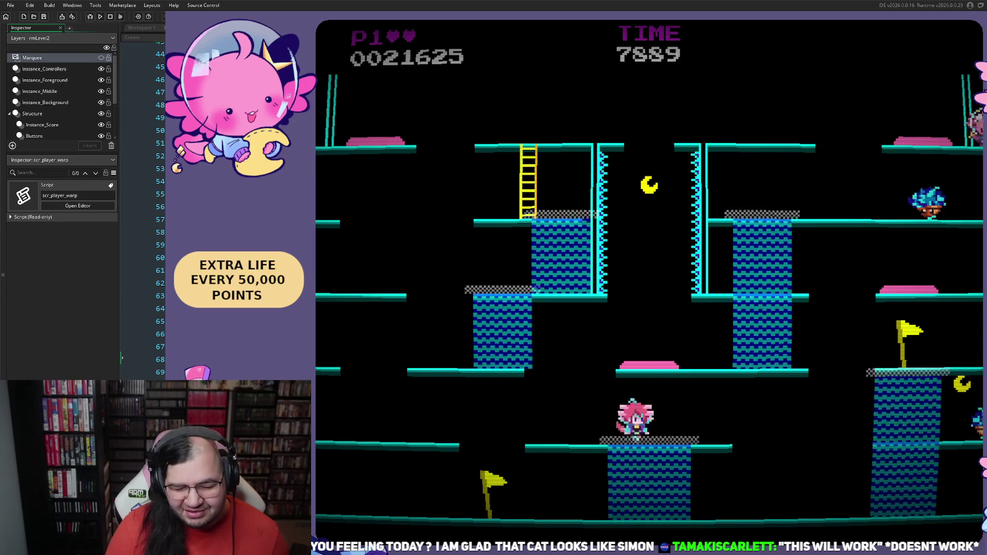
pyautogui.press('Right')
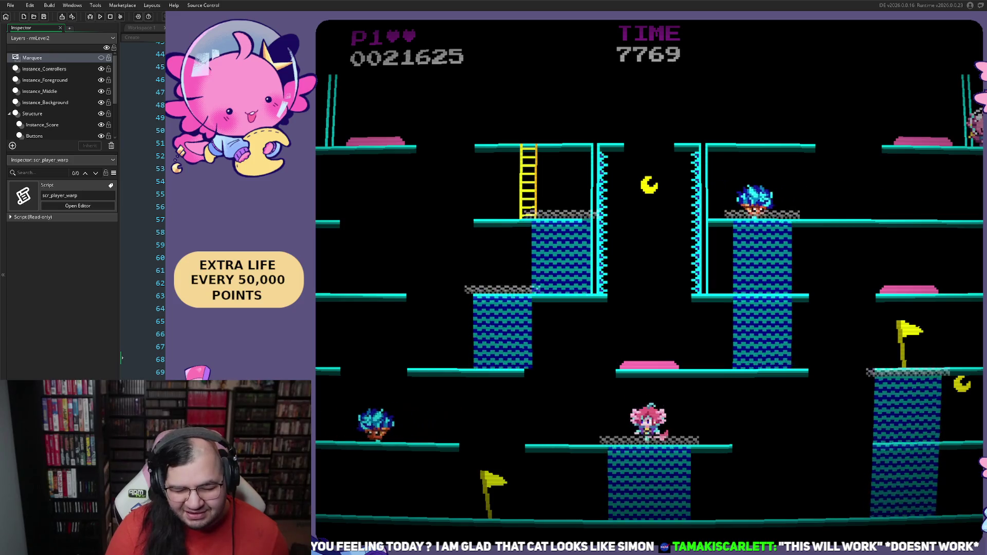
pyautogui.press('Left')
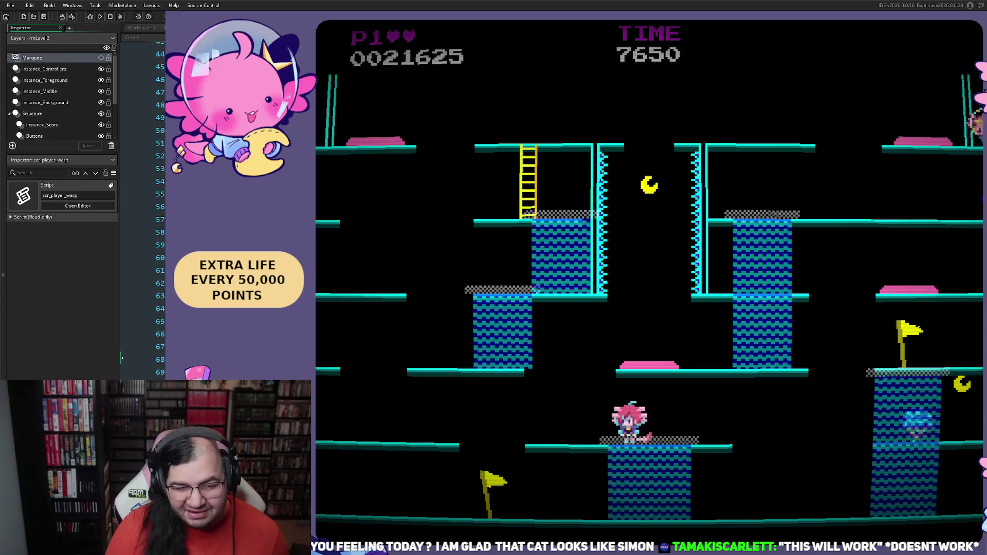
pyautogui.press('Right')
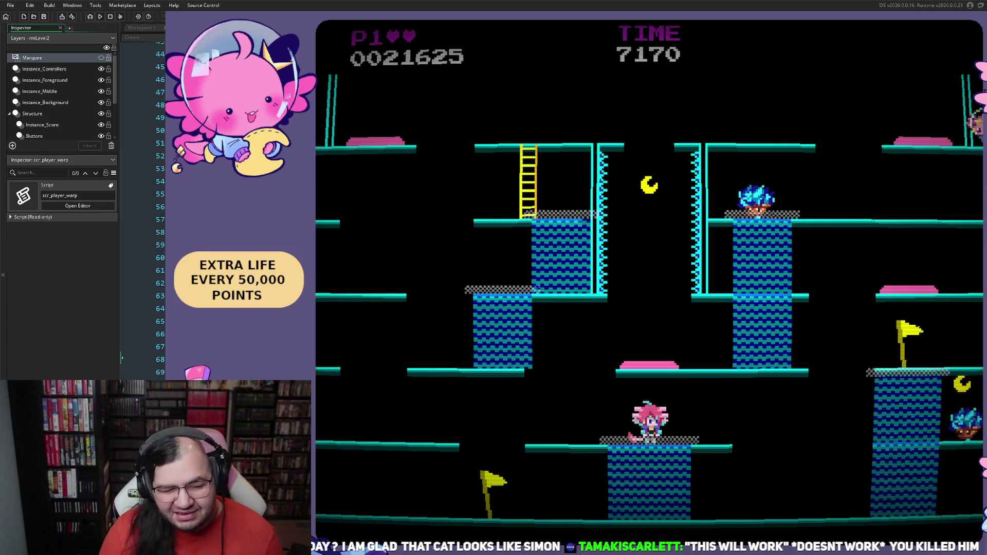
pyautogui.press('Escape')
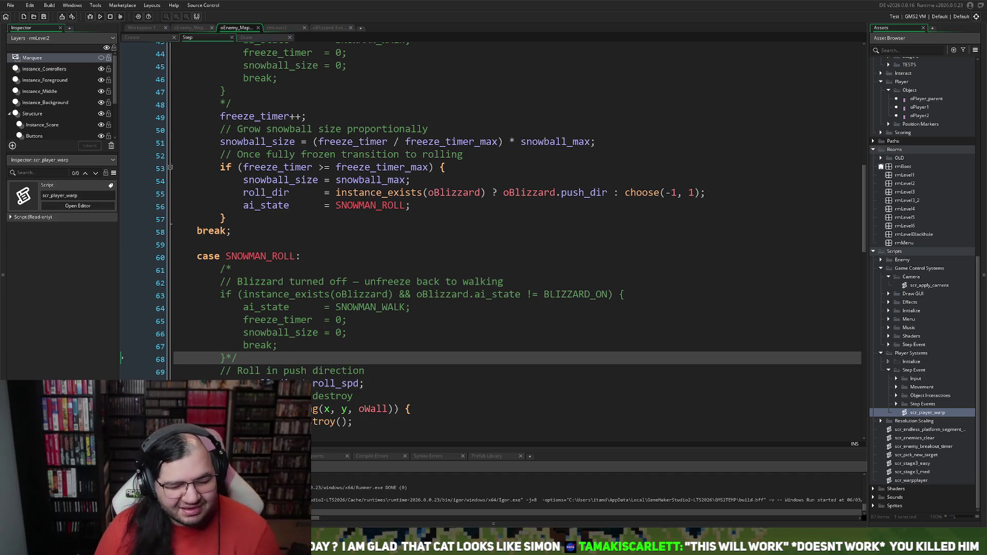
# Open the rmLevel2 room from the Asset Browser in the Workspace
pyautogui.click(140, 29)
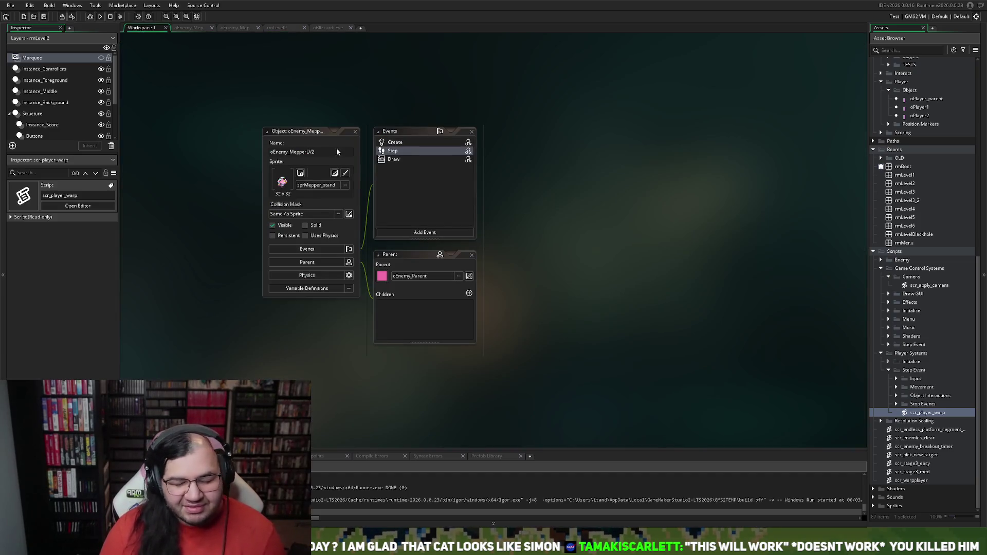
pyautogui.scroll(3, 909, 426)
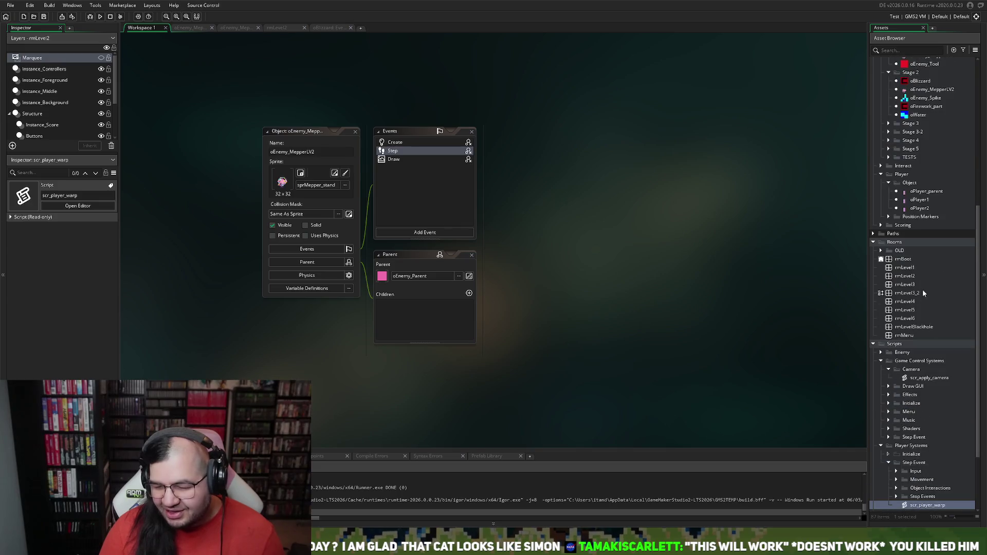
pyautogui.doubleClick(913, 277)
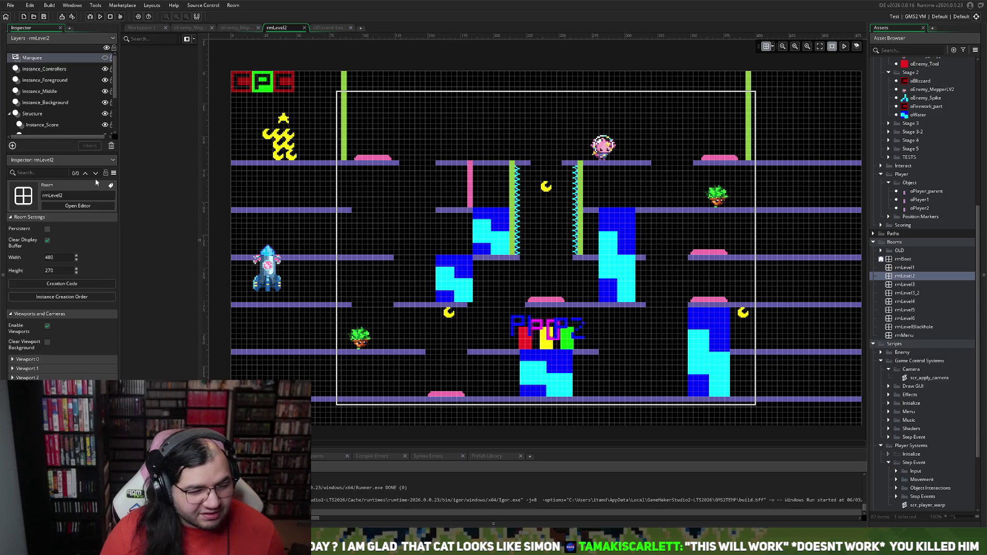
# Inspect floor platforms on the Floors layer, then go back to the oEnemy_Mepper code tab
pyautogui.click(461, 306)
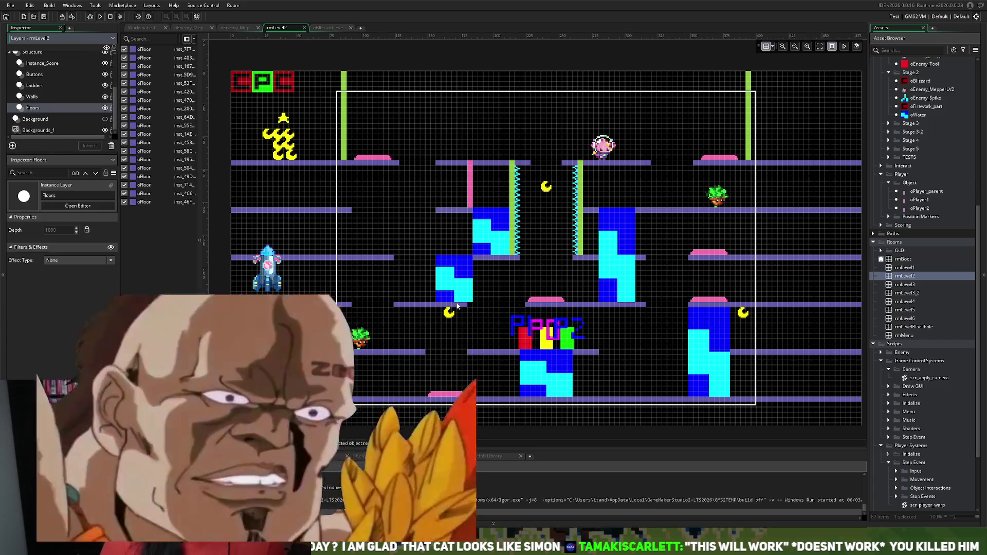
pyautogui.click(467, 307)
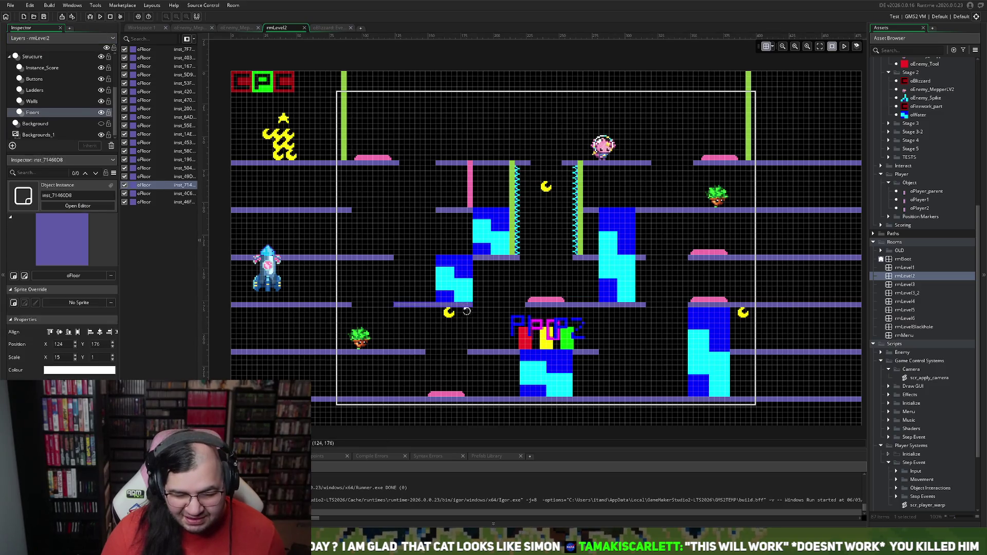
pyautogui.click(352, 210)
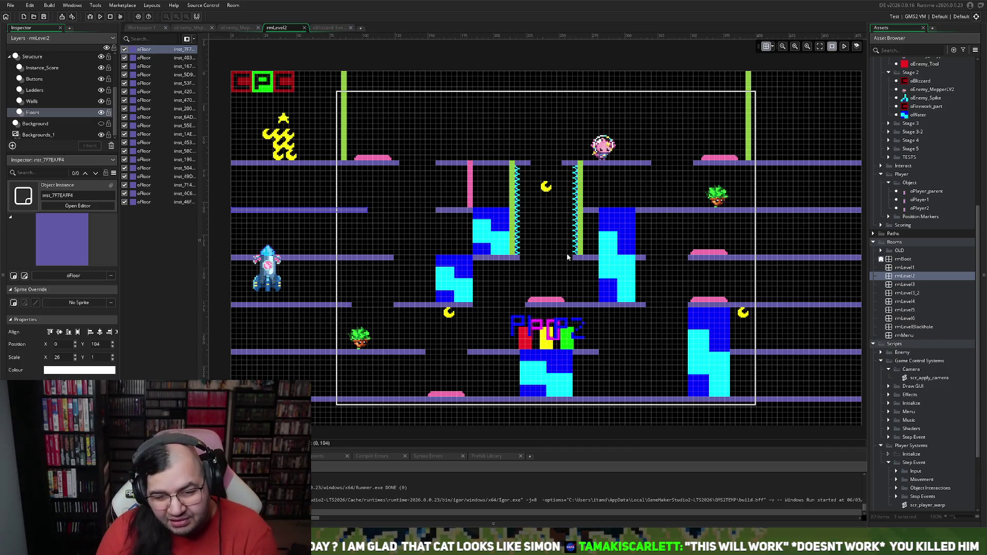
pyautogui.click(238, 29)
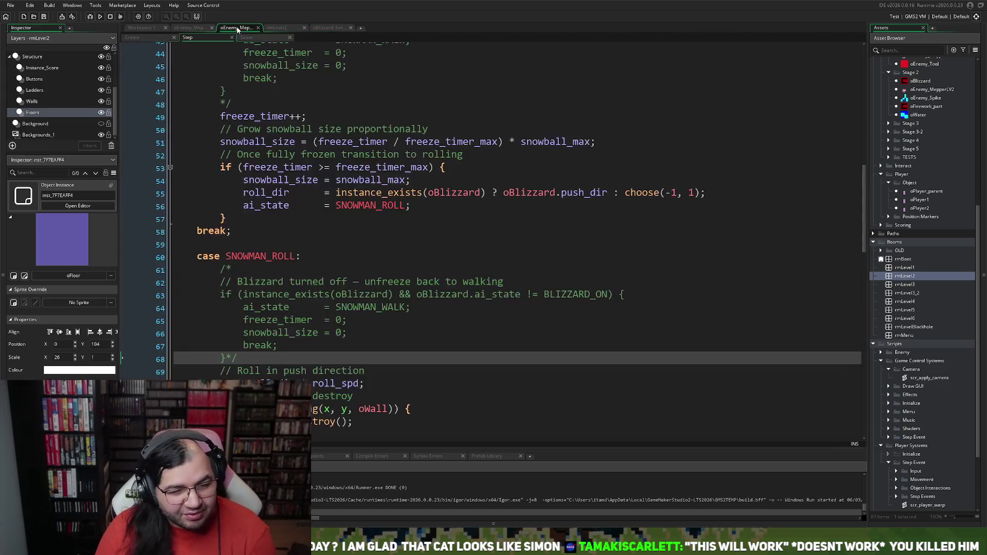
pyautogui.scroll(-7, 319, 305)
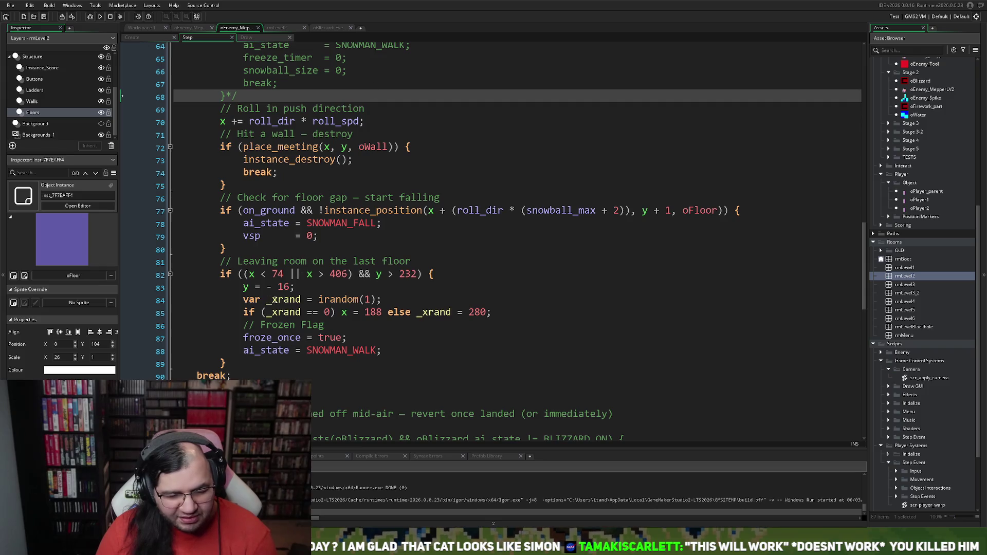
pyautogui.scroll(10, 283, 309)
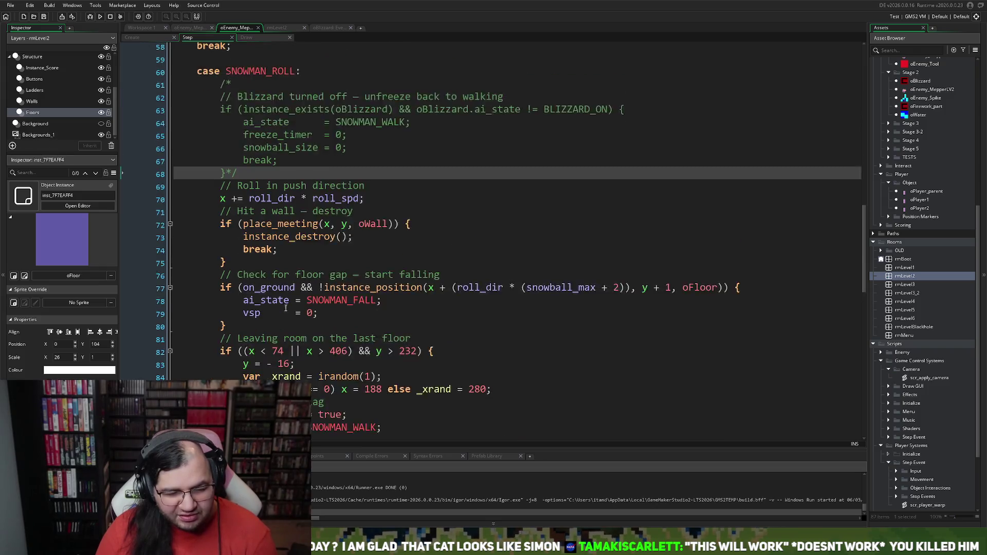
pyautogui.scroll(-13, 284, 308)
pyautogui.scroll(-11, 286, 308)
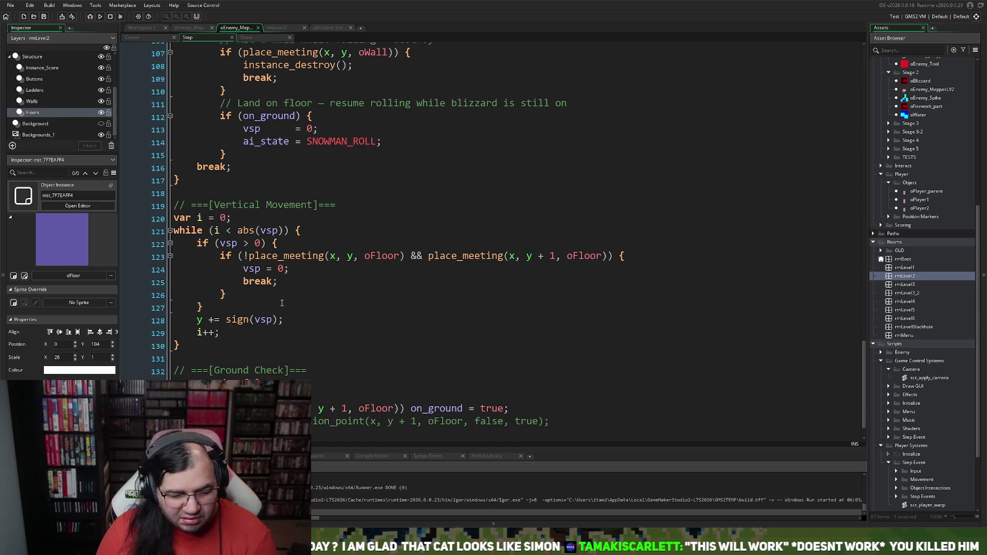
pyautogui.scroll(-1, 282, 302)
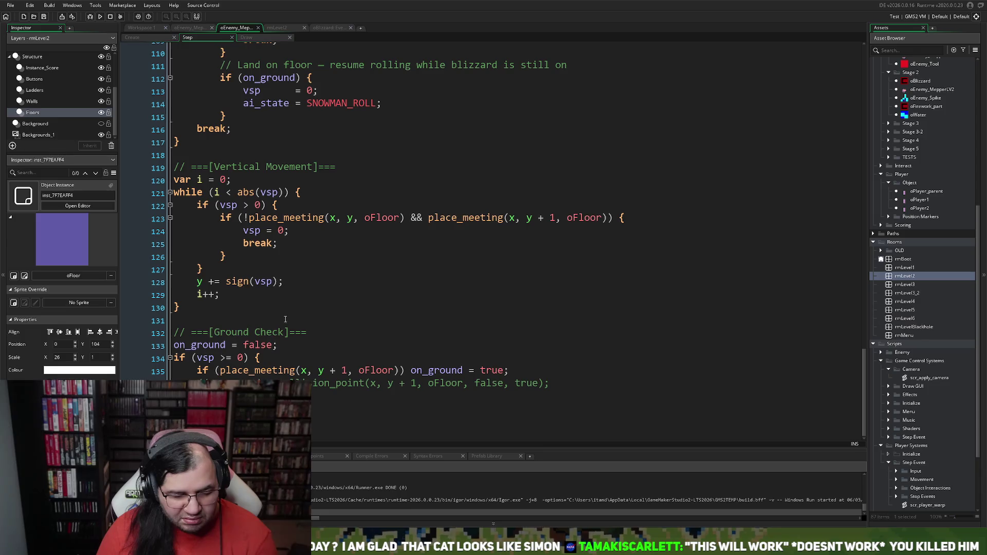
pyautogui.scroll(12, 286, 320)
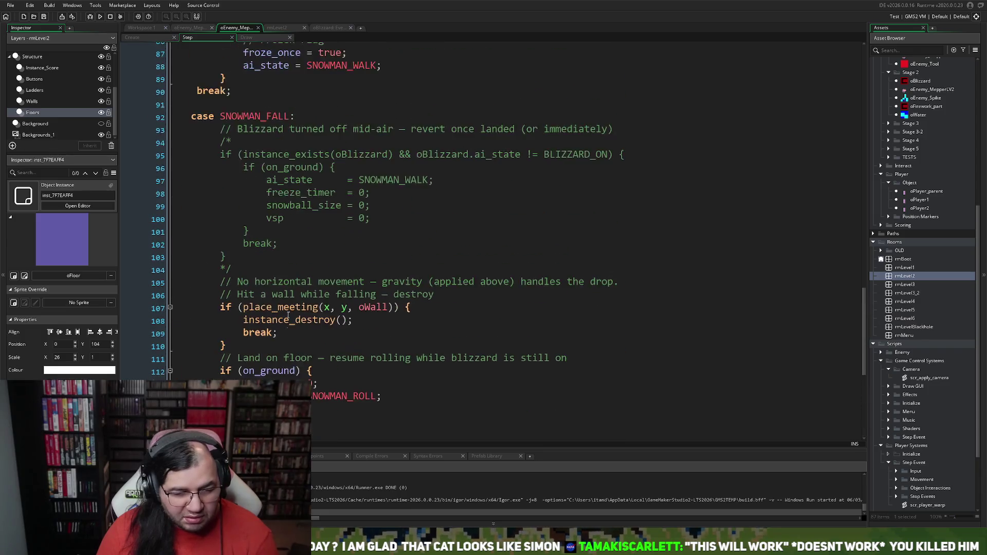
pyautogui.scroll(-1, 295, 313)
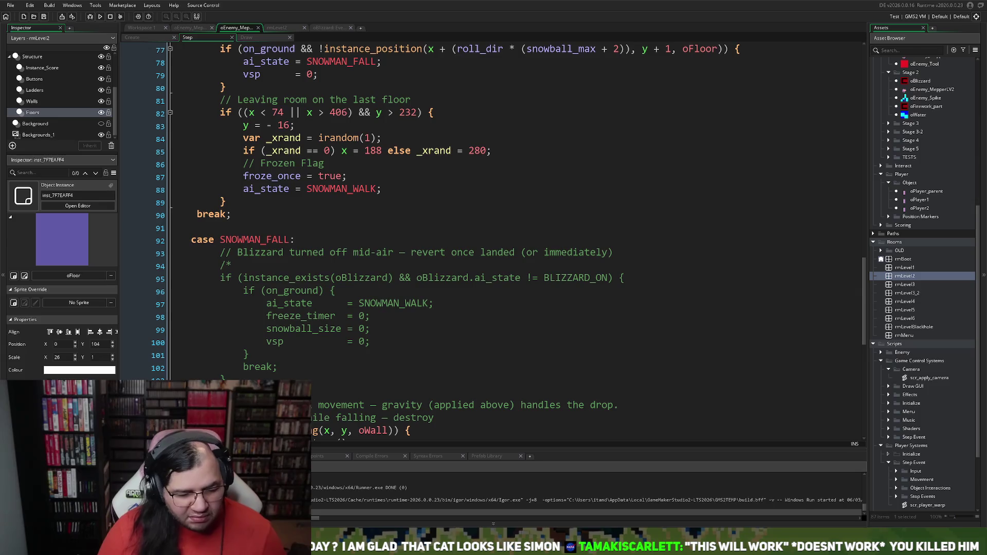
# Delete the commented-out revert block and its blizzard-off comment from SNOWMAN_FALL
pyautogui.moveTo(278, 379)
pyautogui.mouseDown()
pyautogui.moveTo(247, 367)
pyautogui.moveTo(174, 266)
pyautogui.mouseUp()
pyautogui.press('Delete')
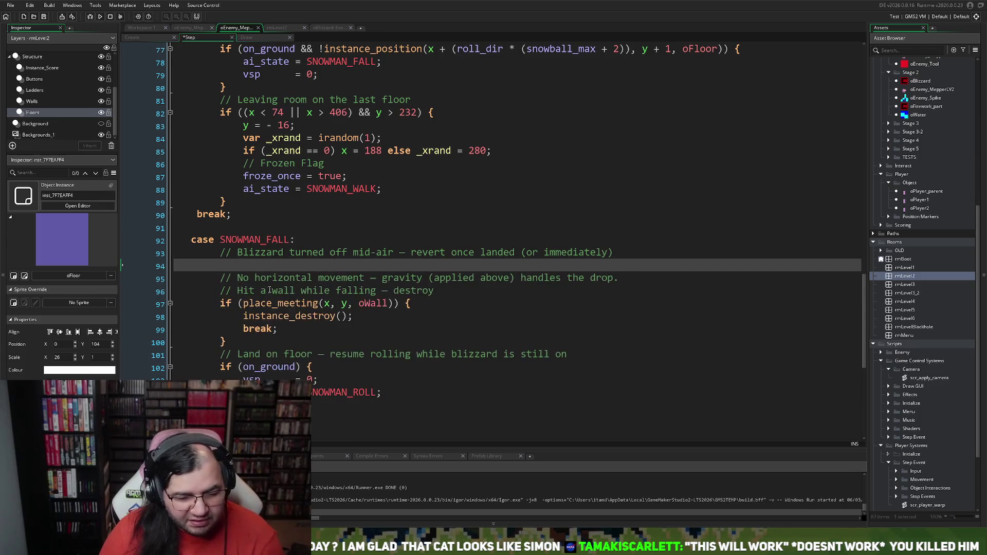
pyautogui.moveTo(617, 253); pyautogui.dragTo(174, 253)
pyautogui.press('Delete')
pyautogui.press('BackSpace')
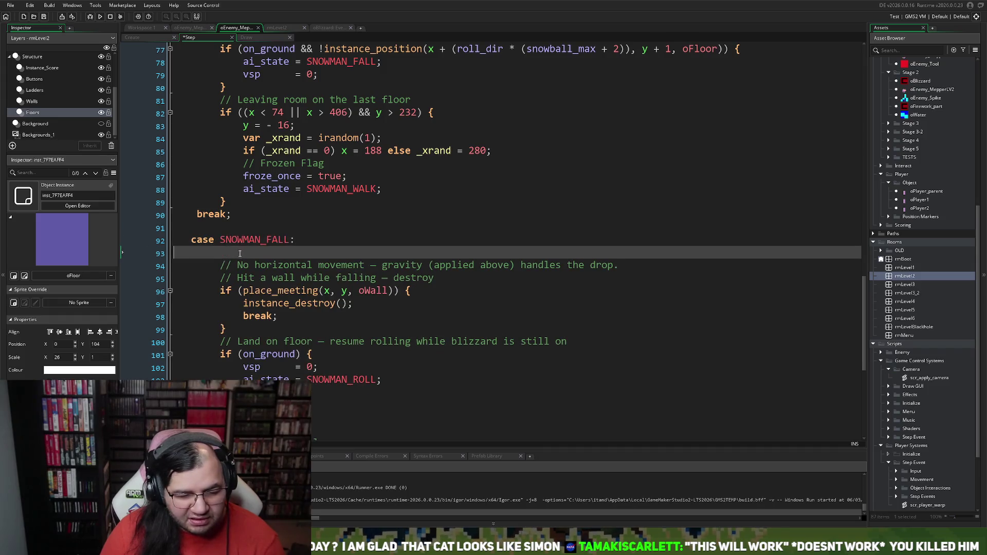
# Delete the commented-out revert block from SNOWMAN_ROLL
pyautogui.scroll(9, 234, 257)
pyautogui.moveTo(248, 254)
pyautogui.mouseDown()
pyautogui.moveTo(234, 257)
pyautogui.moveTo(164, 169)
pyautogui.mouseUp()
pyautogui.press('Delete')
pyautogui.press('BackSpace')
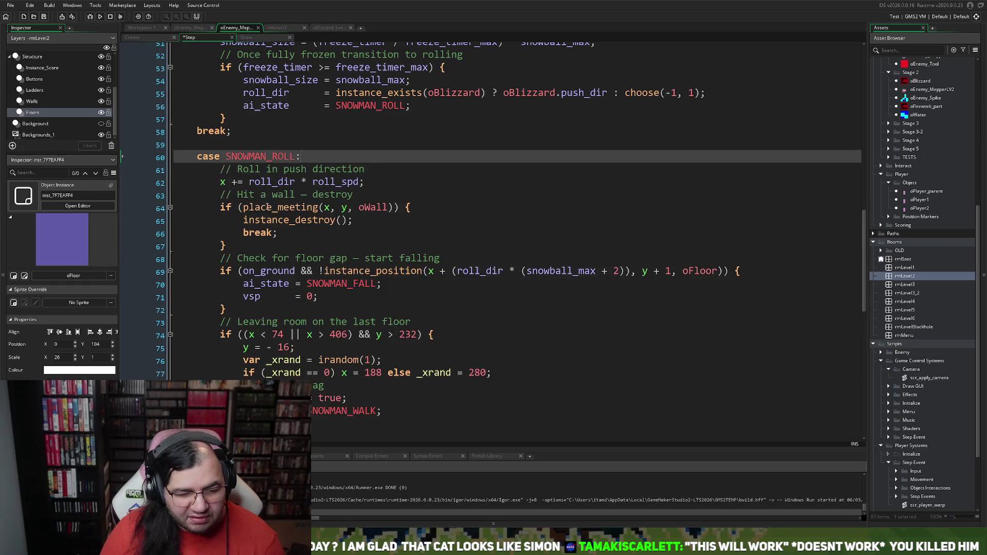
# Delete the commented-out revert block from SNOWMAN_FREEZE
pyautogui.scroll(7, 302, 248)
pyautogui.scroll(1, 302, 249)
pyautogui.moveTo(234, 298)
pyautogui.mouseDown()
pyautogui.moveTo(226, 220)
pyautogui.moveTo(170, 197)
pyautogui.mouseUp()
pyautogui.press('Delete')
pyautogui.scroll(3, 273, 234)
pyautogui.scroll(7, 273, 233)
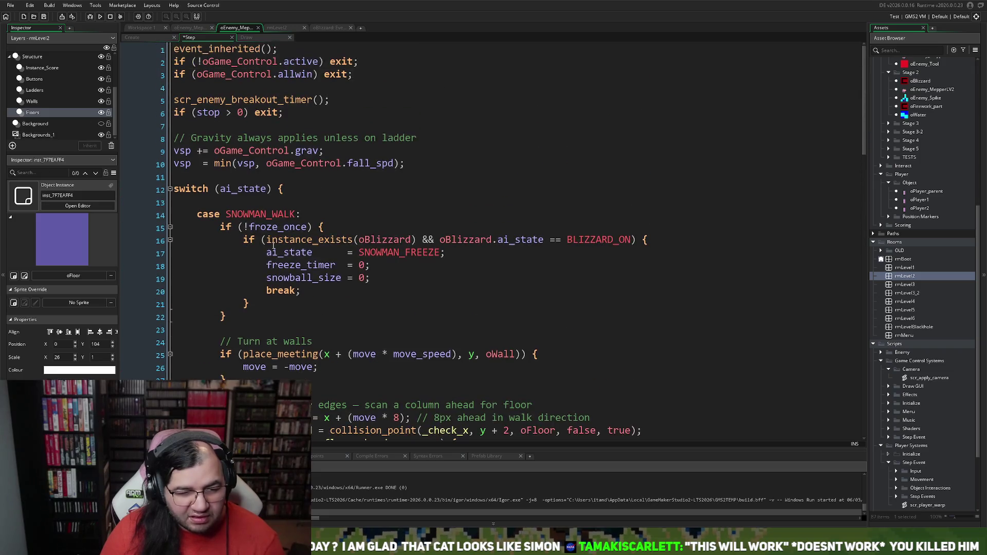
# Review the walk state's froze_once check and the vsp = 0 line
pyautogui.click(302, 227)
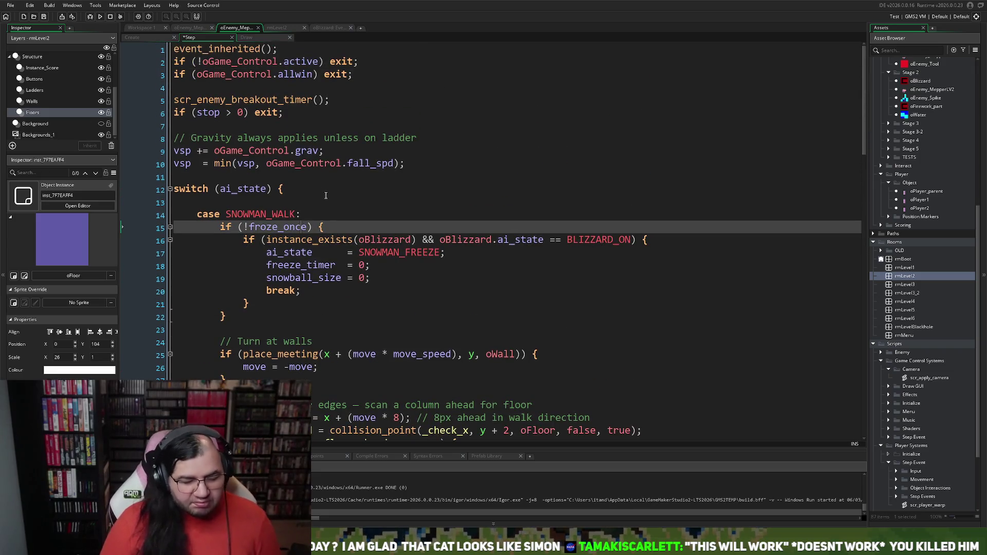
pyautogui.scroll(-20, 324, 197)
pyautogui.moveTo(322, 193); pyautogui.dragTo(322, 199)
pyautogui.click(324, 204)
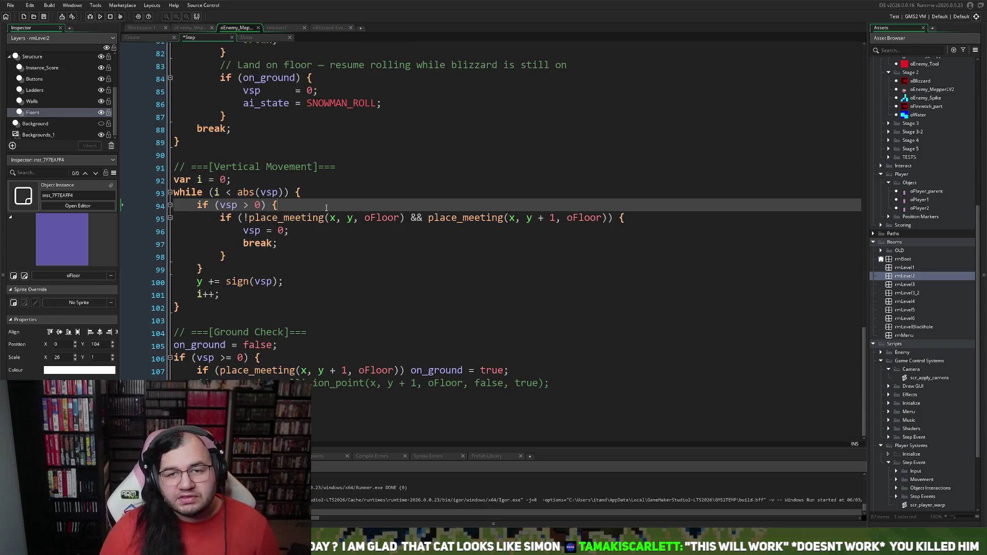
pyautogui.click(345, 230)
pyautogui.scroll(4, 339, 242)
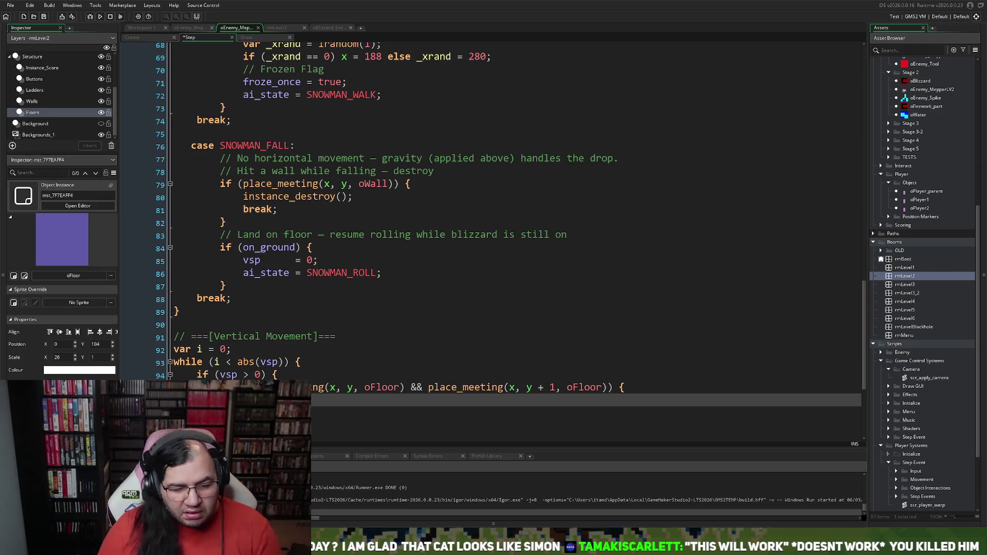
# Scroll up to the SNOWMAN_WALK code and place the caret inside it
pyautogui.scroll(6, 509, 237)
pyautogui.scroll(1, 509, 236)
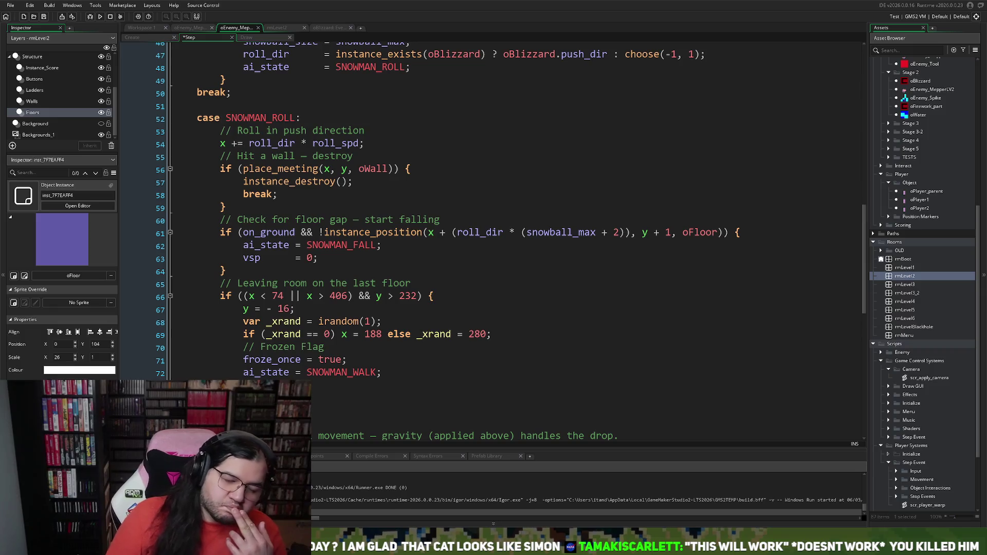
pyautogui.scroll(3, 509, 236)
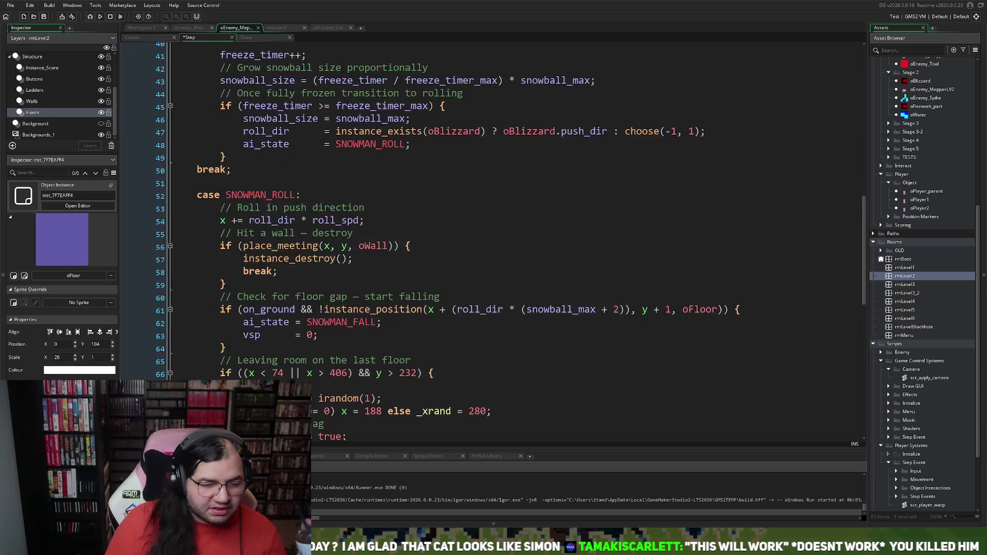
pyautogui.scroll(1, 509, 236)
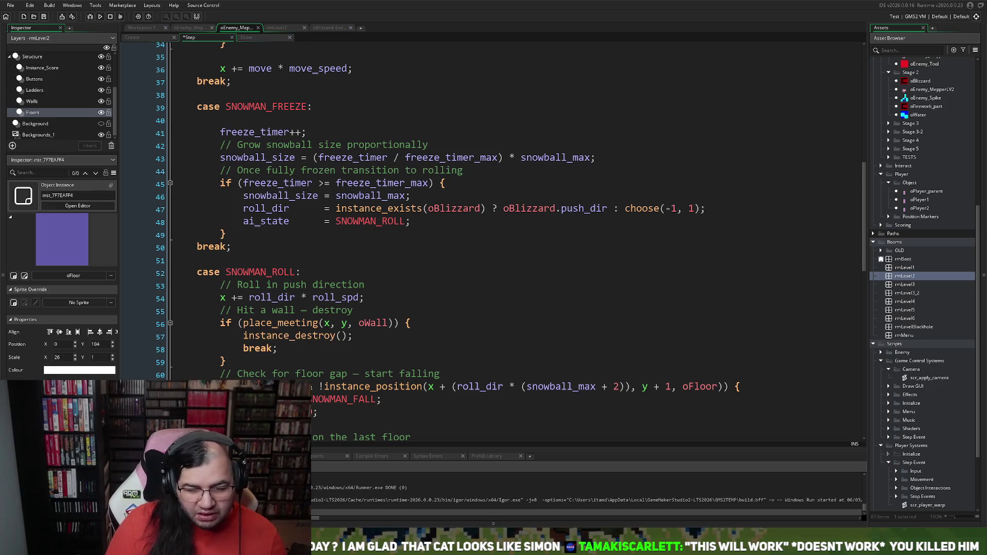
pyautogui.scroll(7, 509, 236)
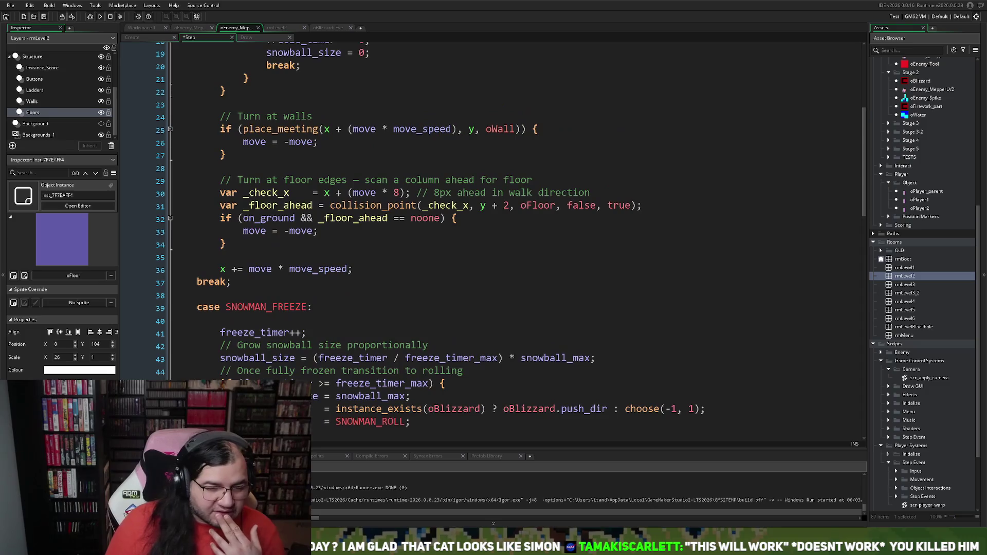
pyautogui.scroll(2, 509, 236)
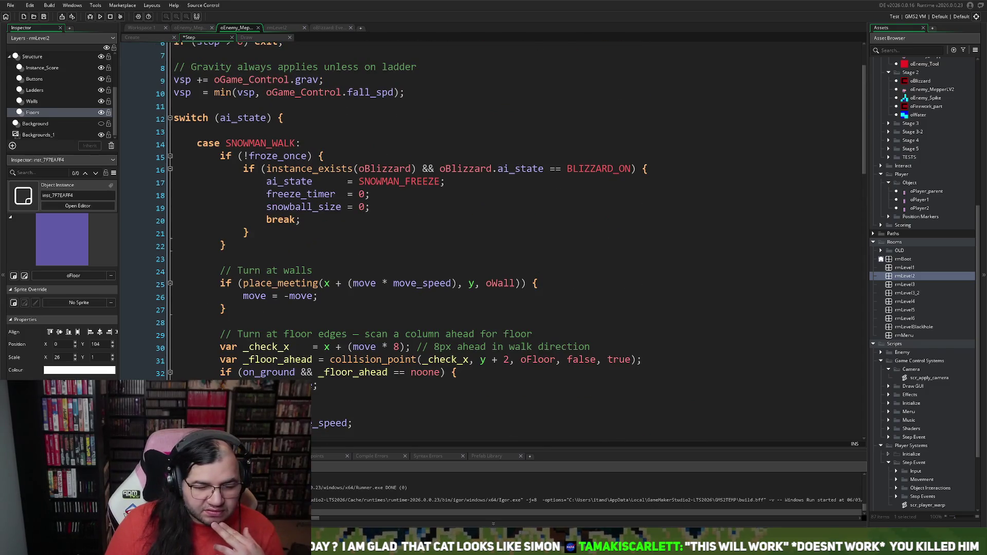
pyautogui.click(268, 245)
# Search the Step code for 'exit' and step through its matches
pyautogui.hotkey('ctrl', 'f')
pyautogui.write('w')
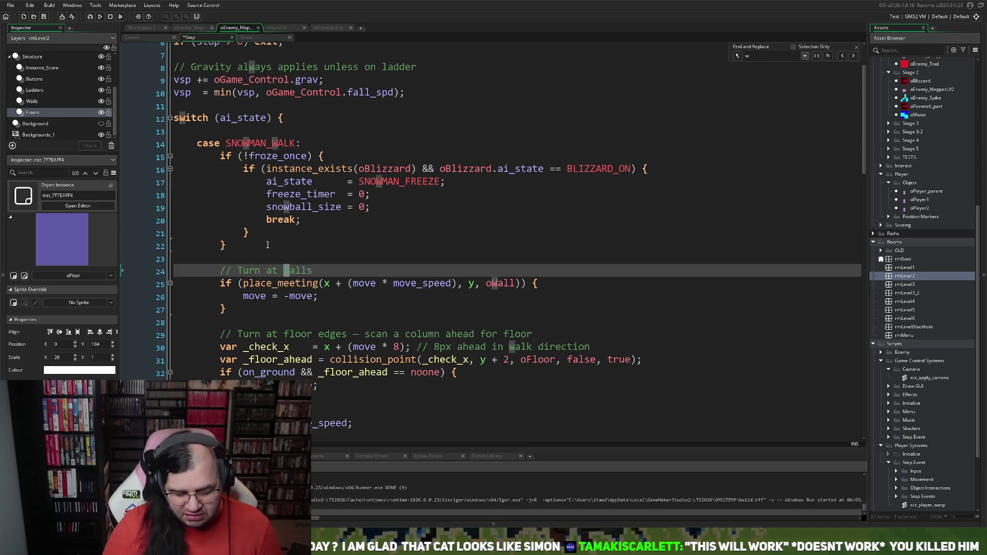
pyautogui.press('BackSpace')
pyautogui.write('exit')
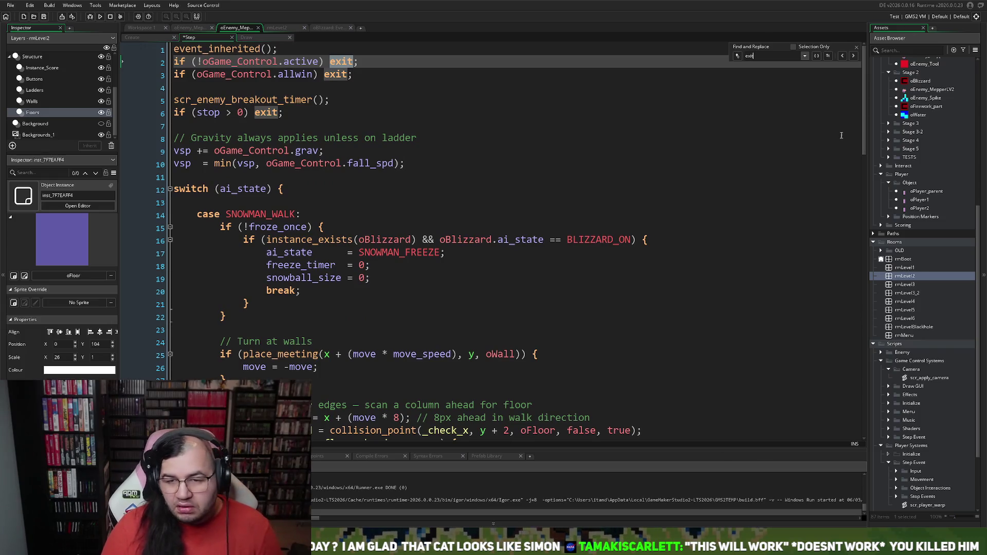
pyautogui.click(854, 56)
pyautogui.click(842, 55)
pyautogui.click(853, 56)
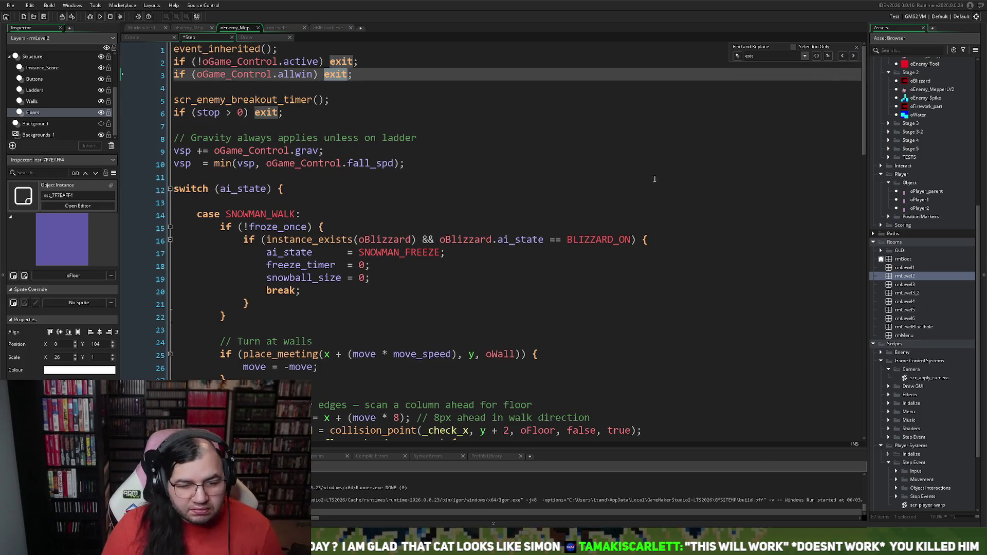
pyautogui.click(681, 184)
pyautogui.scroll(-6, 503, 271)
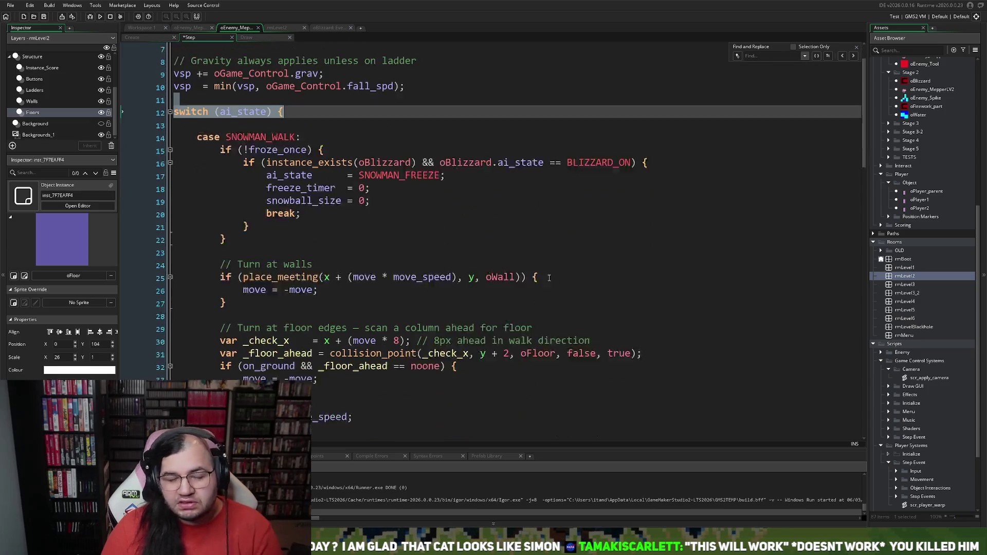
pyautogui.scroll(-20, 502, 272)
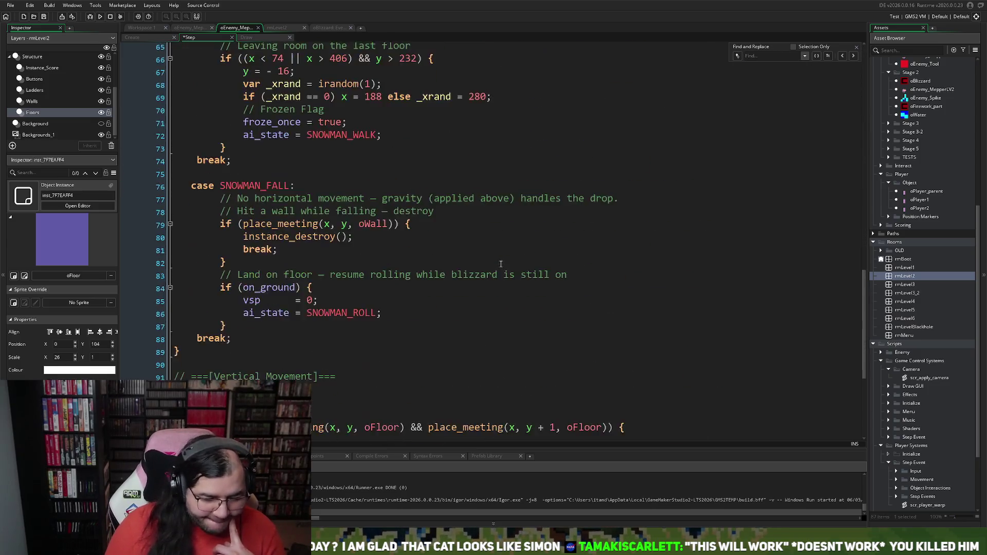
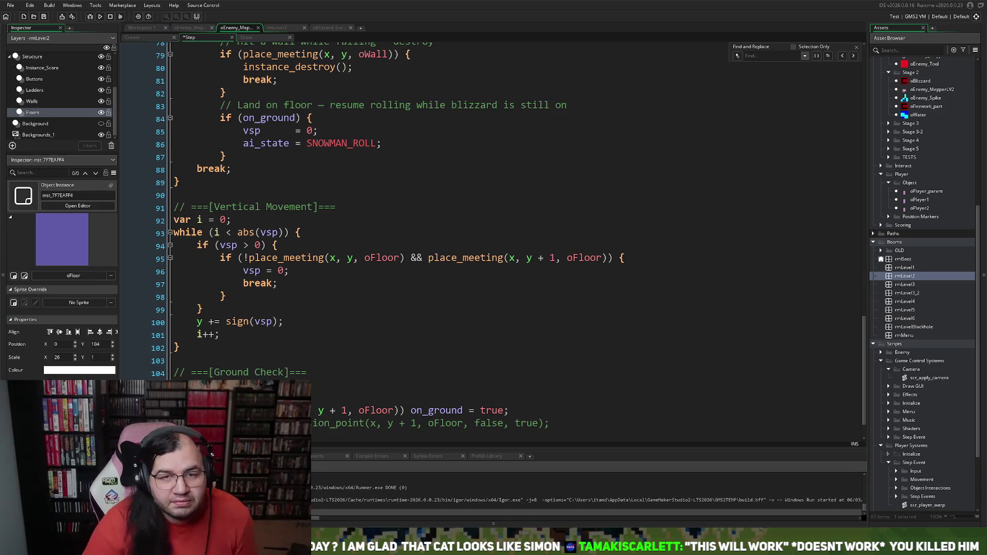
# Remove the stray space so the snowman respawn line reads y = -16;
pyautogui.scroll(-1, 509, 237)
pyautogui.scroll(8, 509, 237)
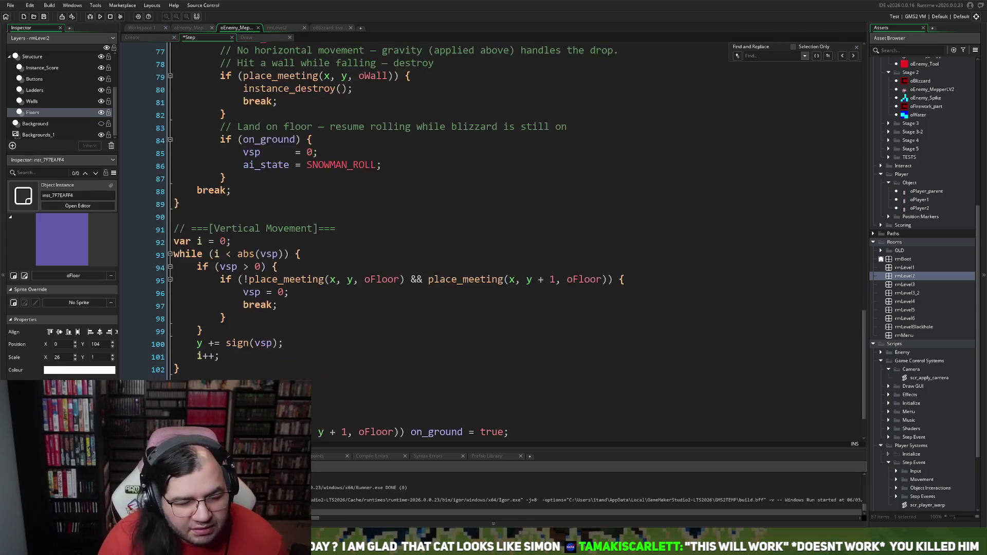
pyautogui.scroll(2, 509, 236)
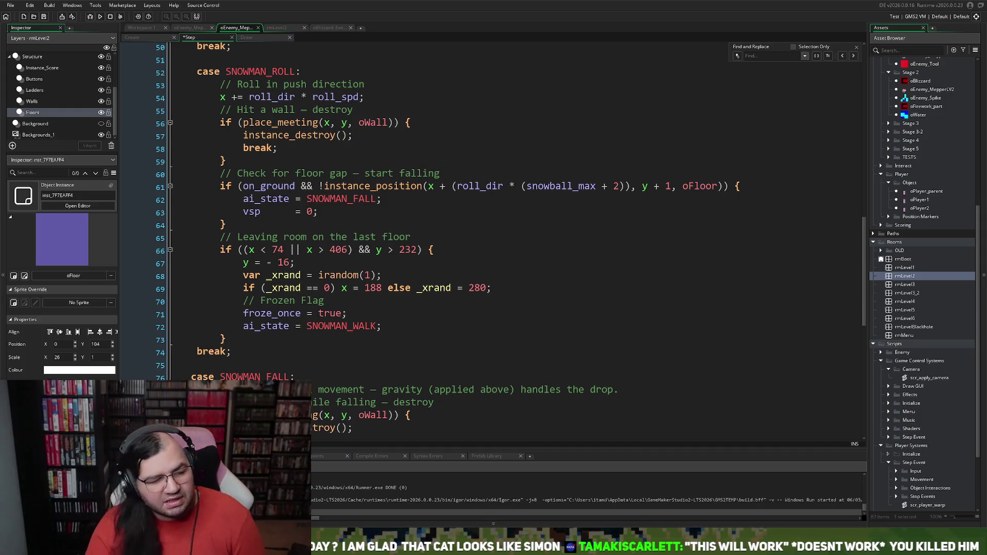
pyautogui.scroll(-1, 509, 236)
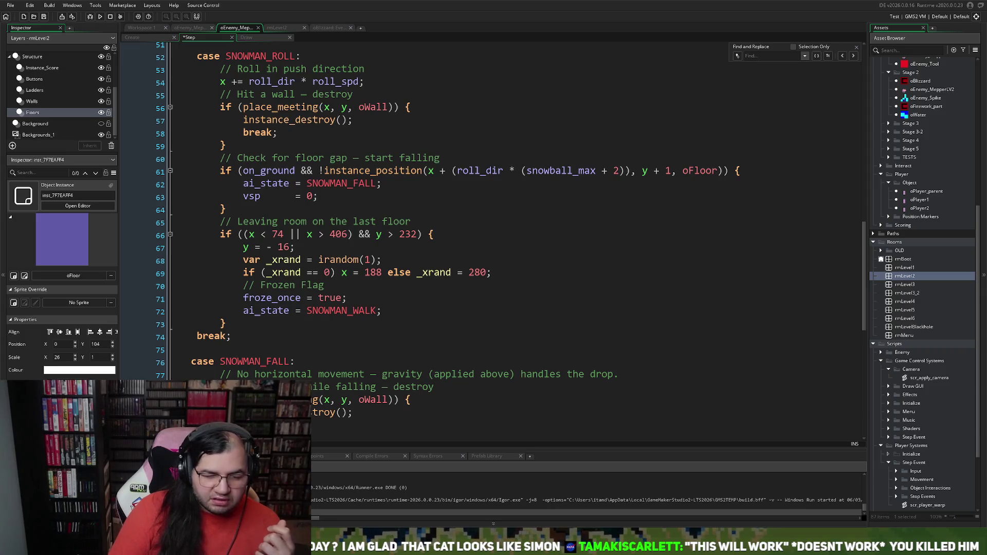
pyautogui.click(273, 247)
pyautogui.press('BackSpace')
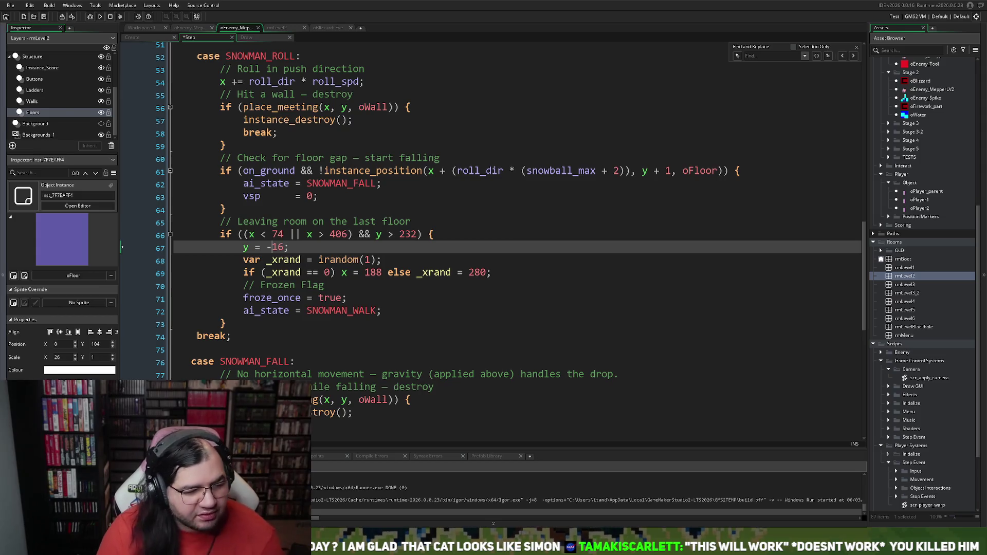
# In the Step event, change line 69's else branch from _xrand = 280 to x = 280
pyautogui.click(499, 273)
pyautogui.press('Return')
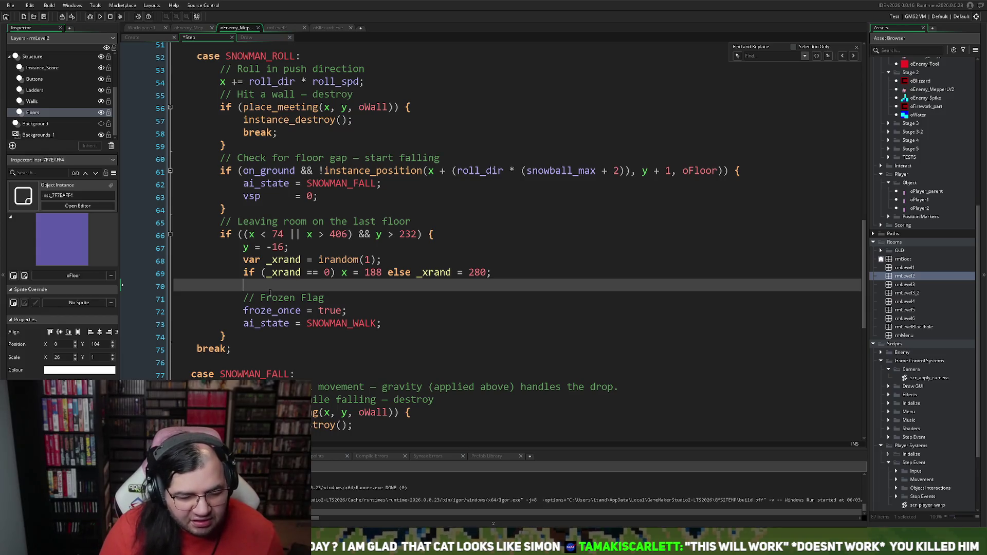
pyautogui.click(288, 272)
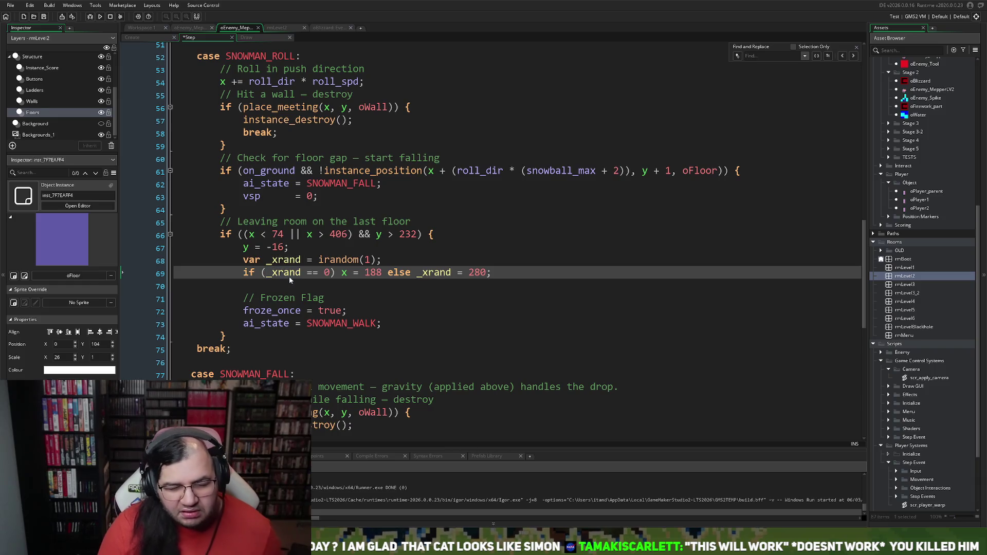
pyautogui.click(381, 278)
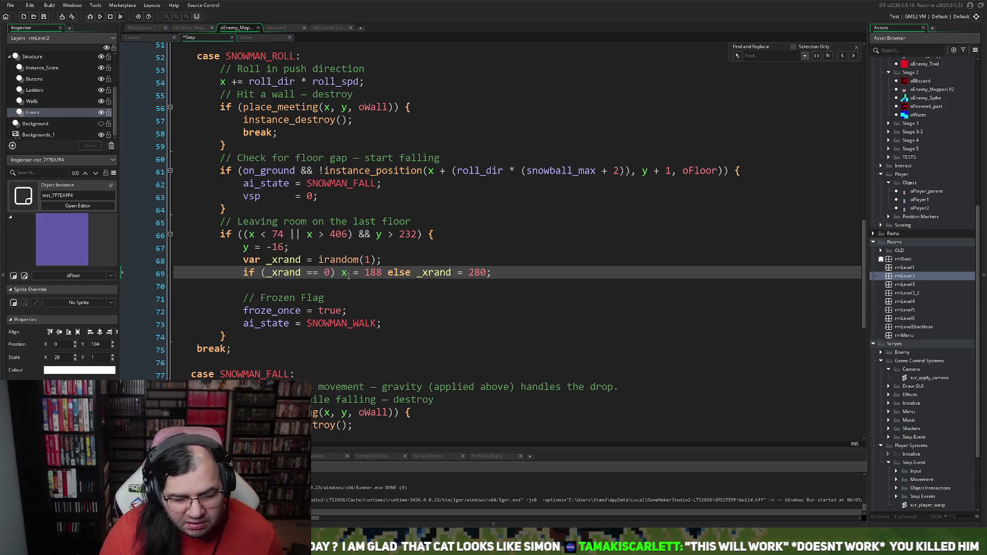
pyautogui.doubleClick(345, 272)
pyautogui.doubleClick(437, 272)
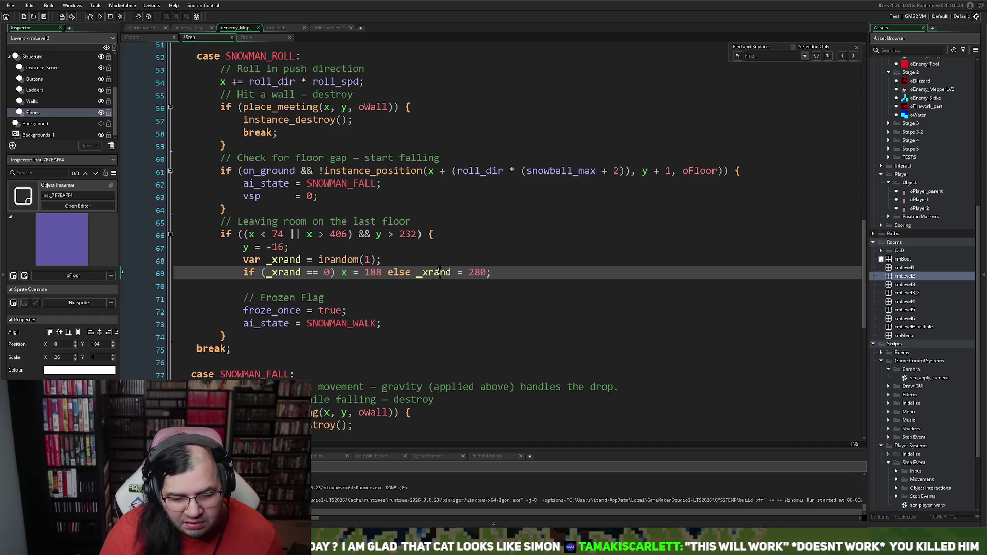
pyautogui.write('x')
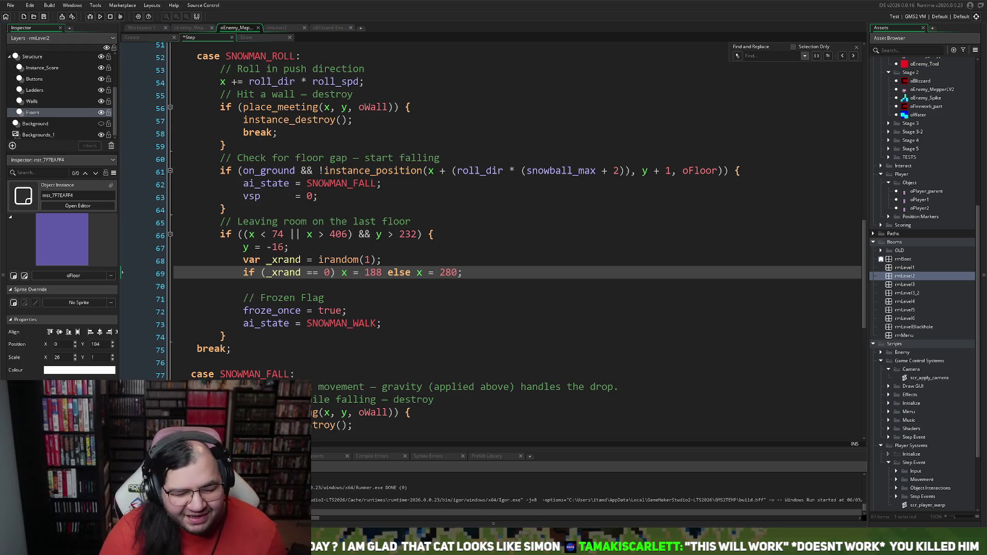
pyautogui.moveTo(268, 272); pyautogui.dragTo(318, 272)
pyautogui.click(324, 272)
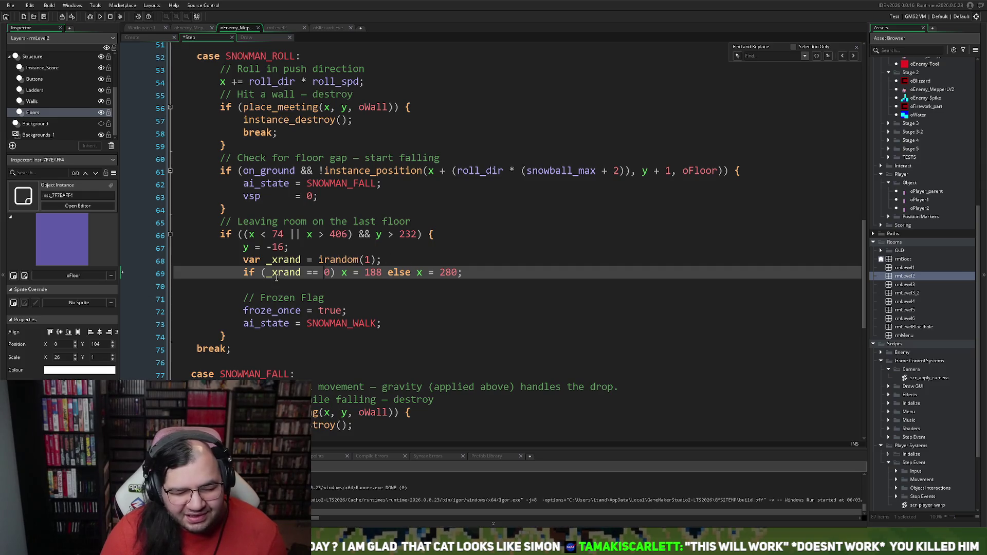
pyautogui.moveTo(272, 272); pyautogui.dragTo(419, 275)
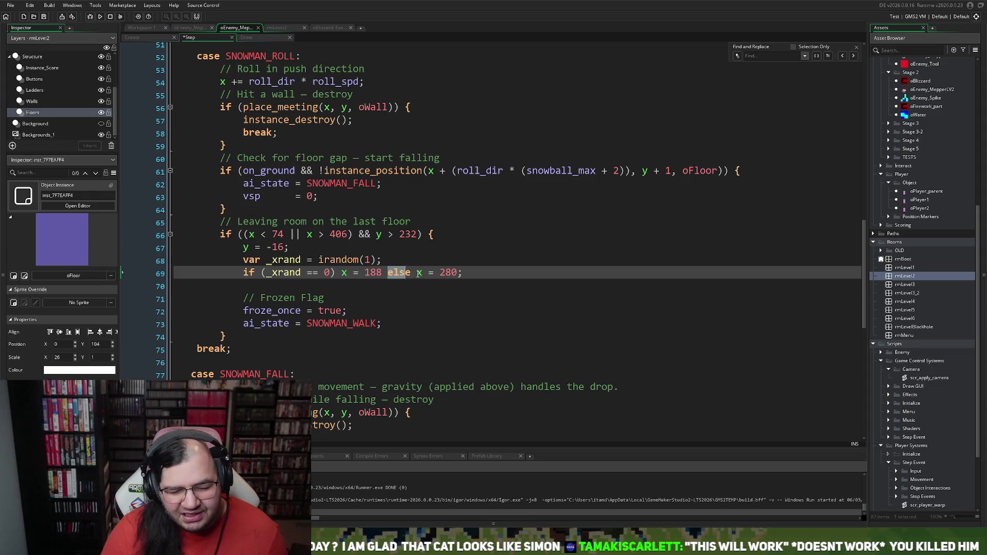
pyautogui.click(418, 275)
pyautogui.press('Delete')
pyautogui.write('_xrand')
pyautogui.click(427, 274)
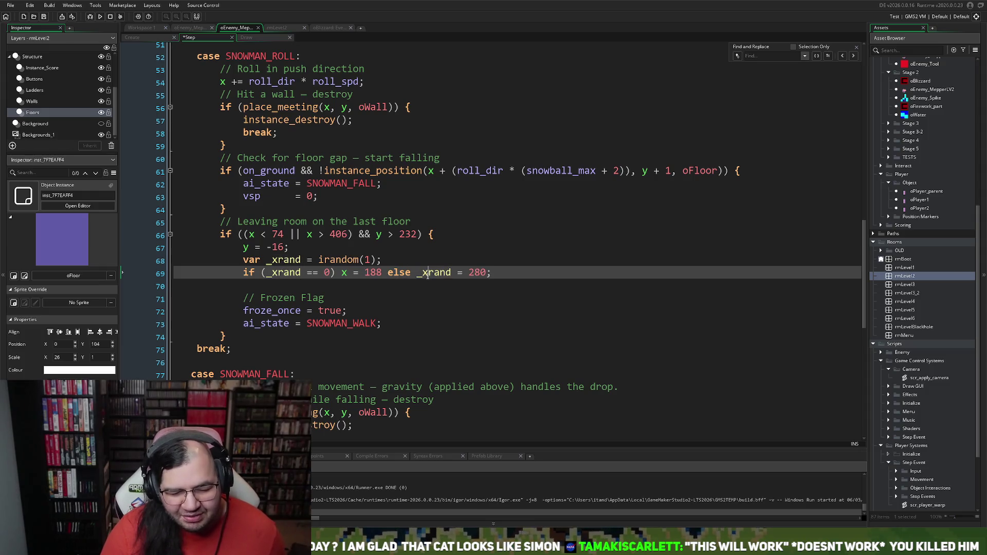
pyautogui.moveTo(418, 275); pyautogui.dragTo(452, 275)
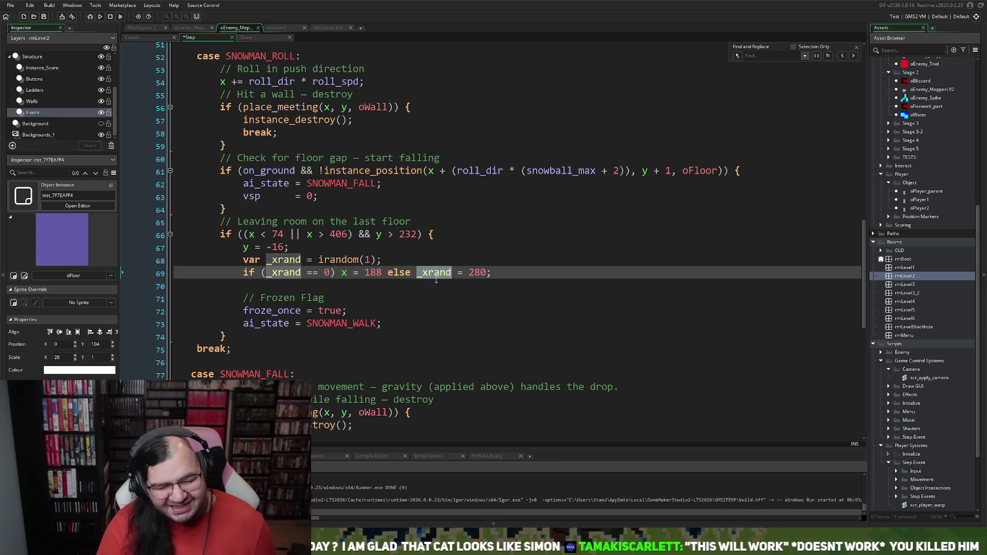
pyautogui.write('x')
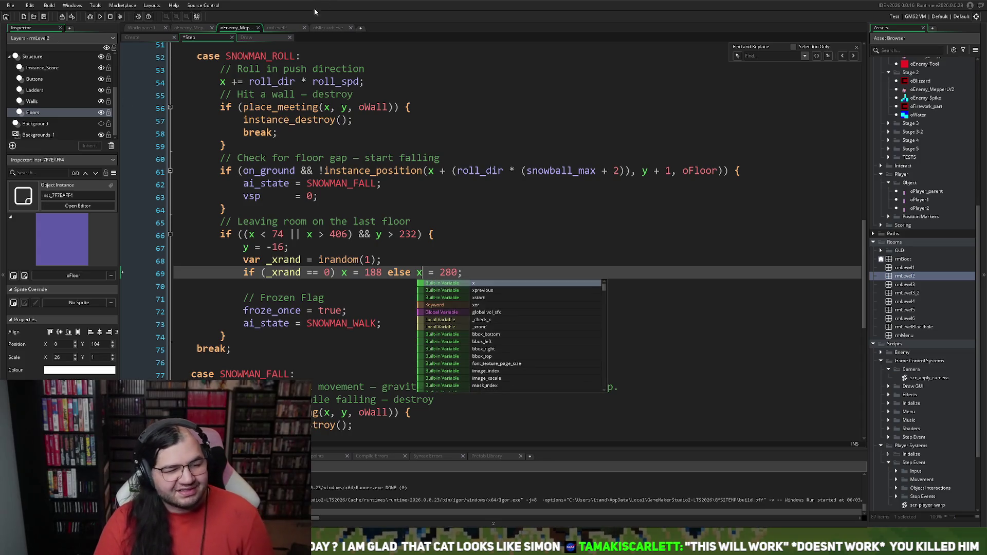
# Make the Create event's line 14 else branch assign x = 280 as well, then run the game
pyautogui.click(165, 38)
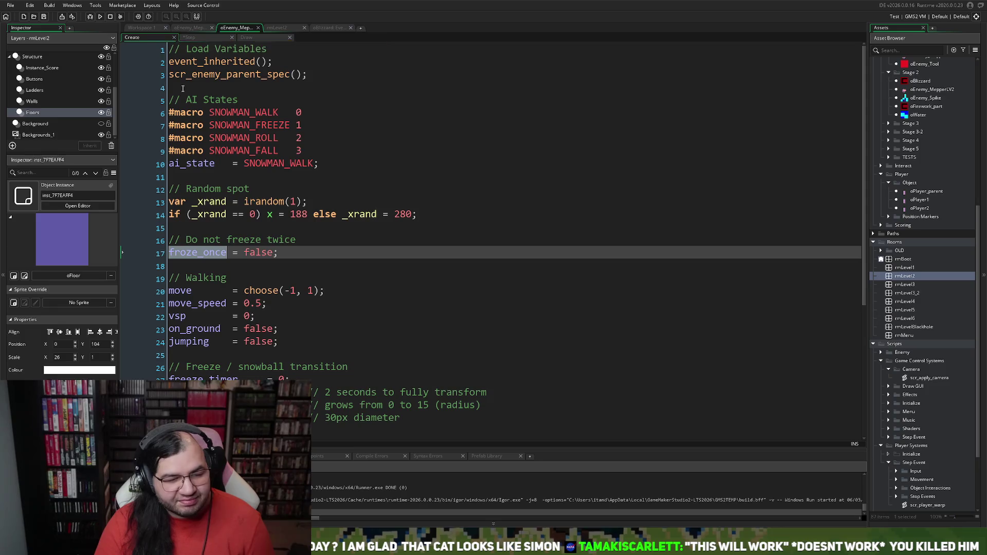
pyautogui.doubleClick(375, 214)
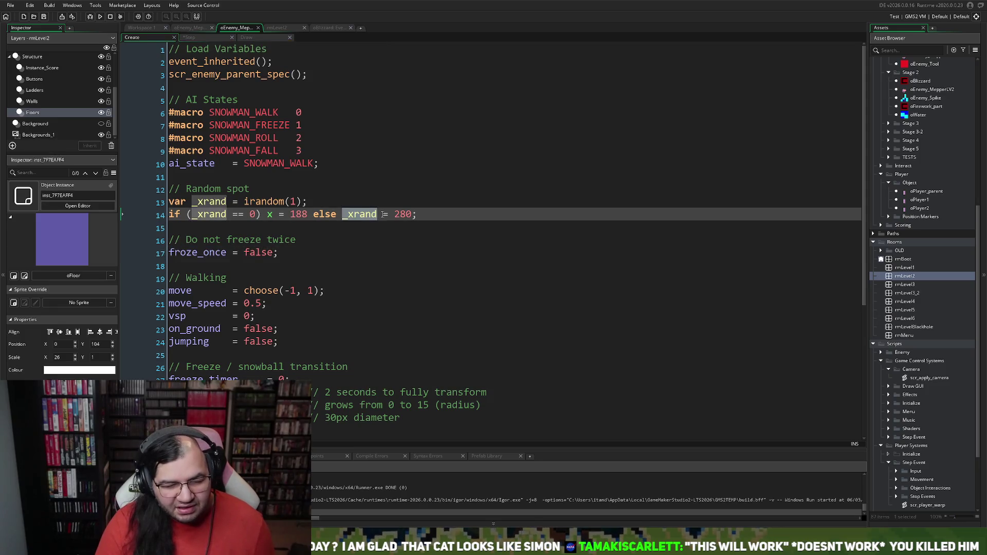
pyautogui.write('z')
pyautogui.press('BackSpace')
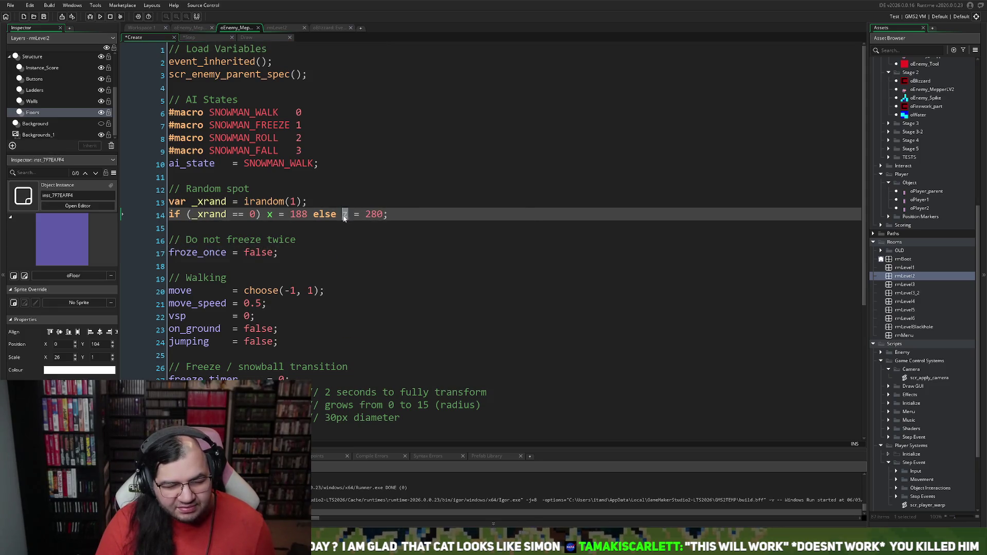
pyautogui.write('x')
pyautogui.click(100, 16)
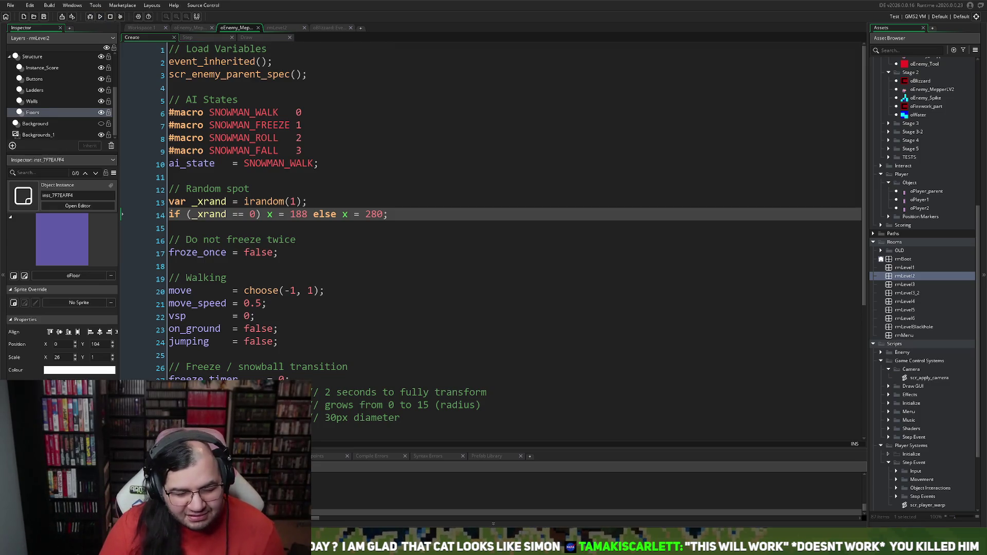
pyautogui.press('Return')
pyautogui.press('Down')
pyautogui.press('Right')
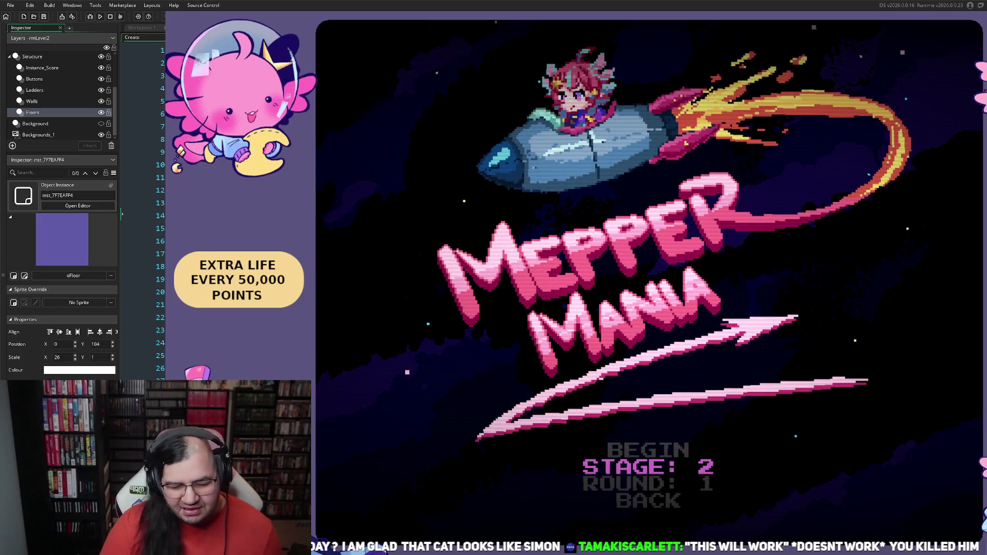
pyautogui.press('Return')
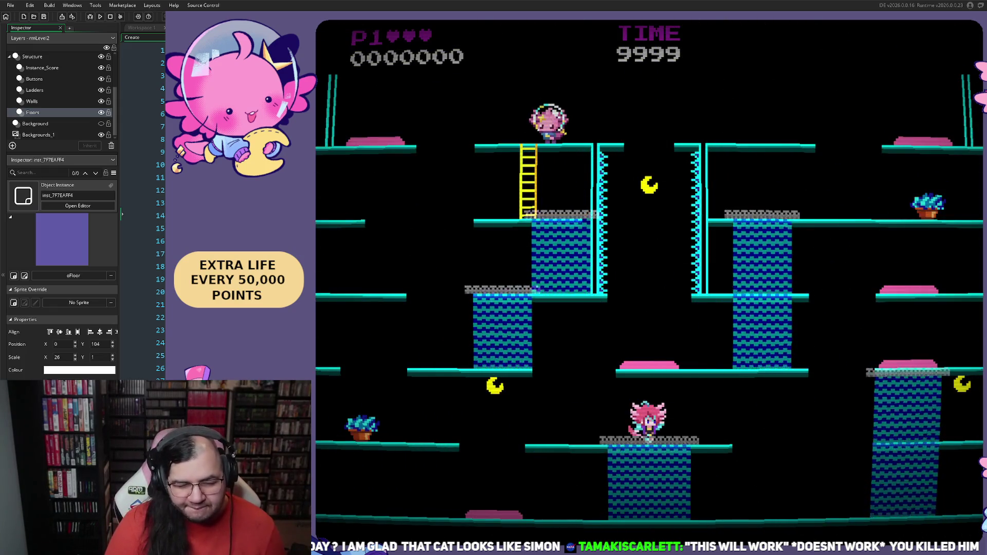
pyautogui.press('Left')
pyautogui.press('Right')
pyautogui.press('space')
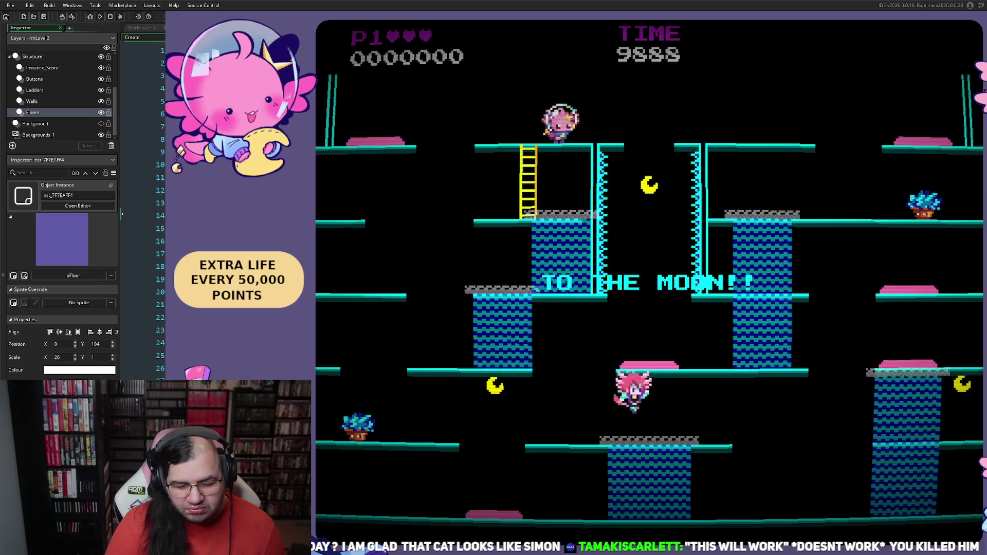
pyautogui.press('Left')
pyautogui.press('Right')
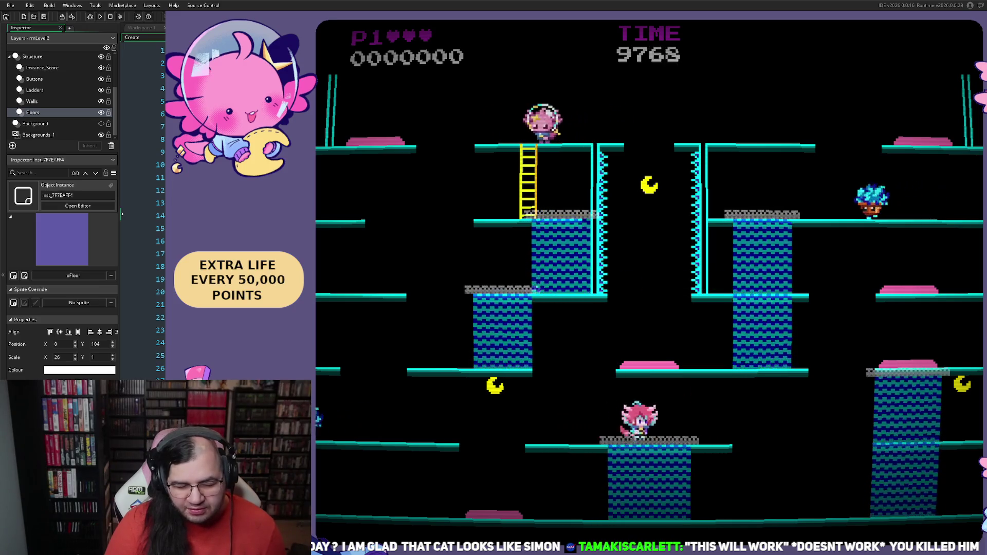
pyautogui.press('Right')
pyautogui.press('Left')
pyautogui.press('space')
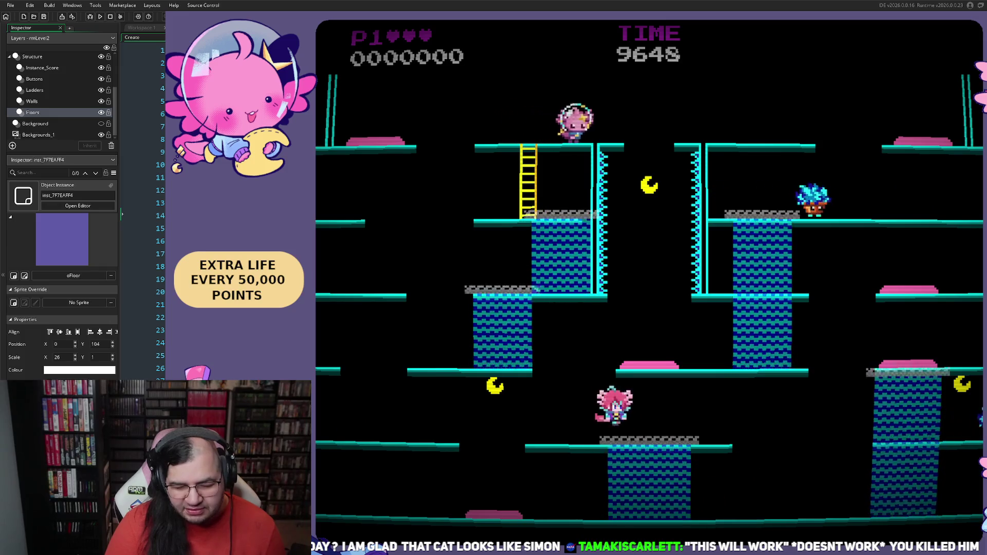
pyautogui.press('Left')
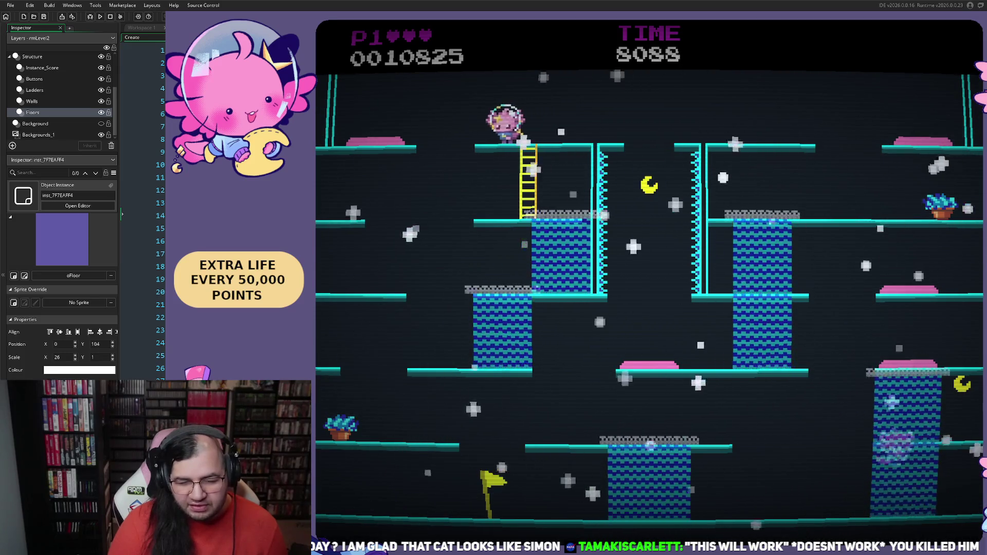
pyautogui.press('Right')
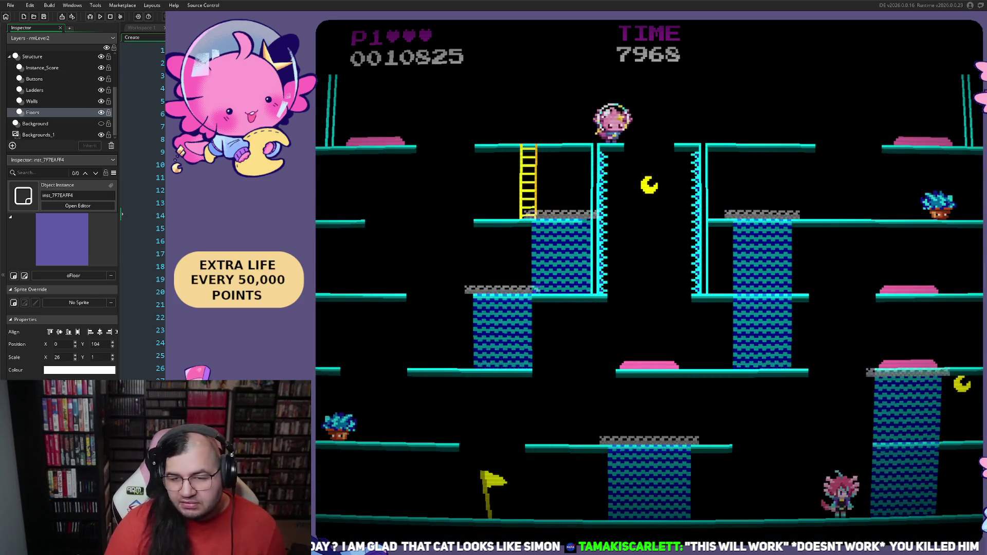
pyautogui.press('Left')
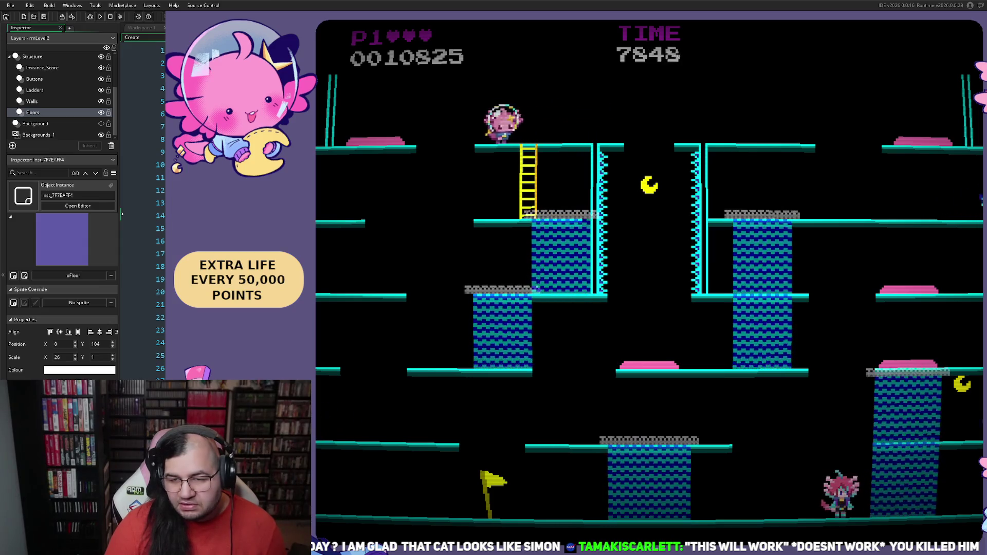
pyautogui.press('Escape')
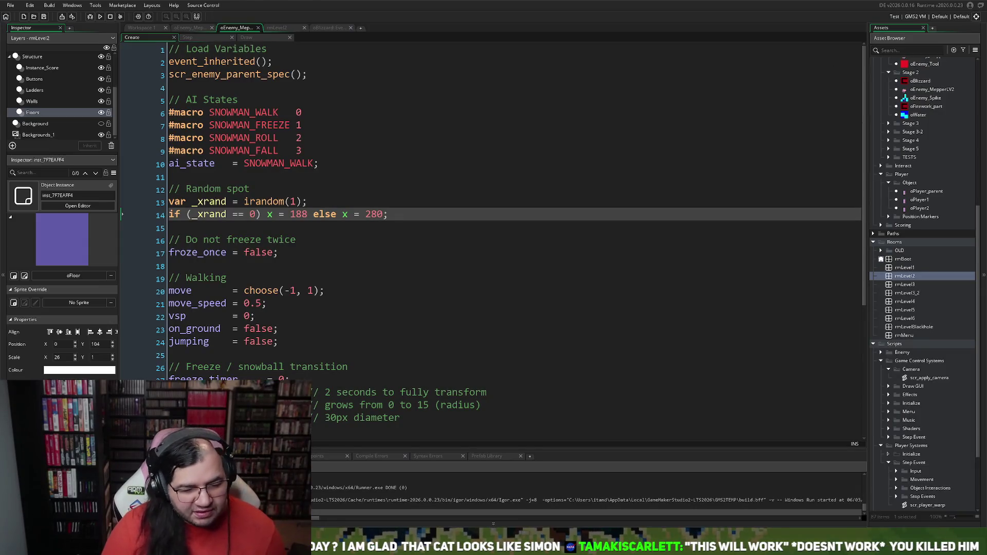
pyautogui.scroll(-5, 514, 231)
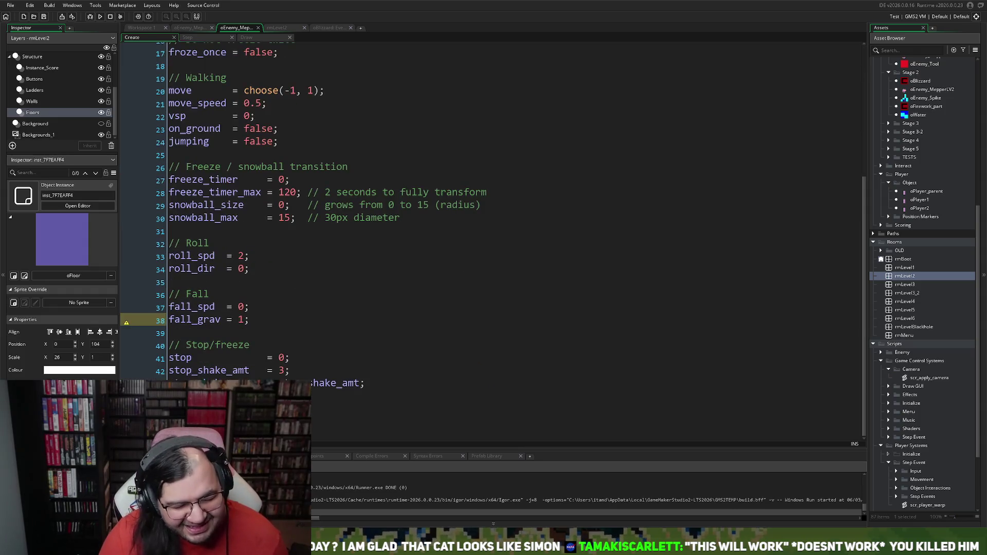
pyautogui.click(188, 37)
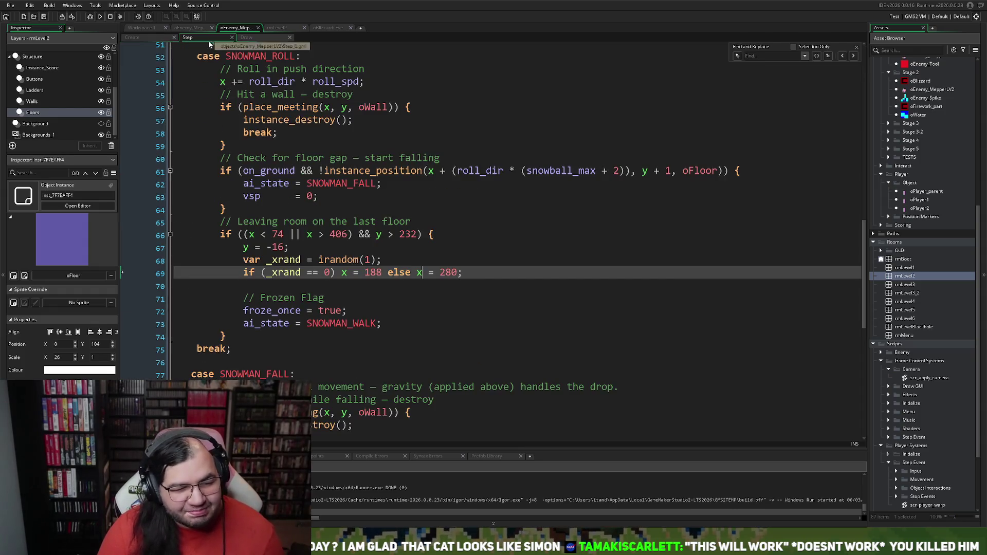
pyautogui.scroll(-4, 235, 193)
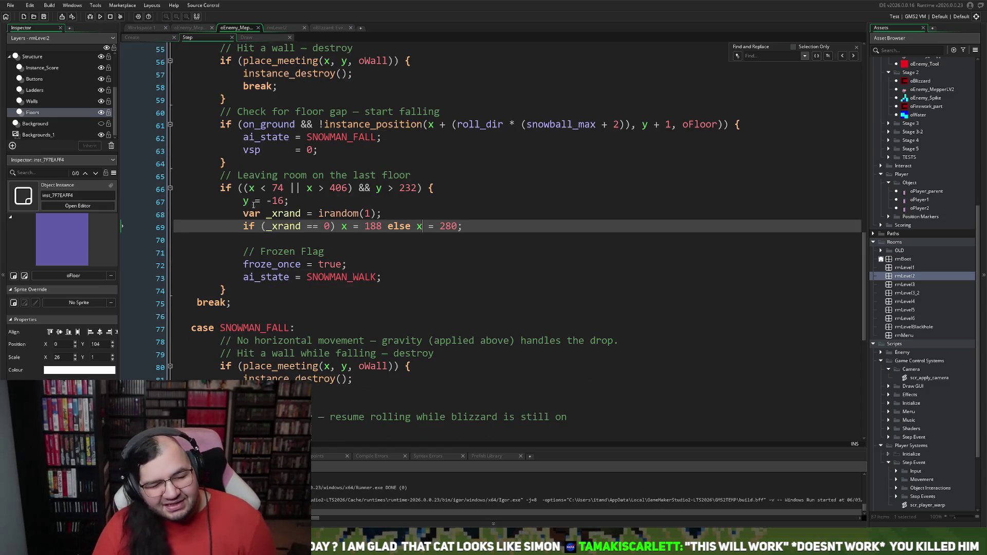
pyautogui.scroll(8, 291, 185)
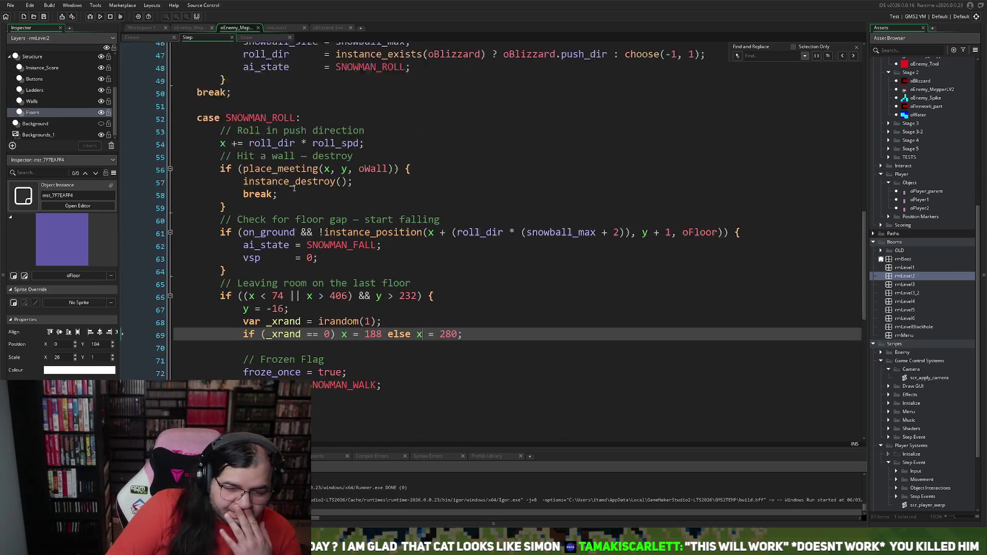
pyautogui.scroll(5, 281, 191)
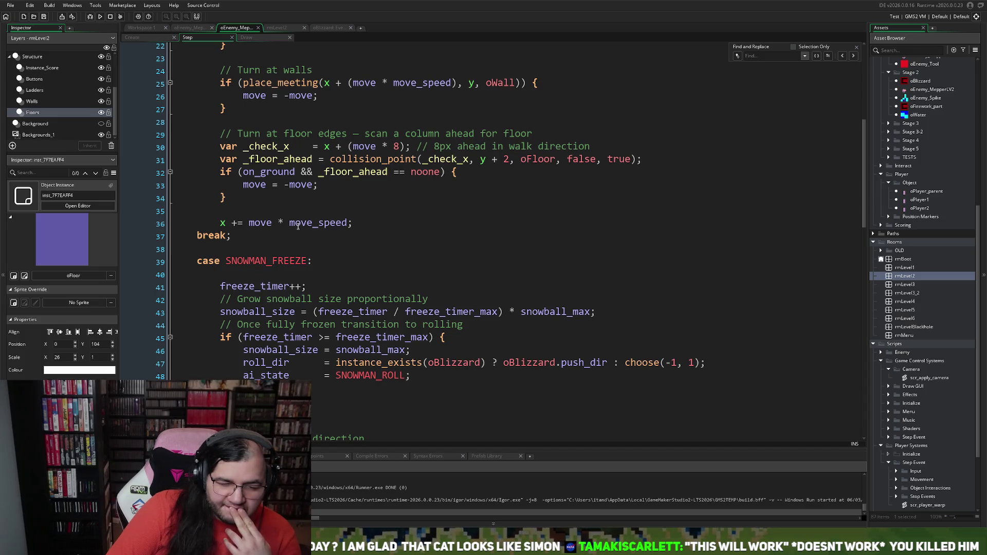
pyautogui.scroll(4, 298, 226)
pyautogui.scroll(1, 298, 228)
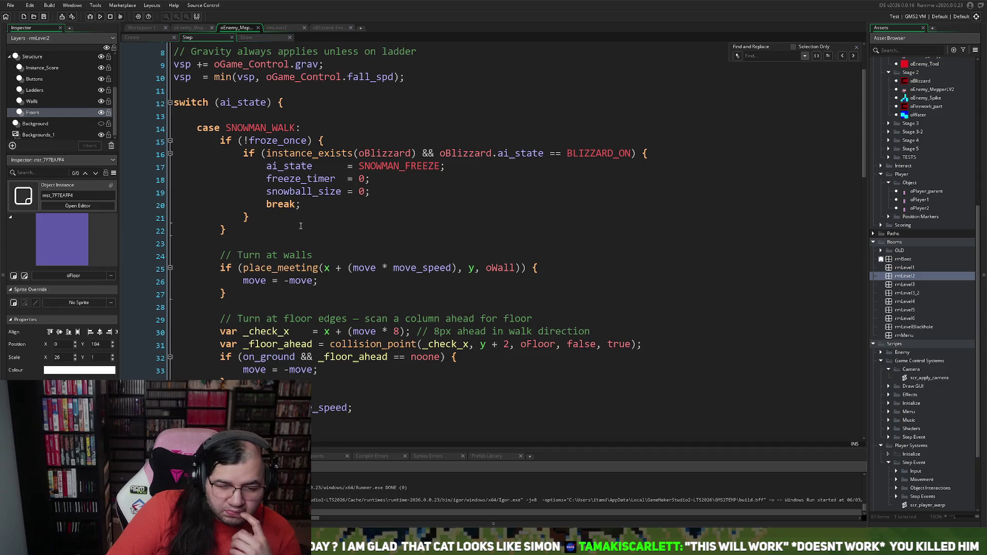
pyautogui.scroll(-14, 301, 227)
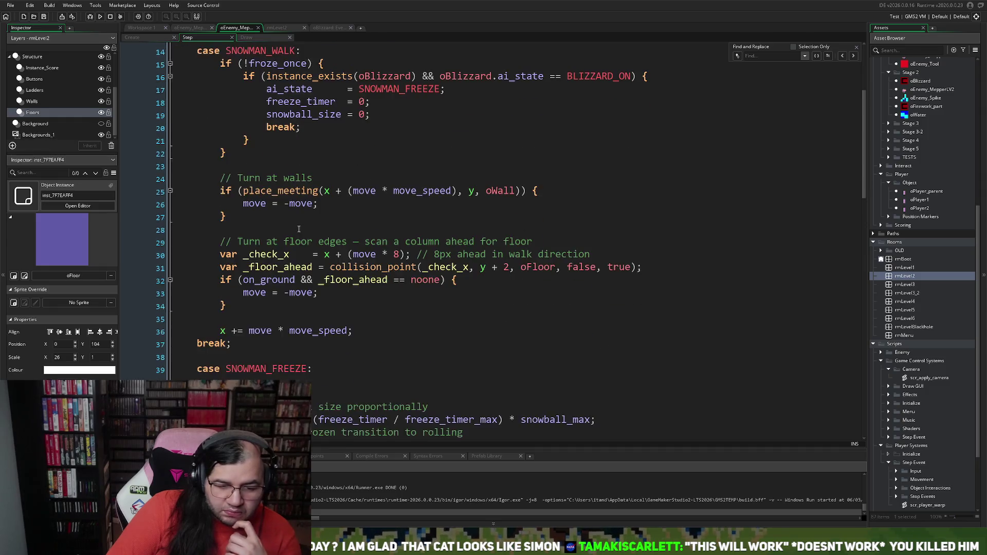
pyautogui.scroll(-4, 297, 230)
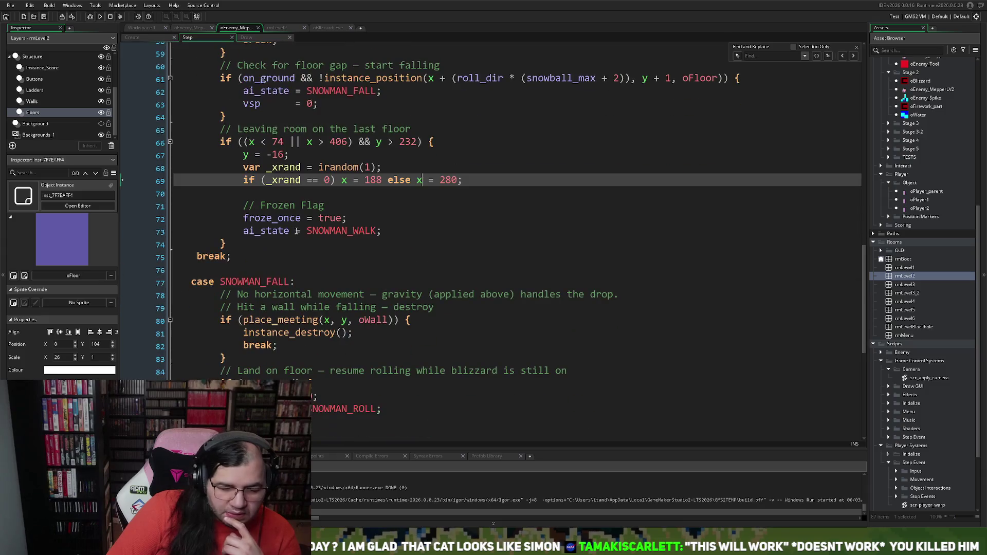
pyautogui.scroll(1, 297, 230)
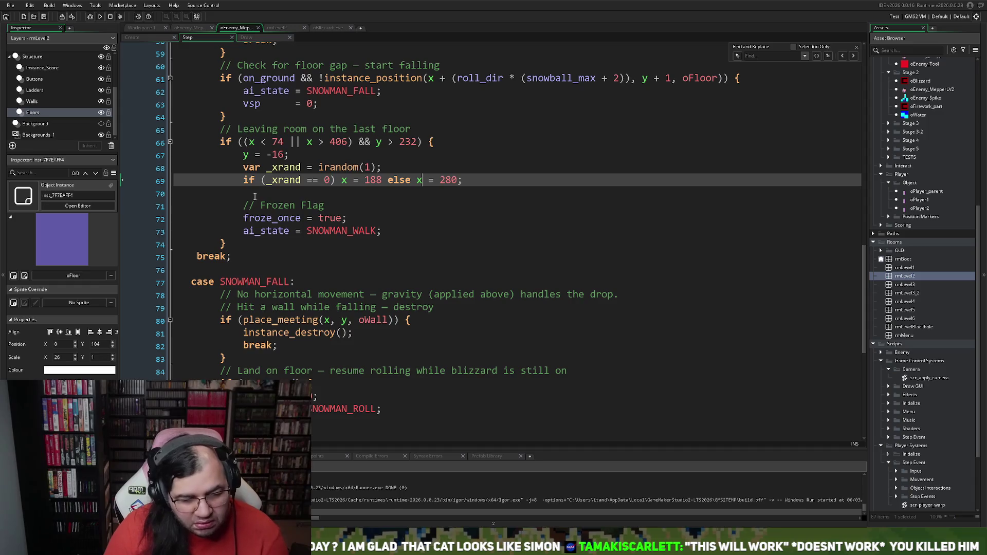
pyautogui.click(250, 193)
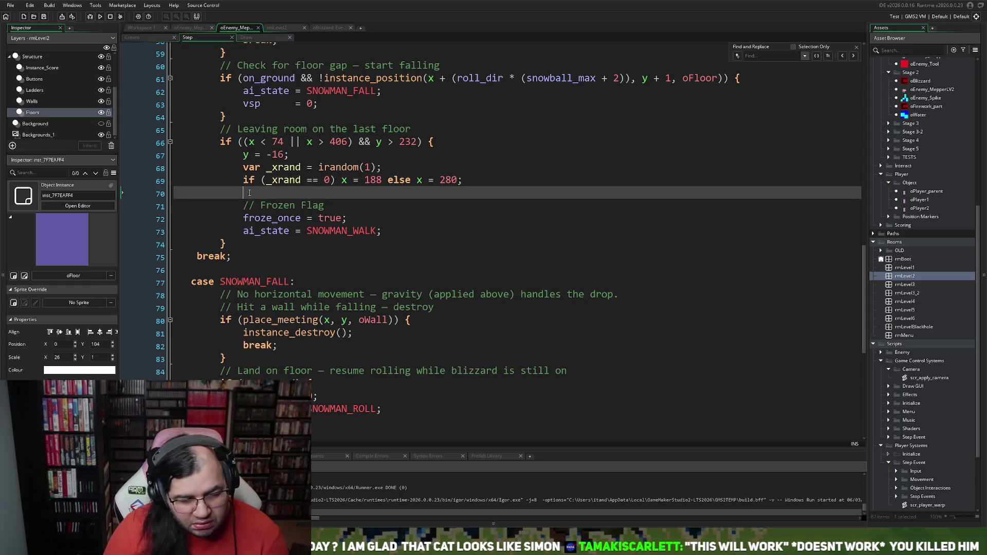
# Delete the empty line before the Frozen Flag comment
pyautogui.press('BackSpace')
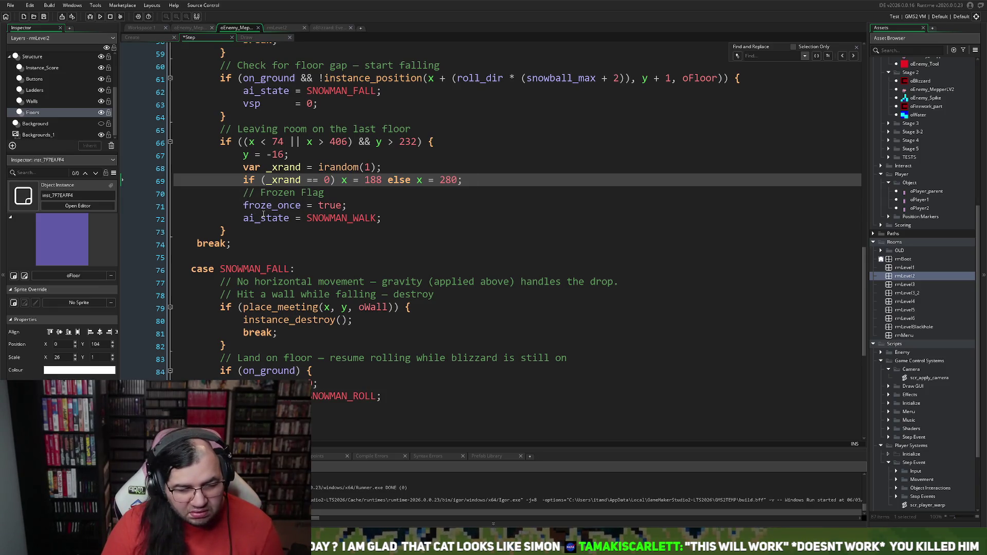
pyautogui.scroll(10, 263, 215)
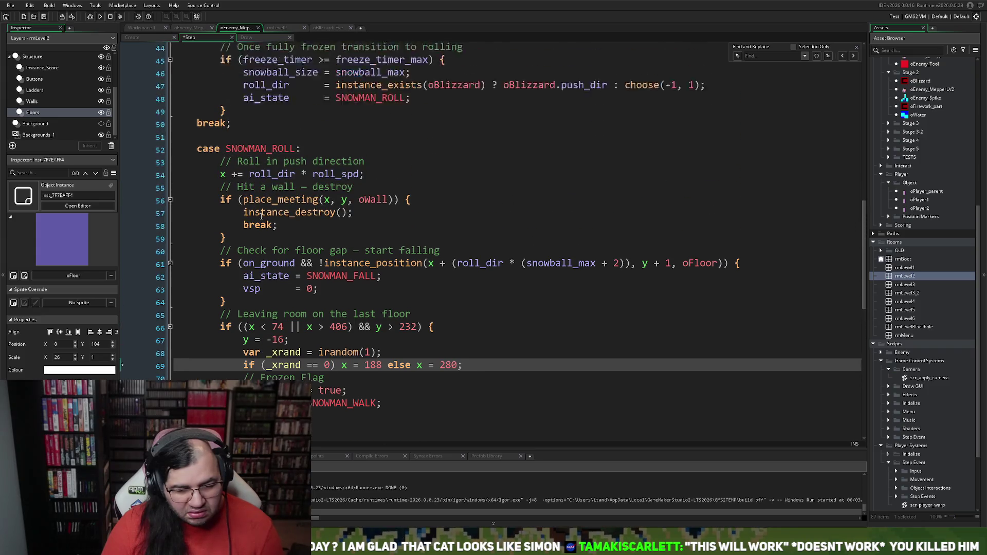
pyautogui.scroll(1, 263, 219)
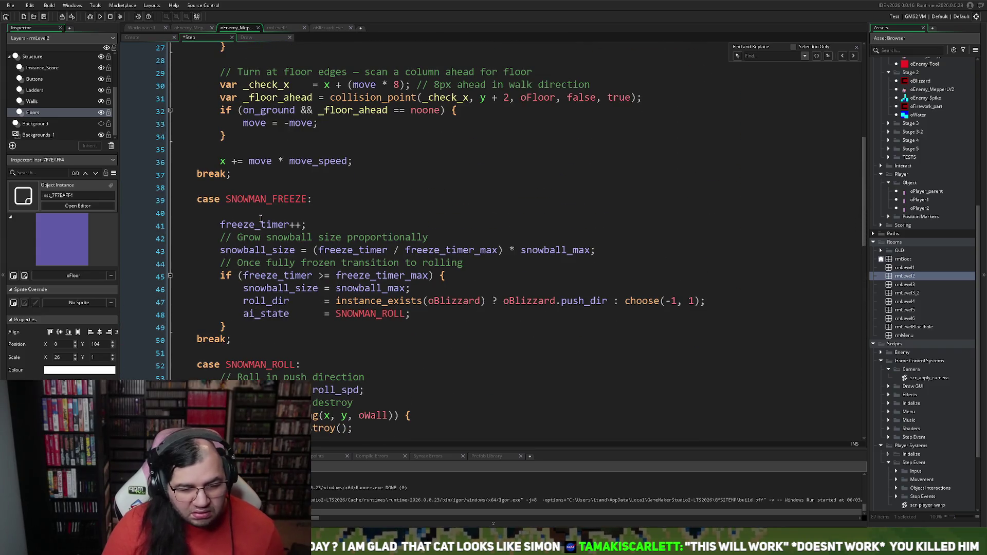
pyautogui.scroll(8, 370, 311)
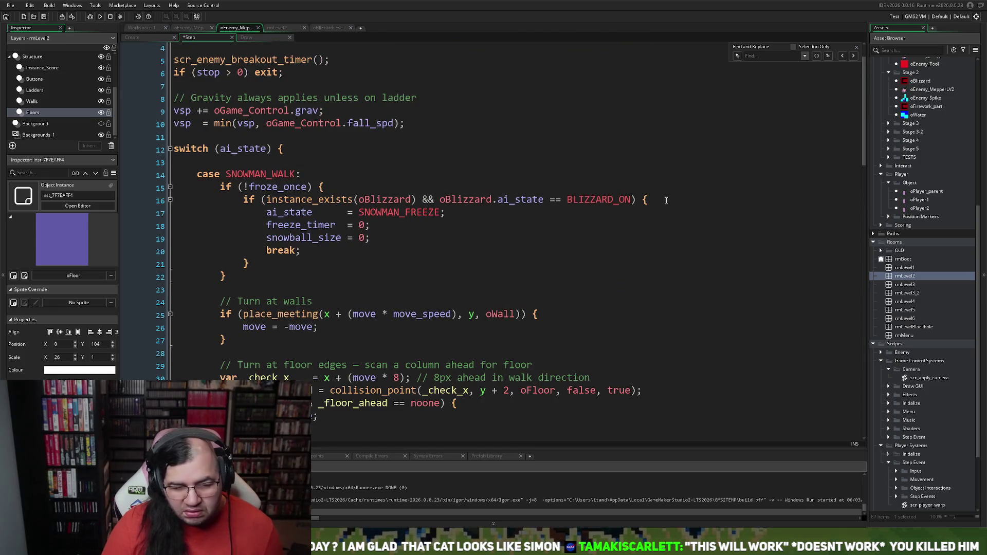
# Insert two blank lines above the froze_once check and start line 15 with 'if' plus the blizzard-on condition
pyautogui.moveTo(670, 199); pyautogui.dragTo(240, 205)
pyautogui.hotkey('ctrl', 'c')
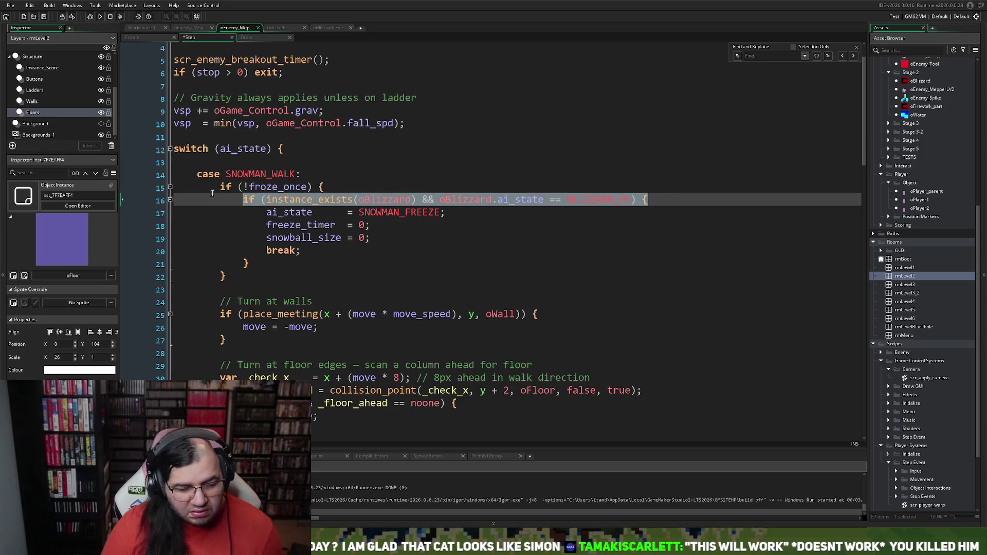
pyautogui.click(220, 187)
pyautogui.press('Return')
pyautogui.click(228, 187)
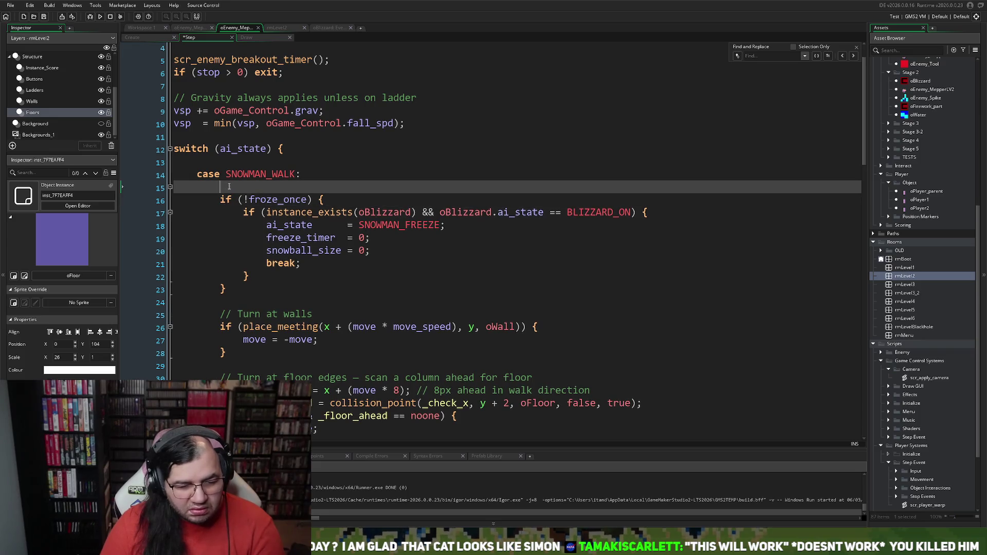
pyautogui.press('Return')
pyautogui.click(229, 187)
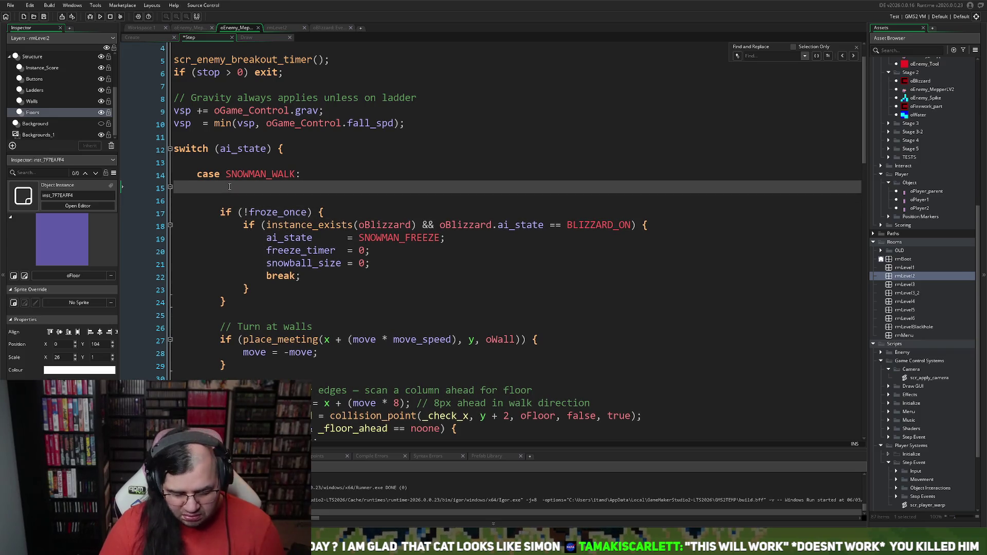
pyautogui.write('if')
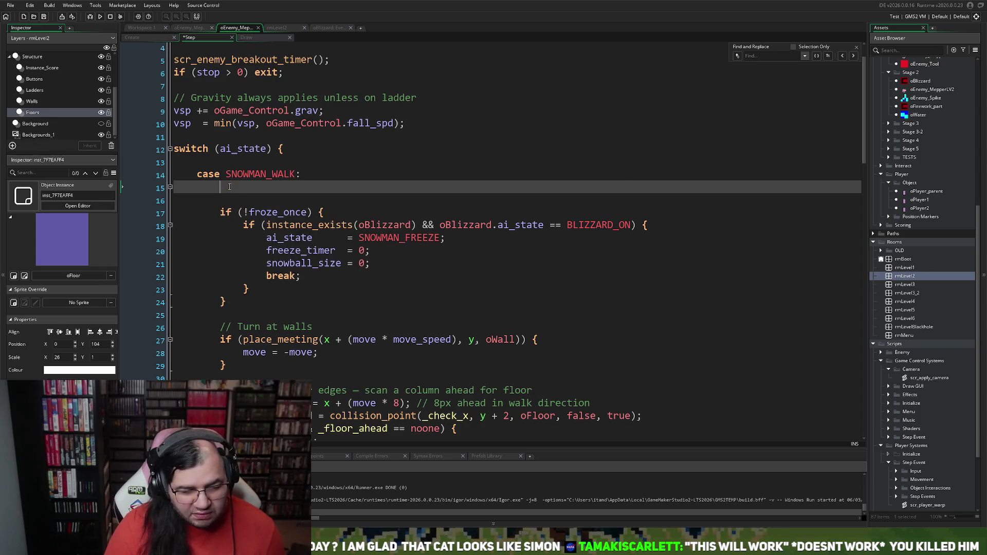
pyautogui.hotkey('ctrl', 'v')
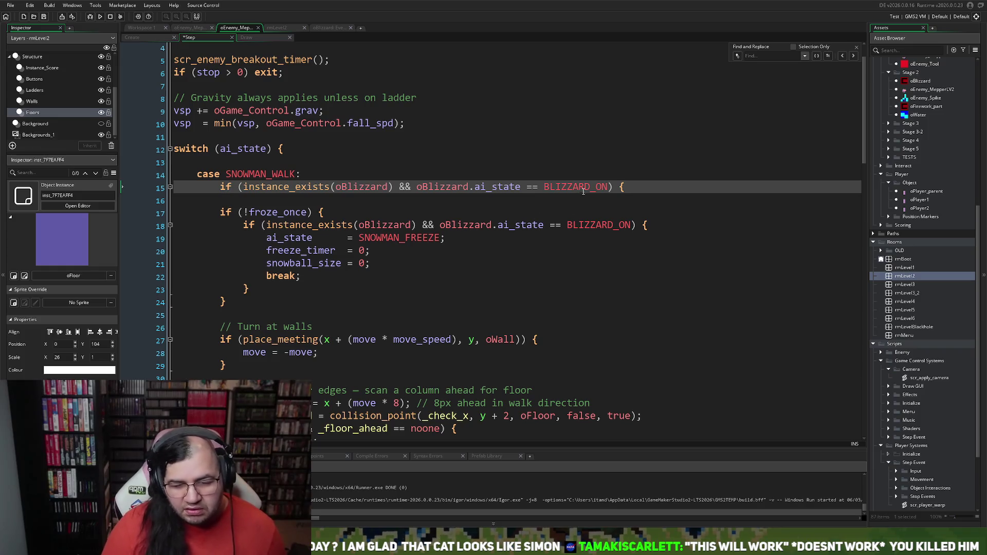
# Change line 15's check to BLIZZARD_OFF and prefix the condition with froze_once &&
pyautogui.doubleClick(584, 187)
pyautogui.click(602, 188)
pyautogui.moveTo(609, 186); pyautogui.dragTo(597, 187)
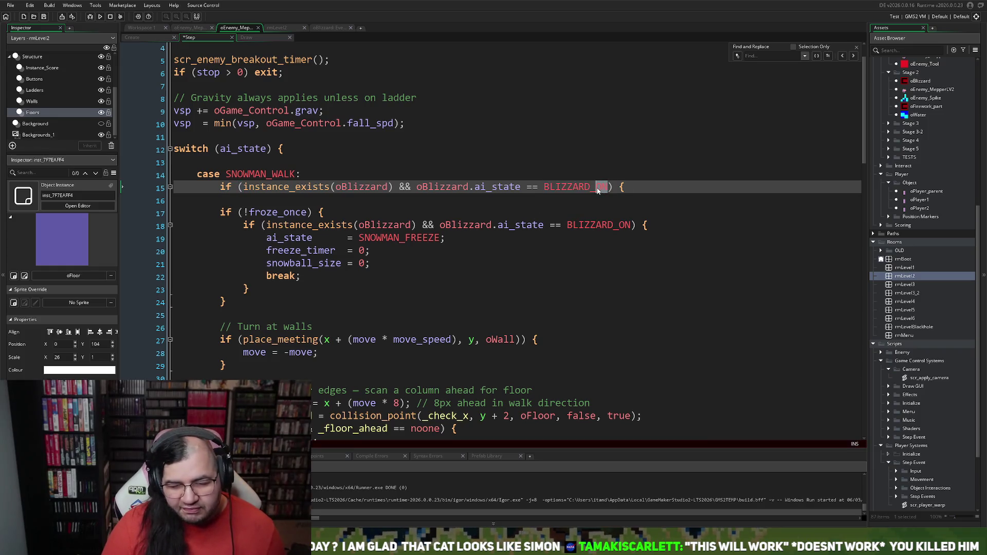
pyautogui.write('OFF')
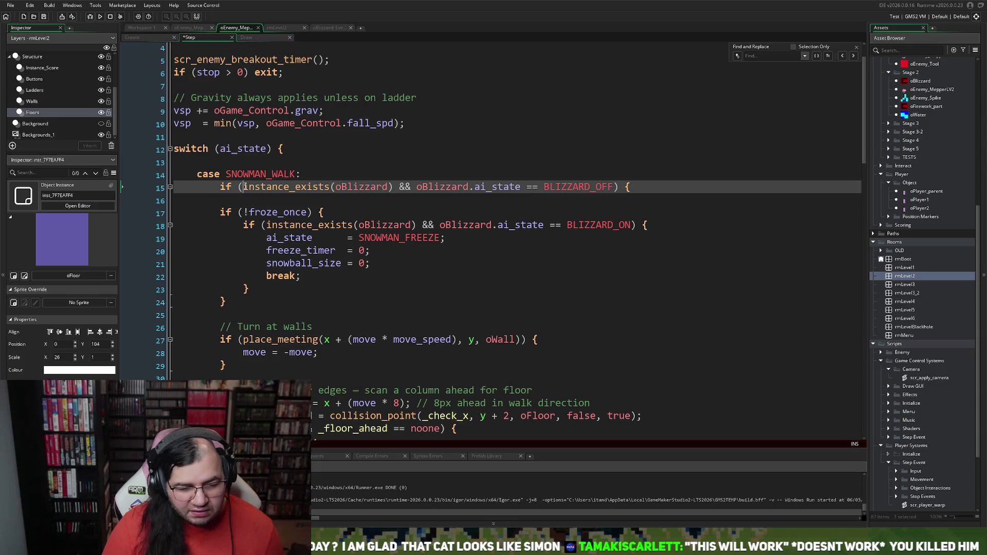
pyautogui.write('&&')
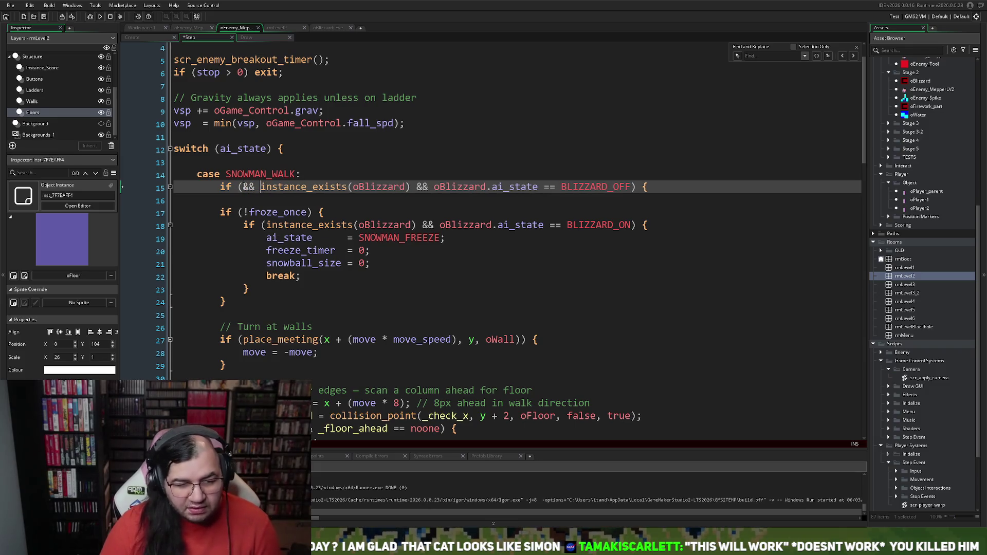
pyautogui.doubleClick(267, 211)
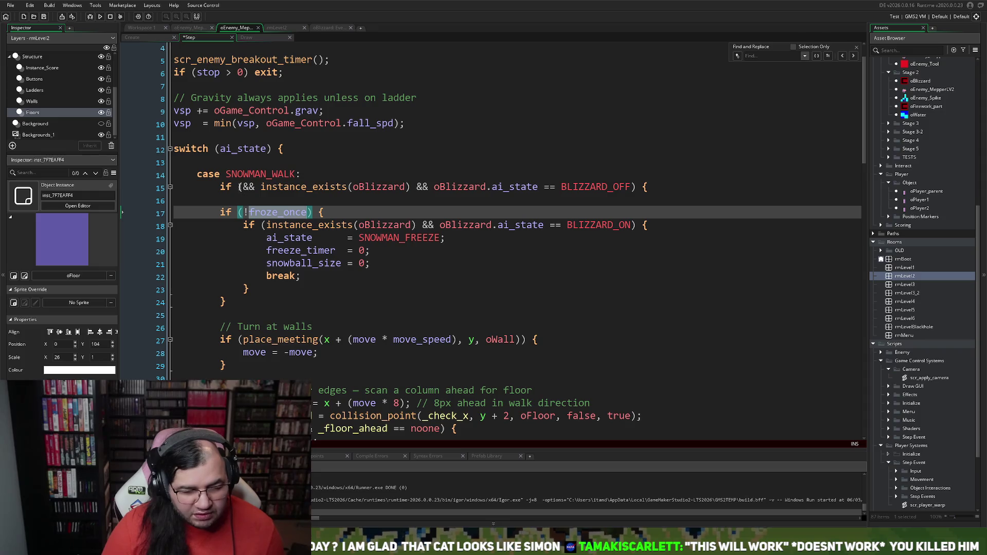
pyautogui.hotkey('ctrl', 'c')
pyautogui.click(240, 187)
pyautogui.hotkey('ctrl', 'v')
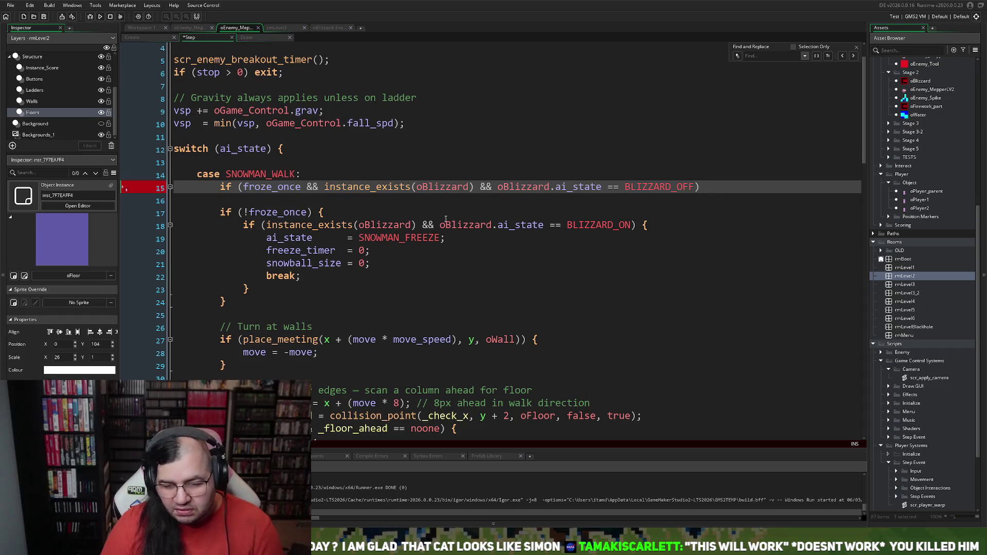
# Finish line 15 with froze_once = false and add a new line above it for the comment
pyautogui.doubleClick(289, 216)
pyautogui.click(713, 187)
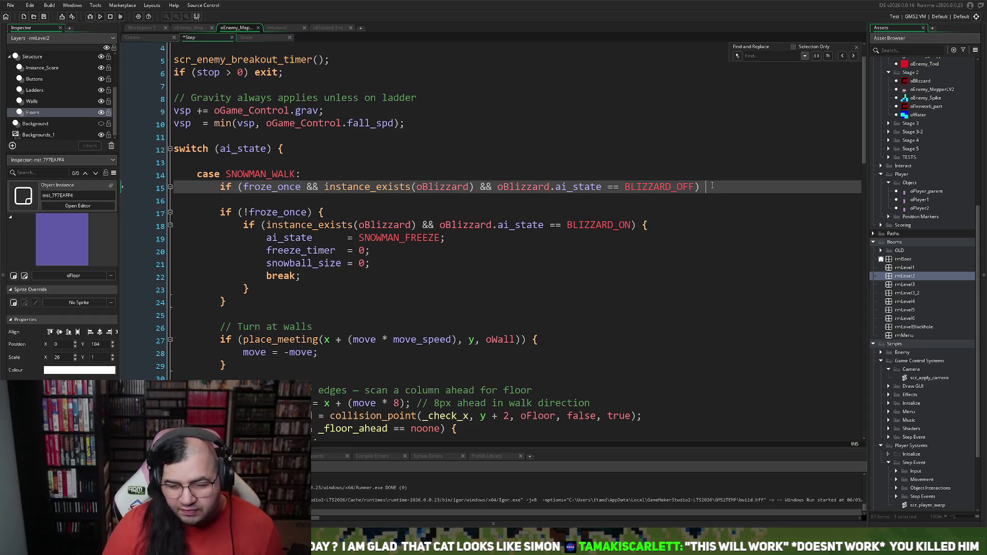
pyautogui.hotkey('ctrl', 'v')
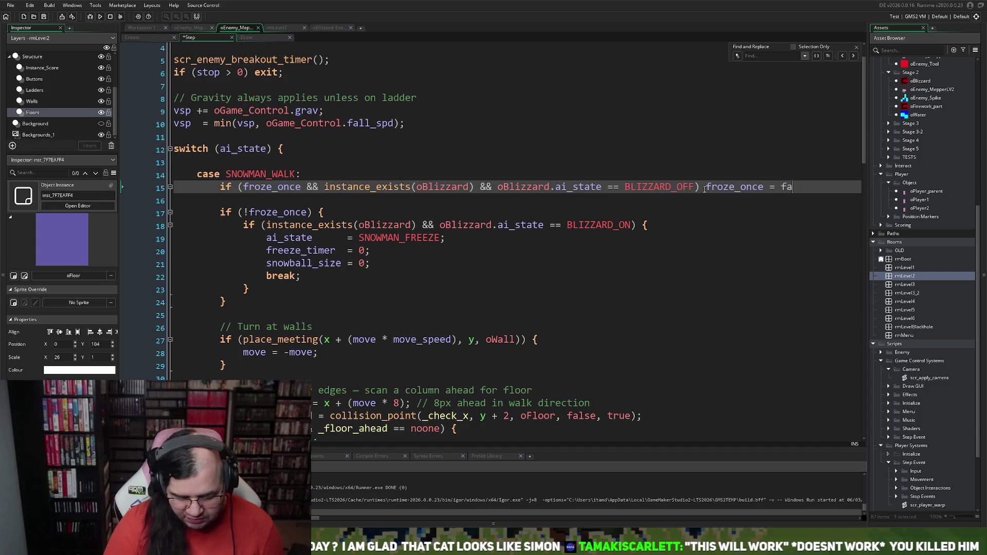
pyautogui.write('lse;')
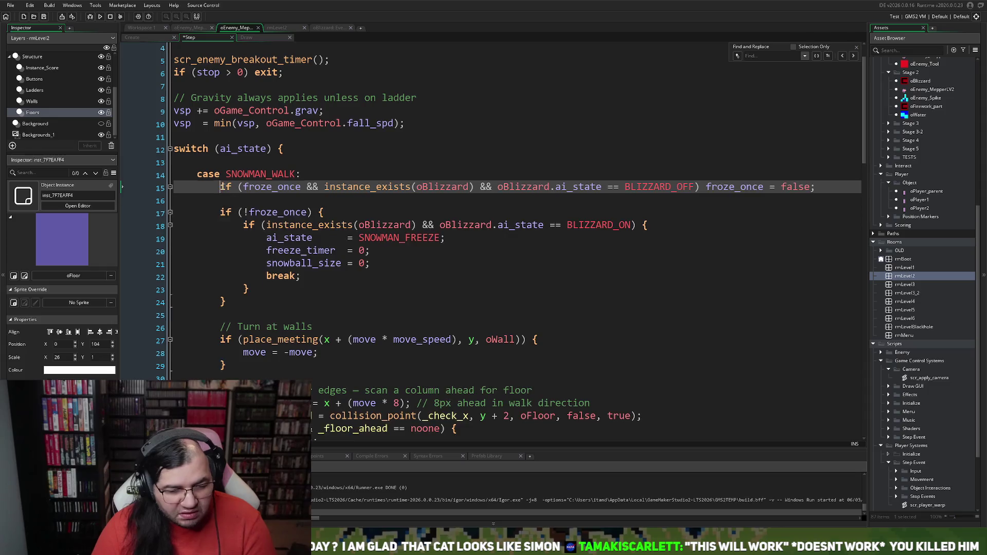
pyautogui.press('Return')
pyautogui.write('// Check for older freeze')
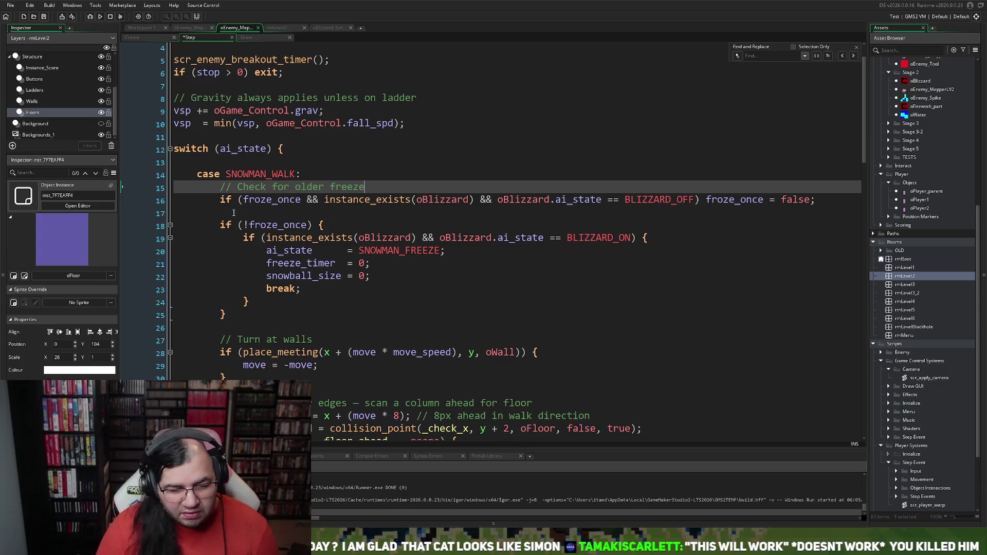
# Add a // Freeze Mepper comment above the freeze check and run the game
pyautogui.click(231, 214)
pyautogui.write('// Freeze Mepper')
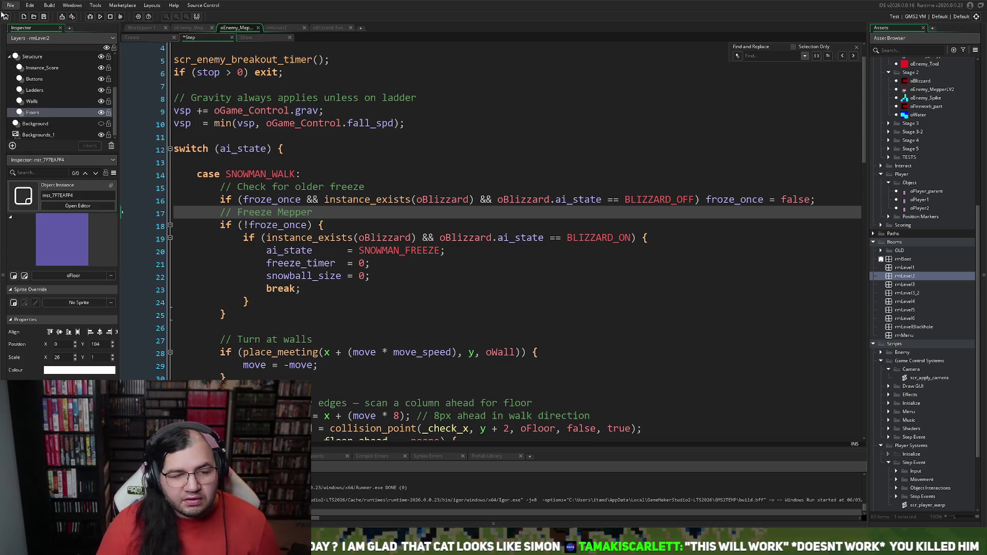
pyautogui.click(101, 16)
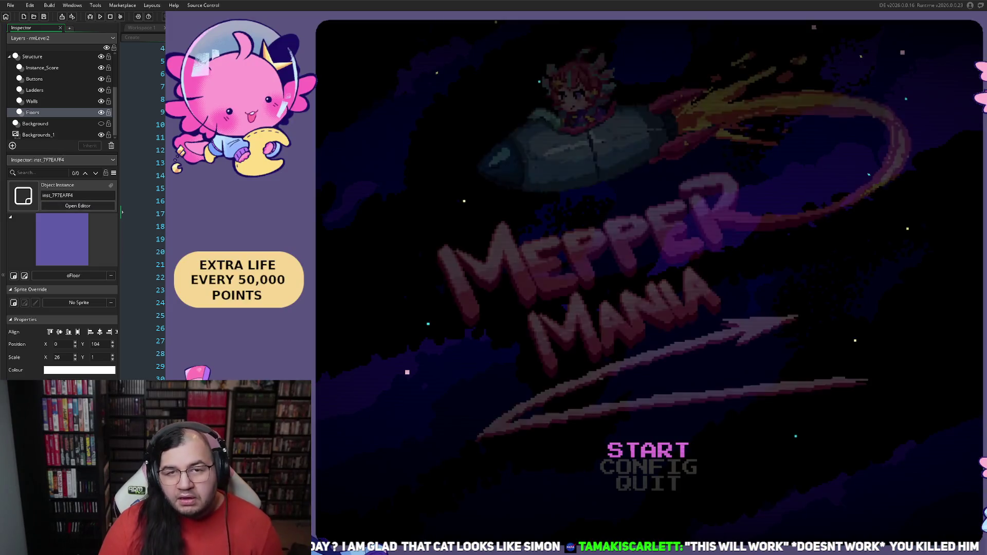
# Start the Uranus stage from the title menu and move the player across the lower platforms
pyautogui.press('Return')
pyautogui.press('Down')
pyautogui.press('Return')
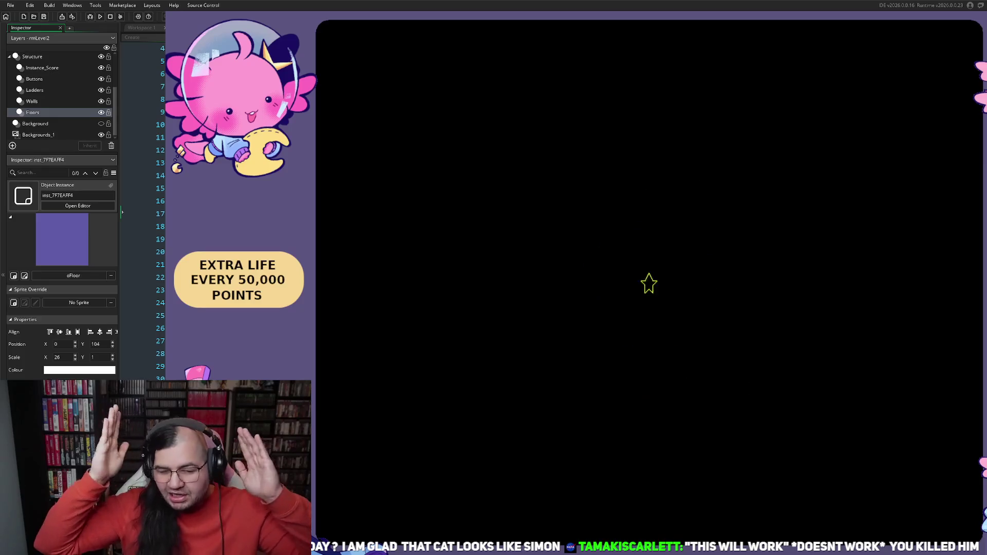
pyautogui.press('Left')
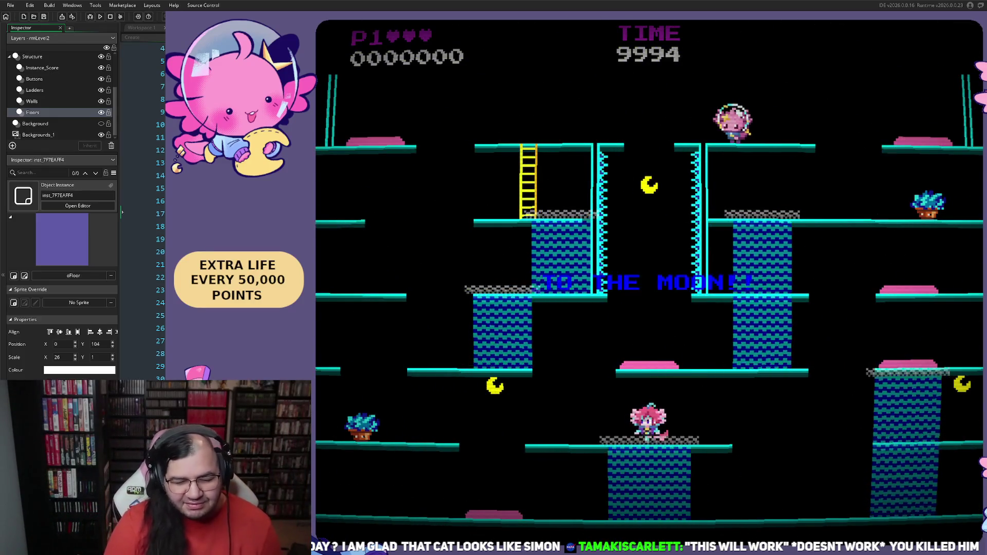
pyautogui.press('Left')
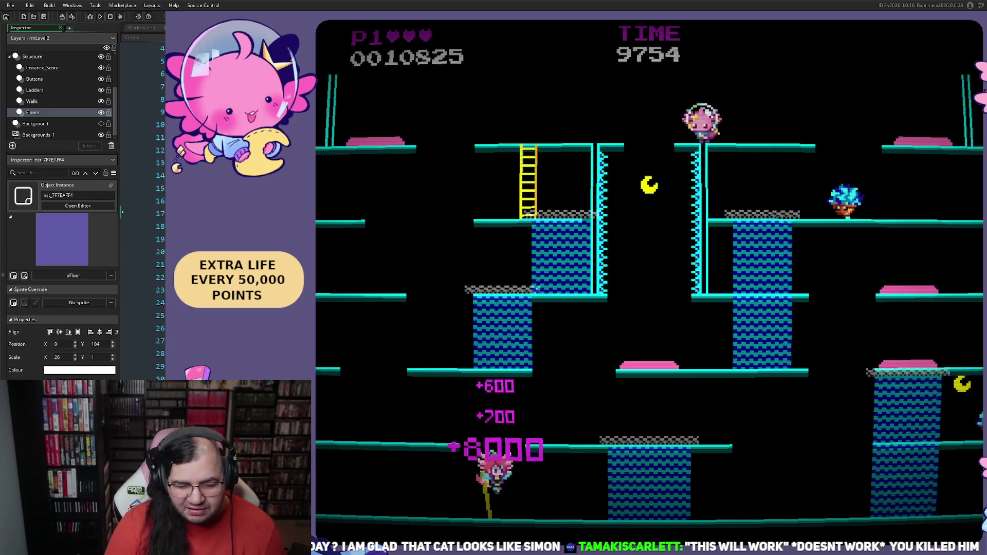
pyautogui.press('Right')
pyautogui.press('space')
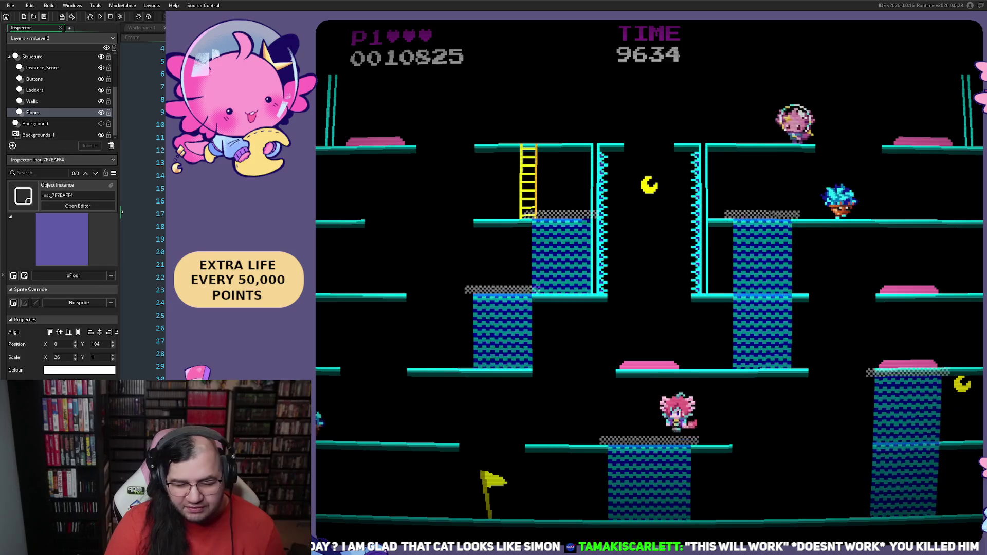
pyautogui.press('Left')
pyautogui.press('Right')
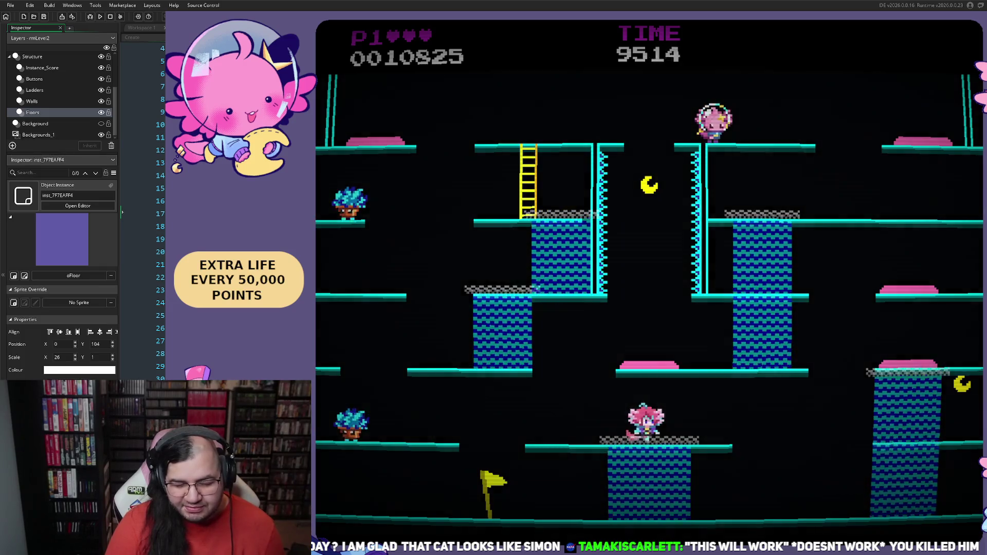
pyautogui.press('Left')
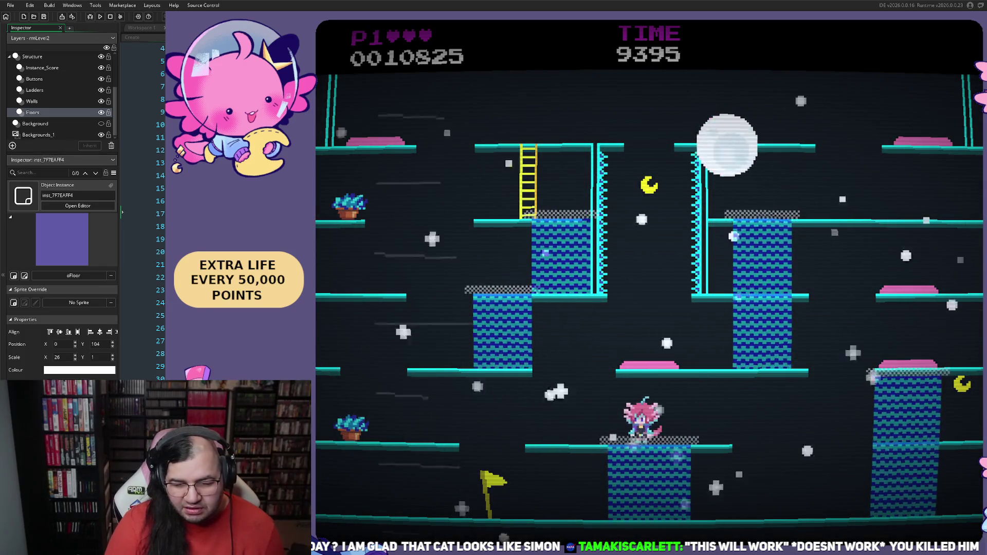
pyautogui.press('Left')
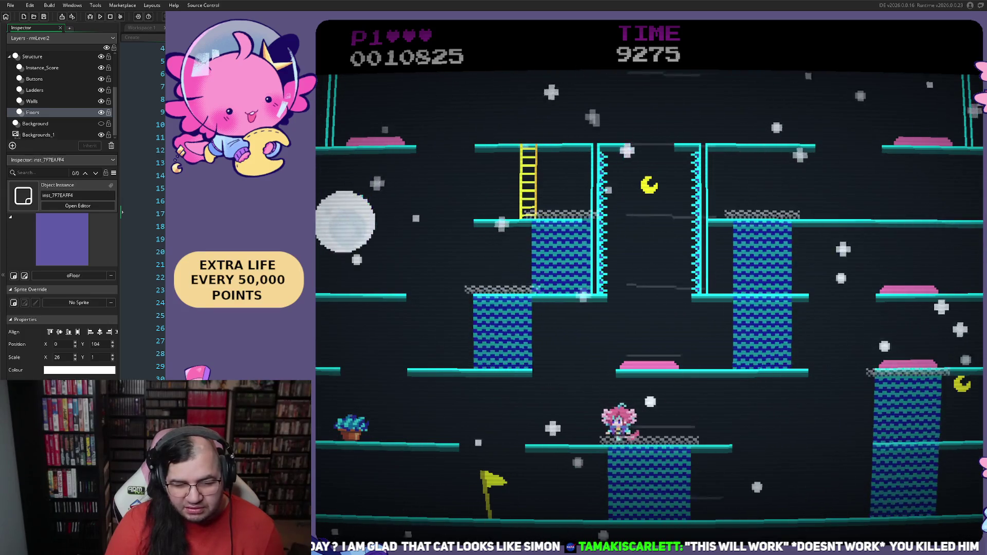
pyautogui.press('Right')
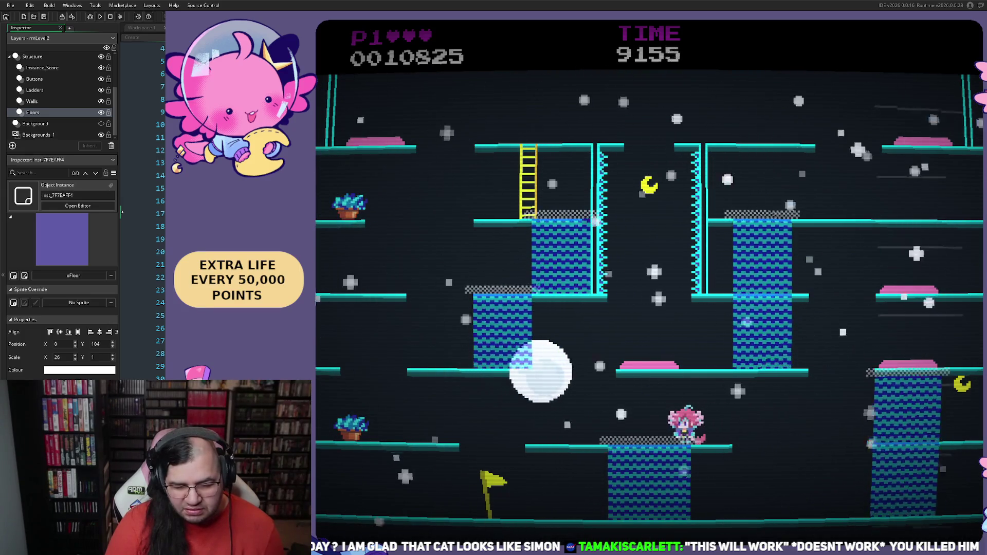
pyautogui.press('Right')
pyautogui.press('space')
pyautogui.press('Left')
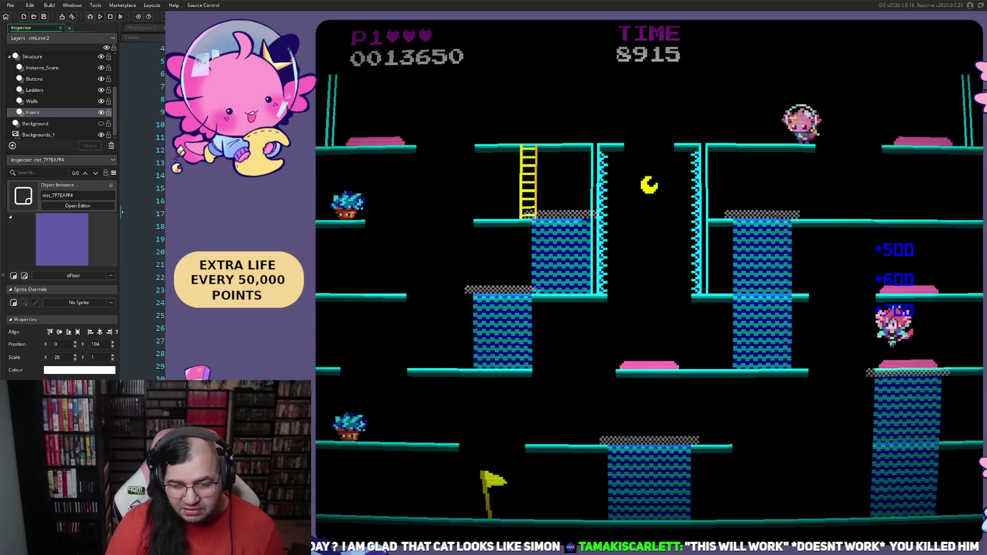
pyautogui.press('Left')
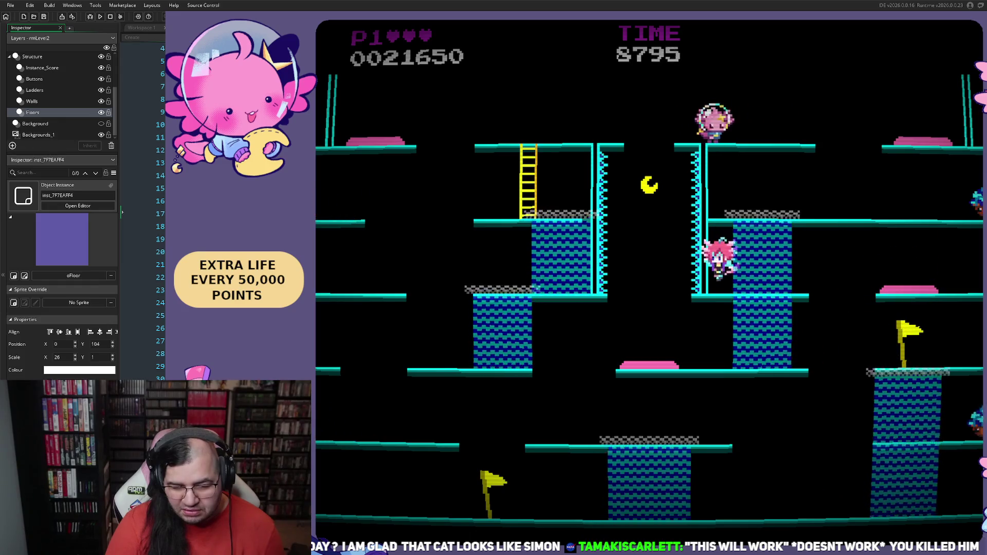
pyautogui.press('space')
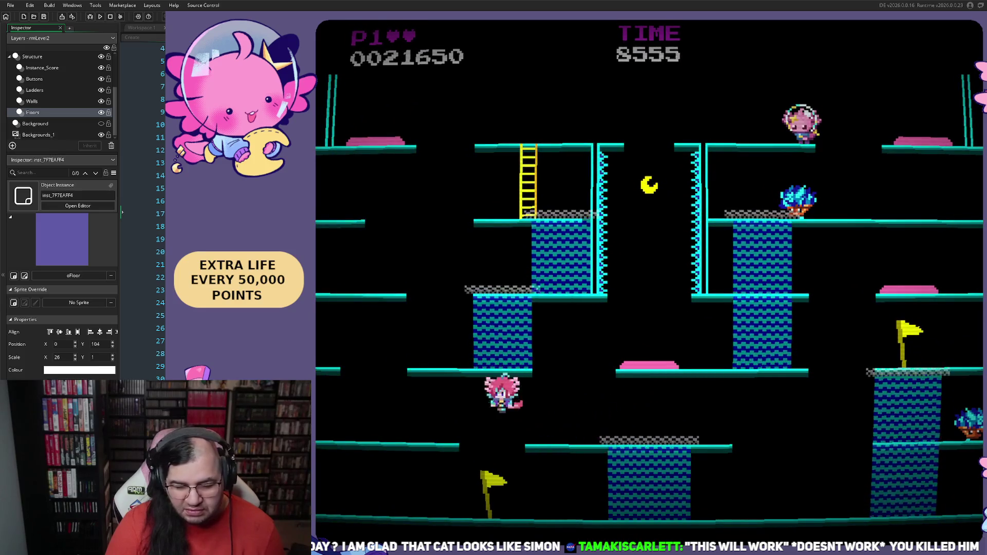
# Keep playing through the level toward the enemy, then exit the game with Escape
pyautogui.press('Right')
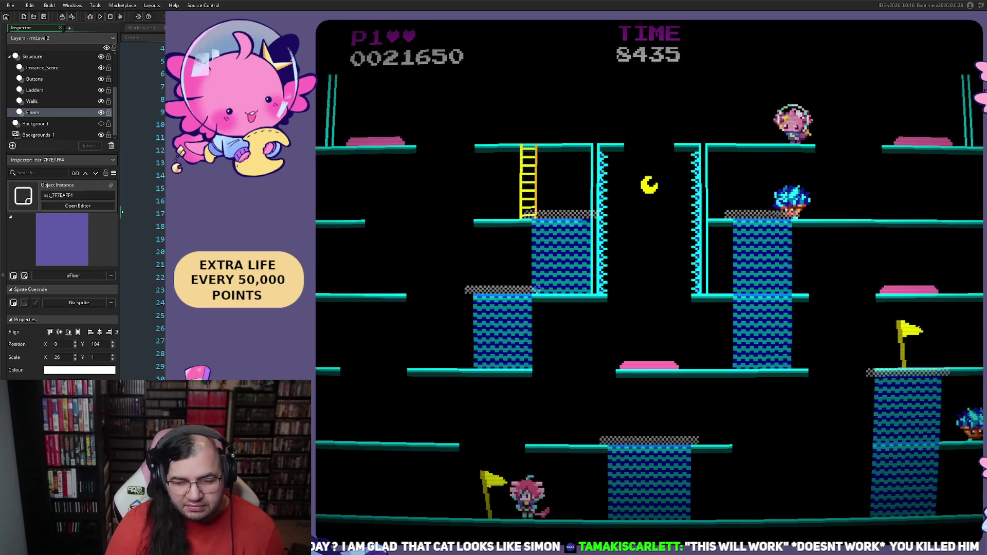
pyautogui.press('space')
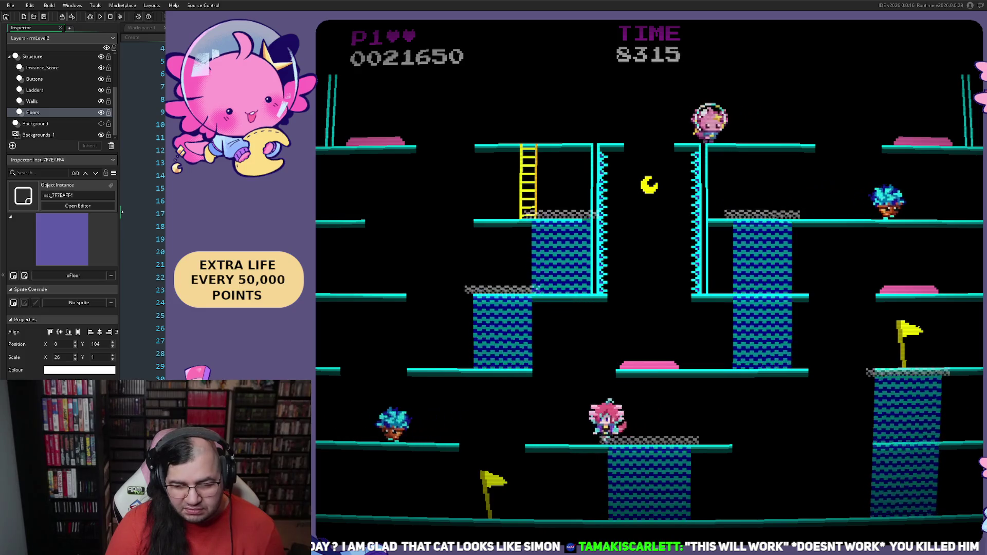
pyautogui.press('Left')
pyautogui.press('Right')
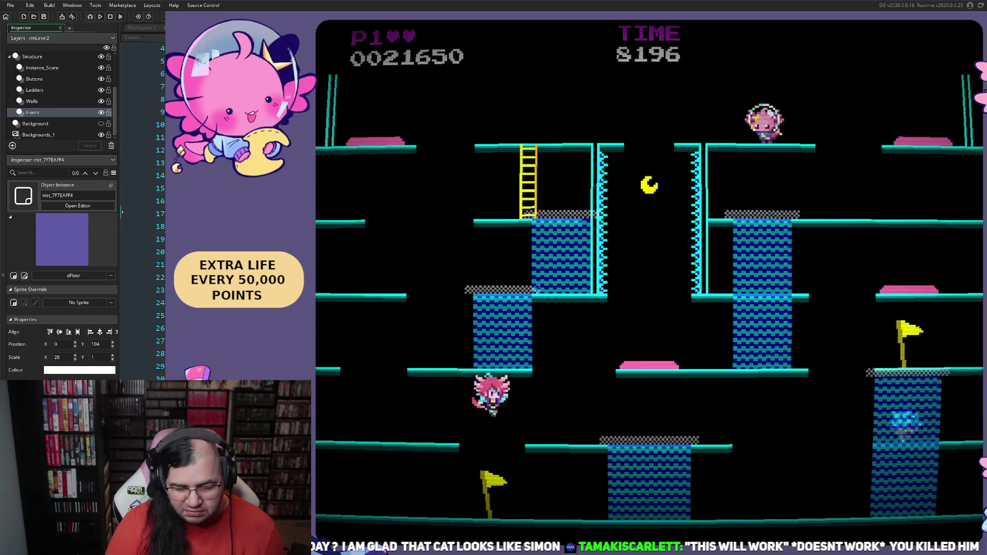
pyautogui.press('Right')
pyautogui.press('Left')
pyautogui.press('Right')
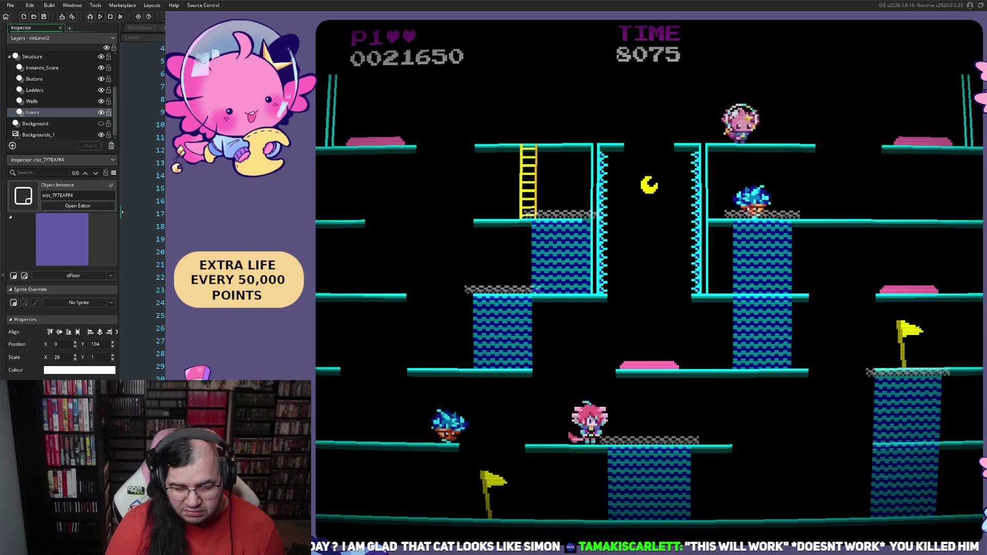
pyautogui.press('Right')
pyautogui.press('Left')
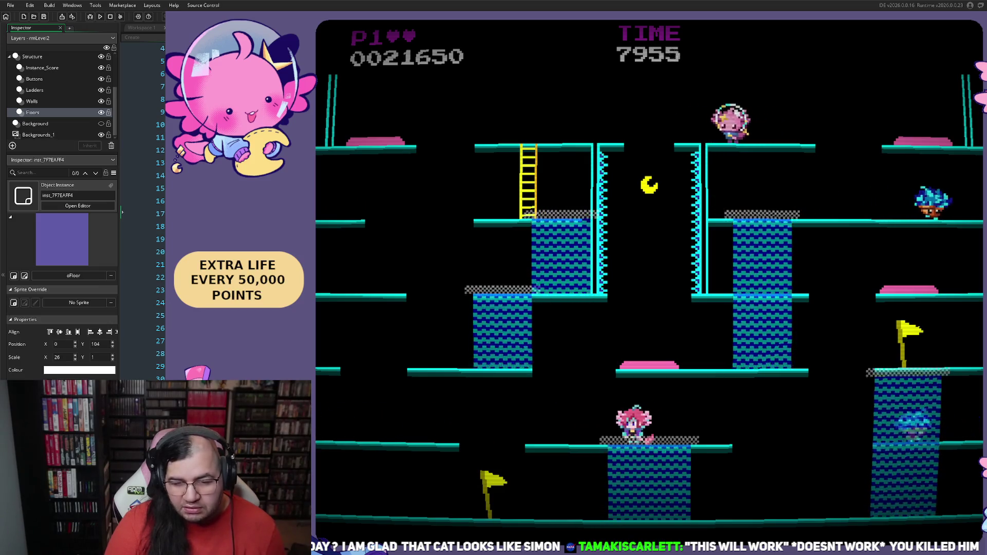
pyautogui.press('Right')
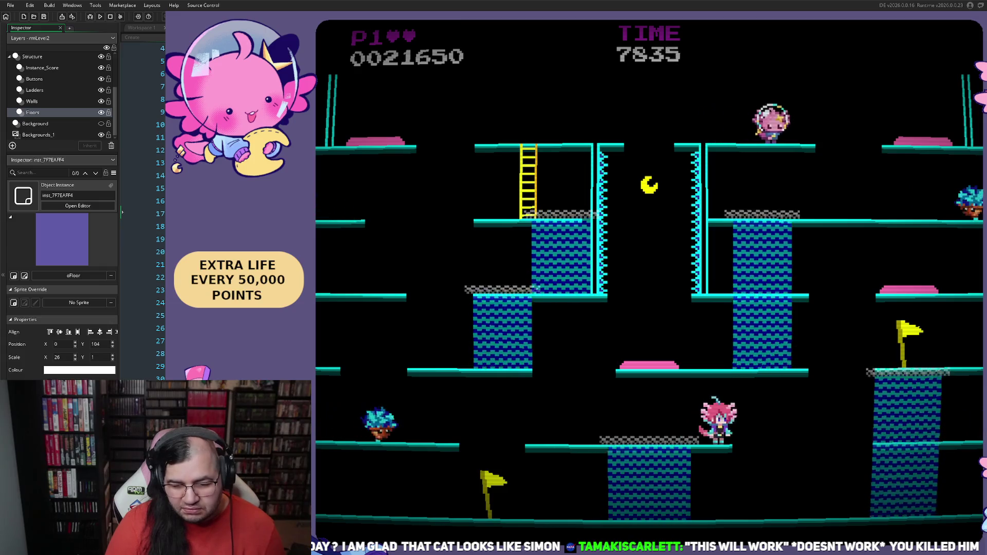
pyautogui.press('Left')
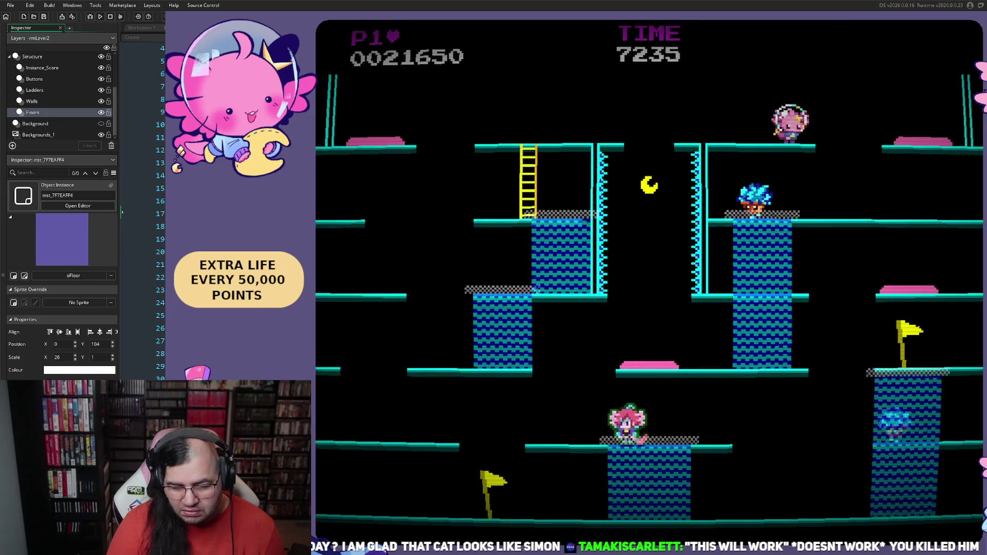
pyautogui.press('Right')
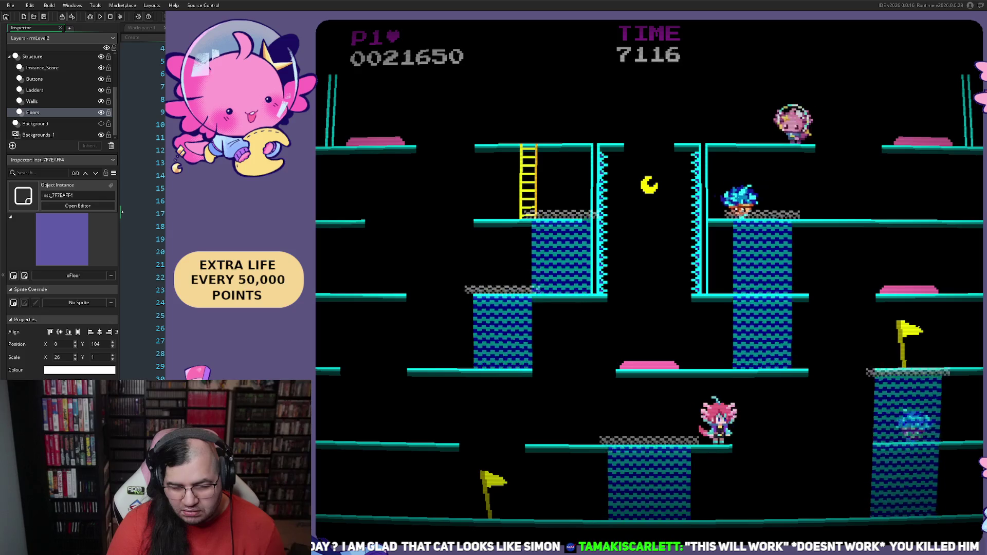
pyautogui.press('Right')
pyautogui.press('Left')
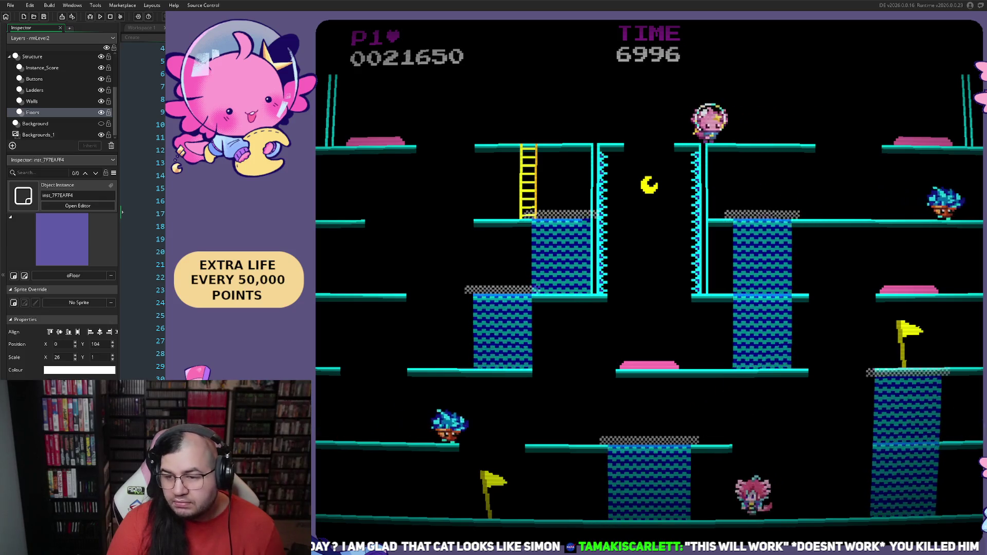
pyautogui.press('space')
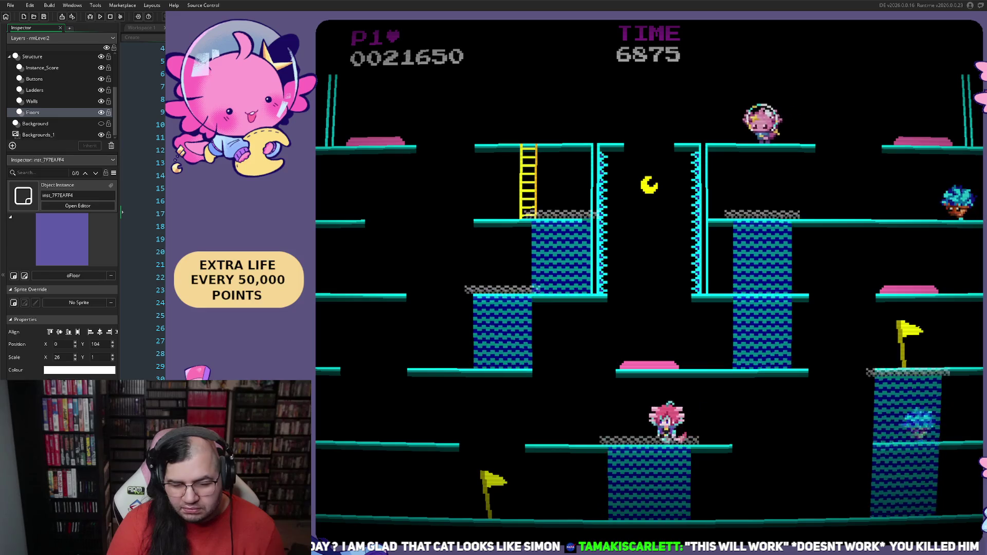
pyautogui.press('Right')
pyautogui.press('Left')
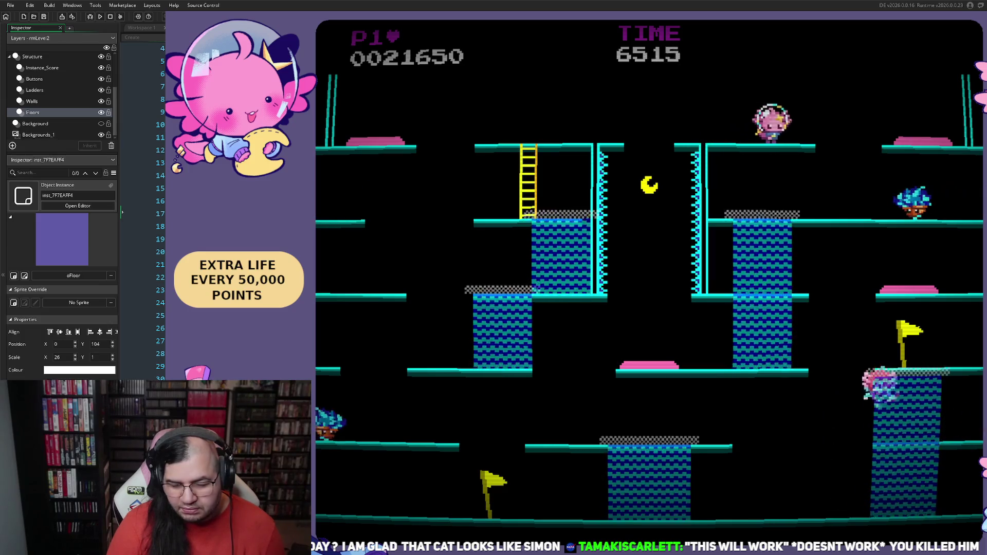
pyautogui.press('Left')
pyautogui.press('Up')
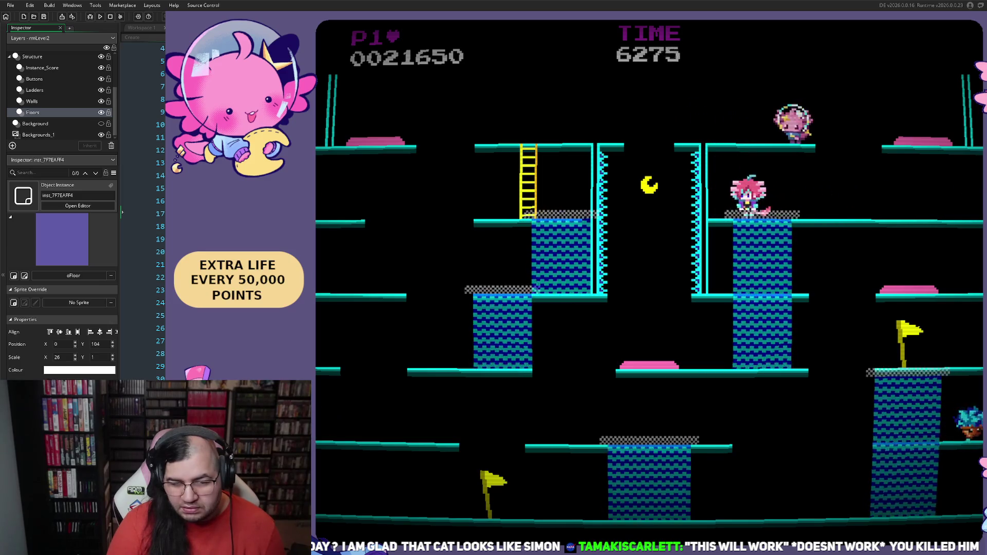
pyautogui.press('Right')
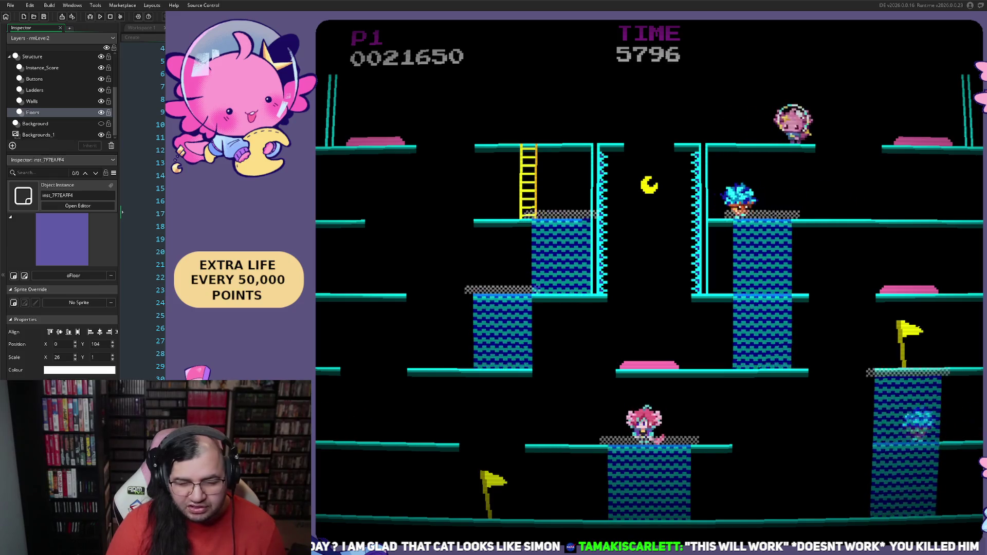
pyautogui.press('Left')
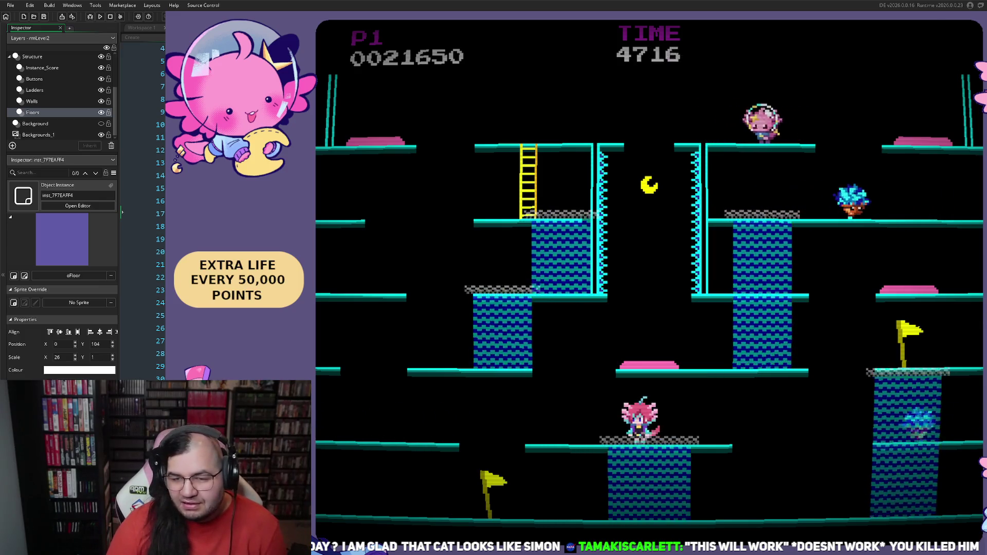
pyautogui.press('Escape')
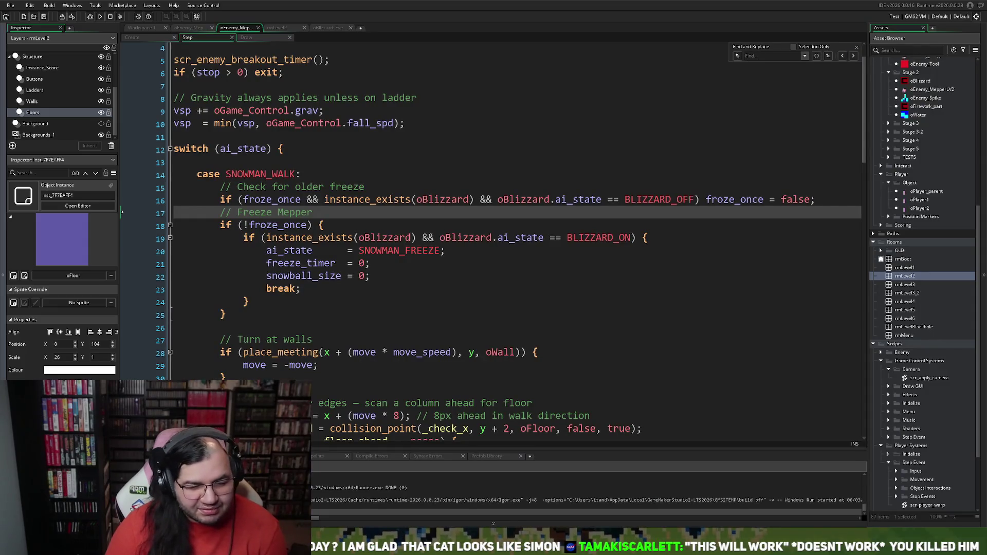
# Review oBlizzard's Draw and Step code, then return to the workspace showing oEnemy_MepperLV2
pyautogui.hotkey('ctrl', 'Tab')
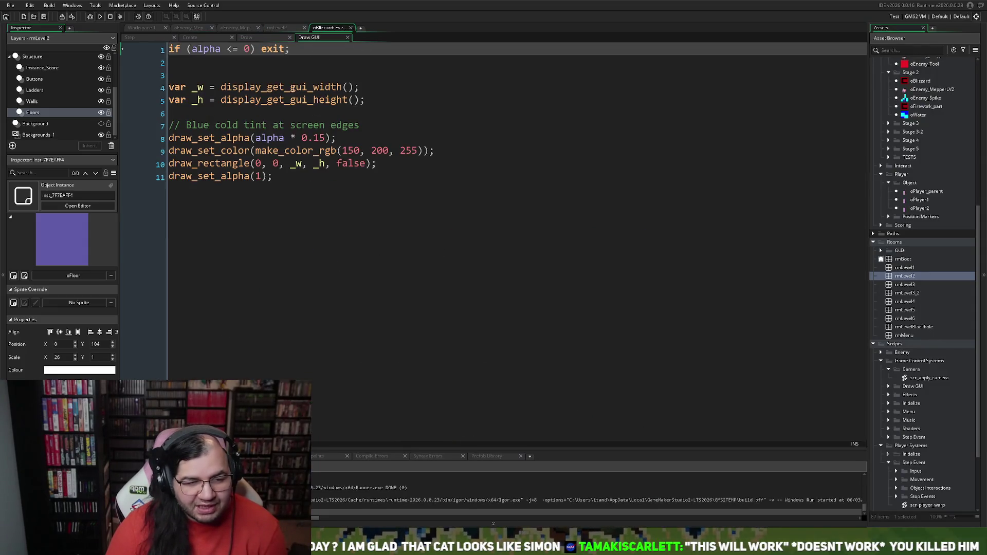
pyautogui.click(248, 38)
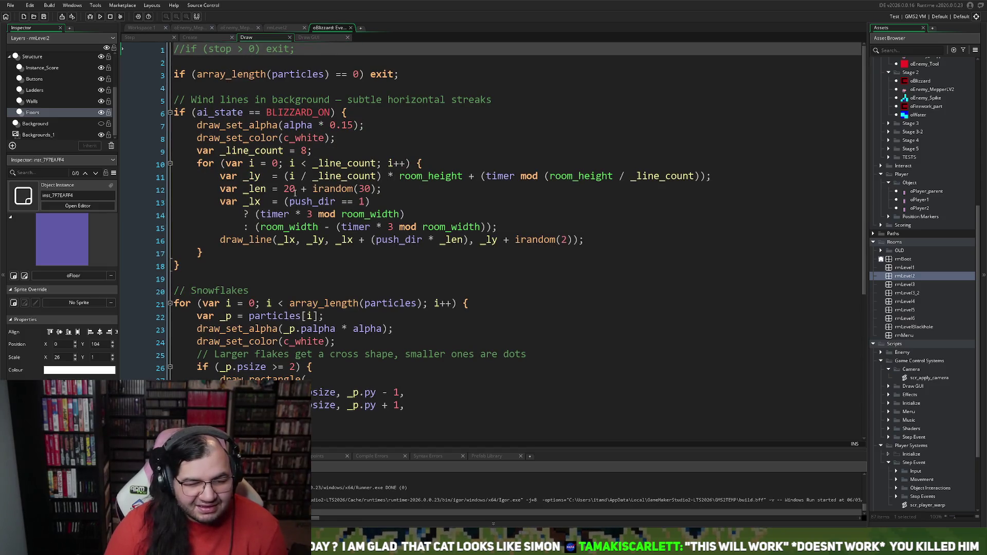
pyautogui.scroll(-6, 291, 194)
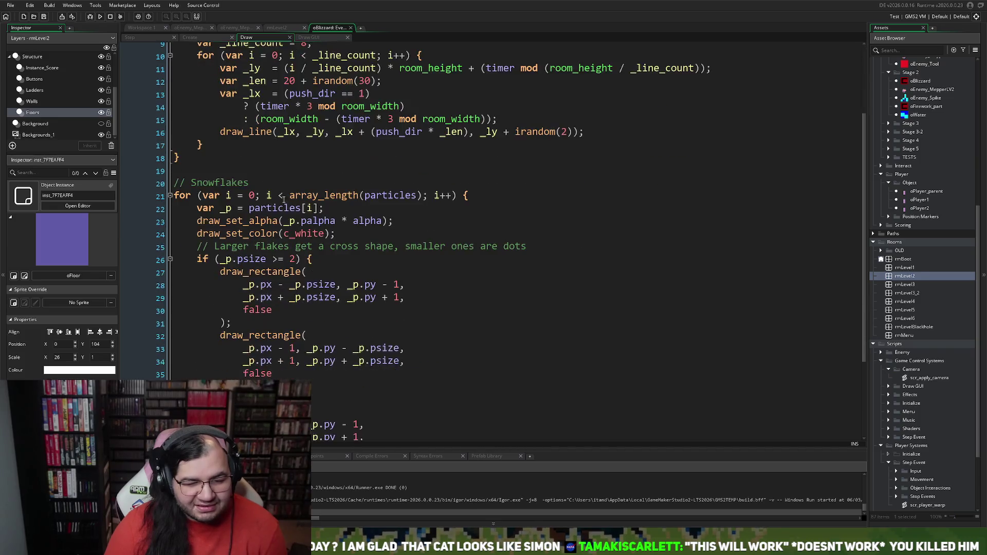
pyautogui.scroll(5, 281, 201)
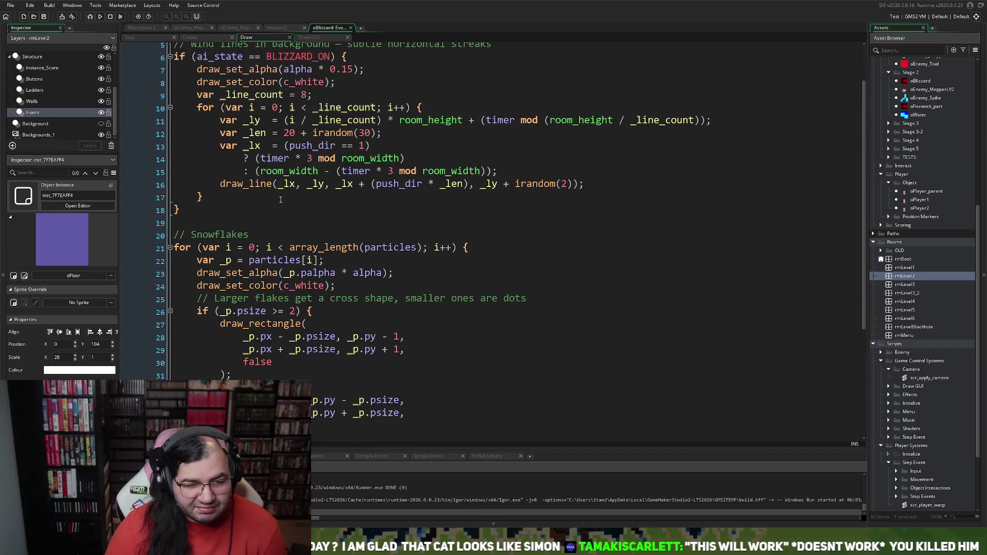
pyautogui.moveTo(171, 40); pyautogui.dragTo(204, 42)
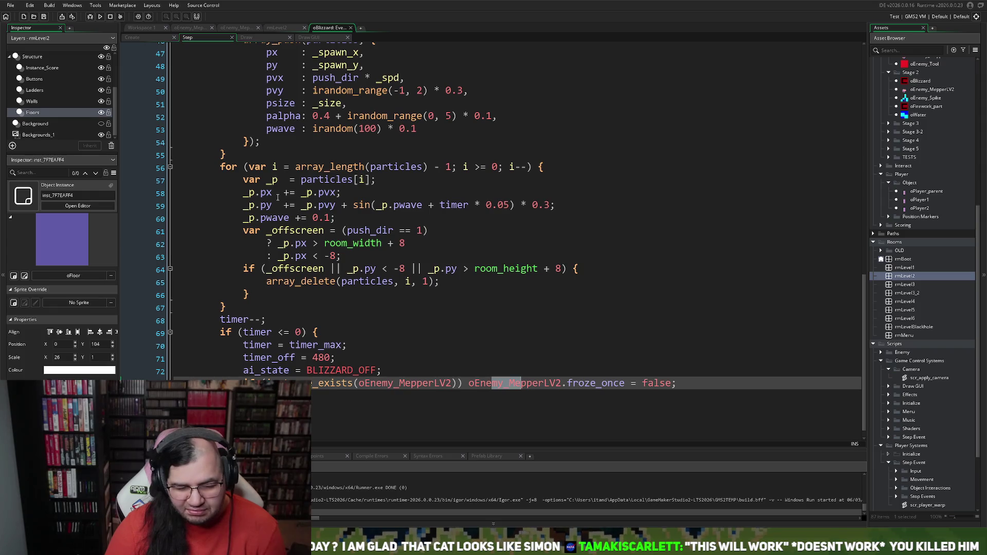
pyautogui.scroll(9, 277, 198)
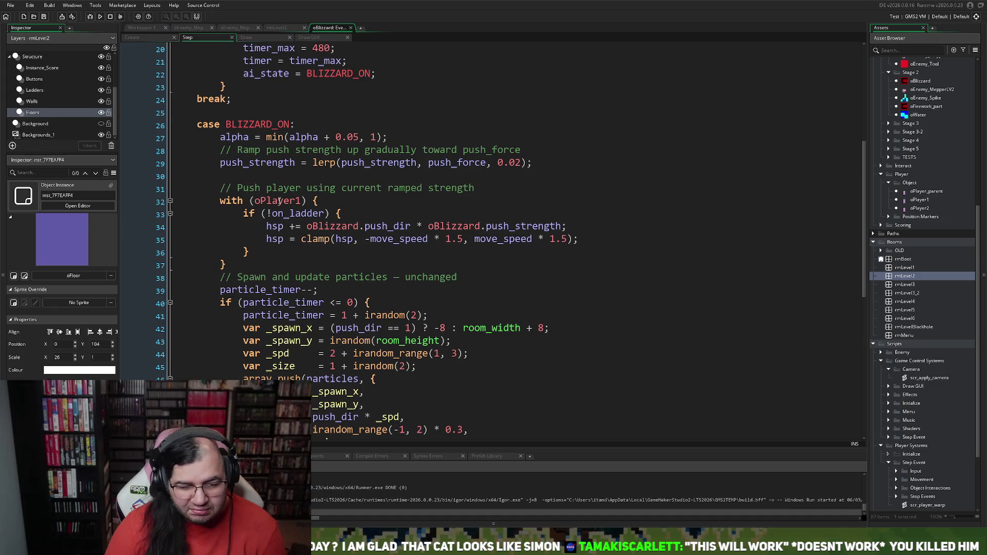
pyautogui.scroll(6, 278, 200)
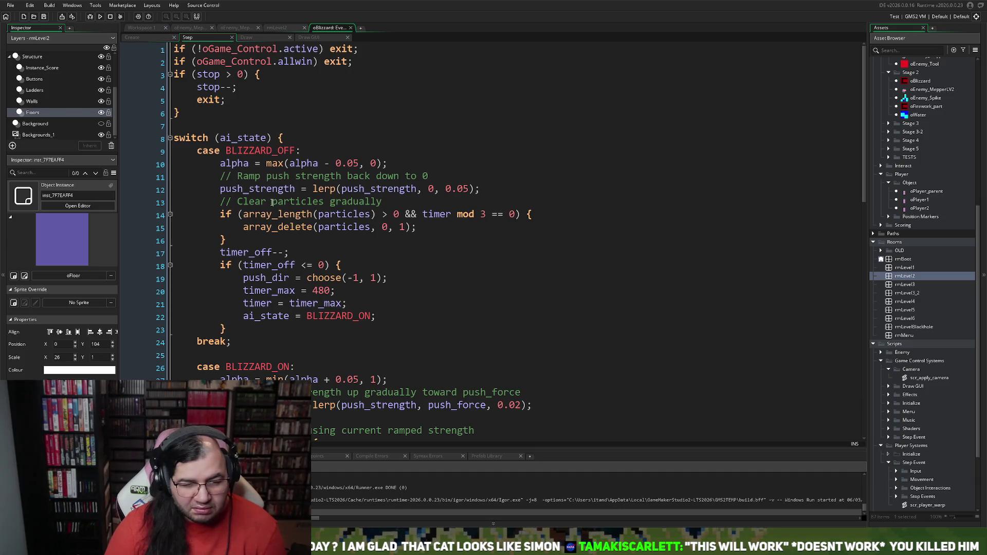
pyautogui.click(278, 28)
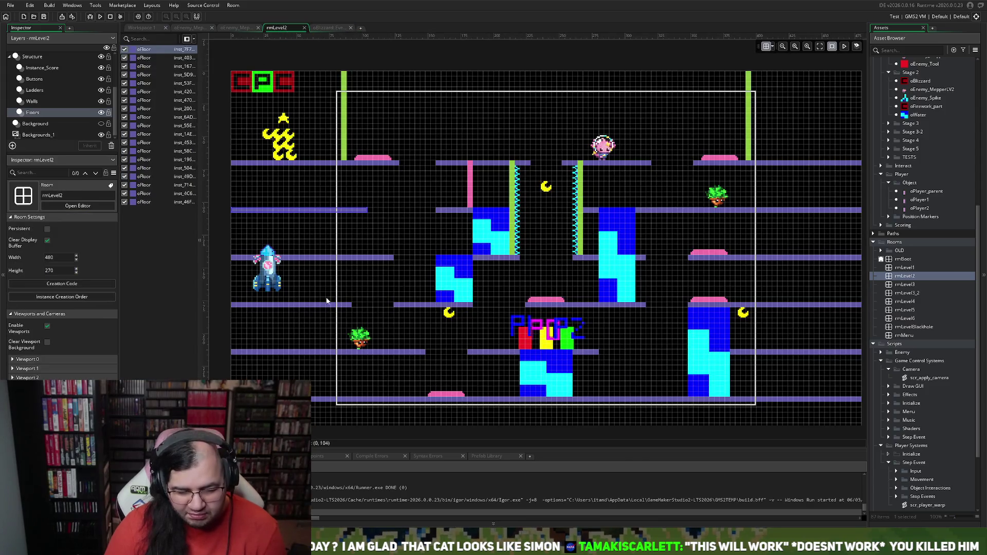
pyautogui.click(139, 28)
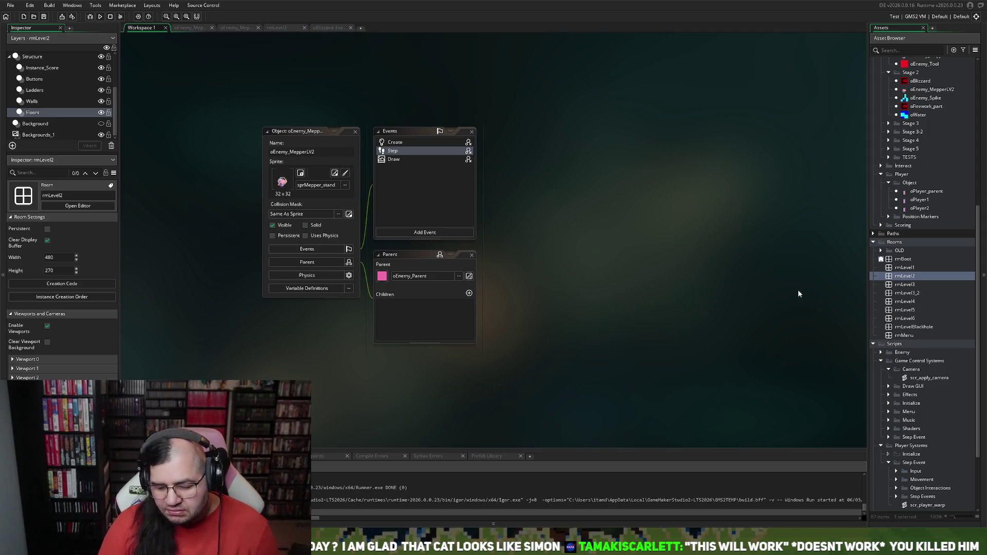
# Set oBlizzard's parent to oEnemy_Parent, close its editor and run the game
pyautogui.scroll(3, 497, 264)
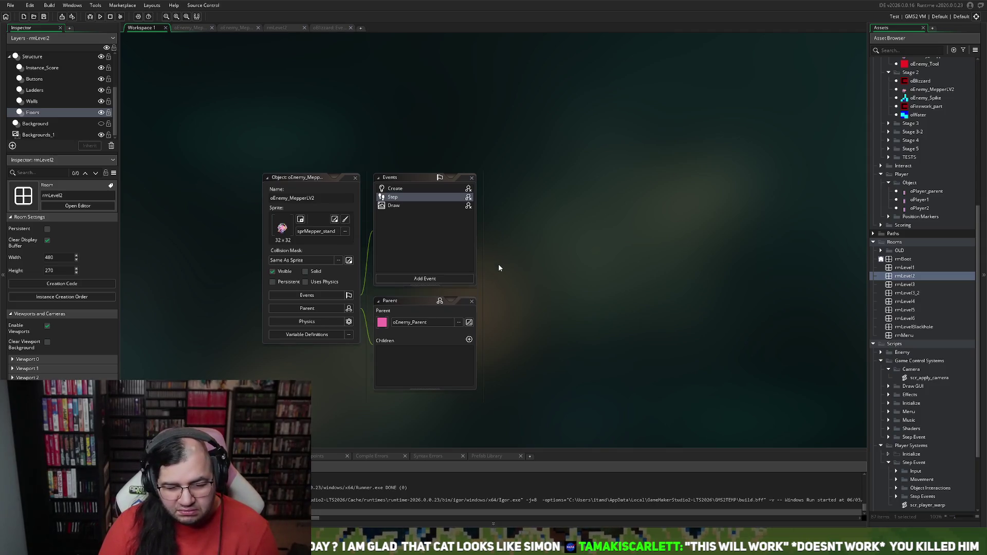
pyautogui.scroll(4, 924, 211)
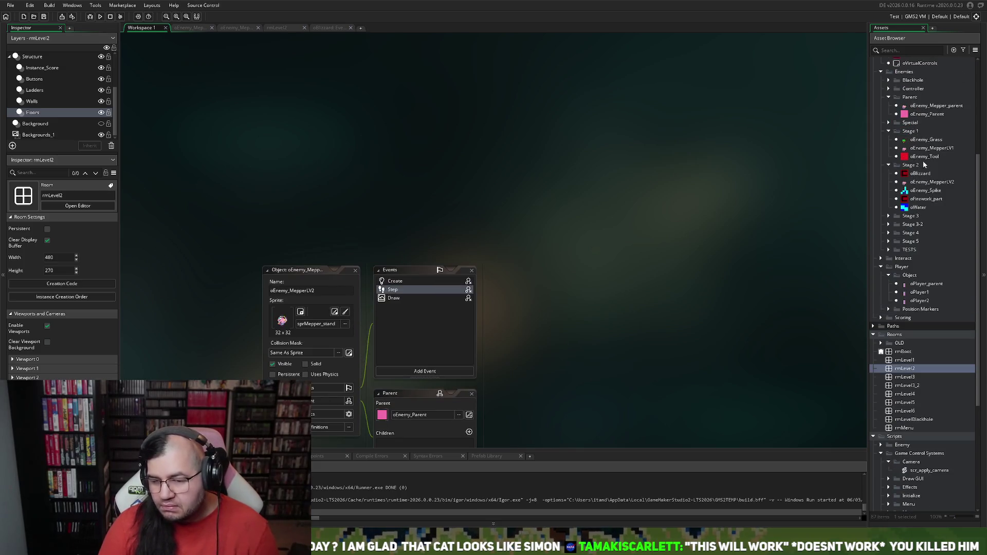
pyautogui.scroll(3, 900, 139)
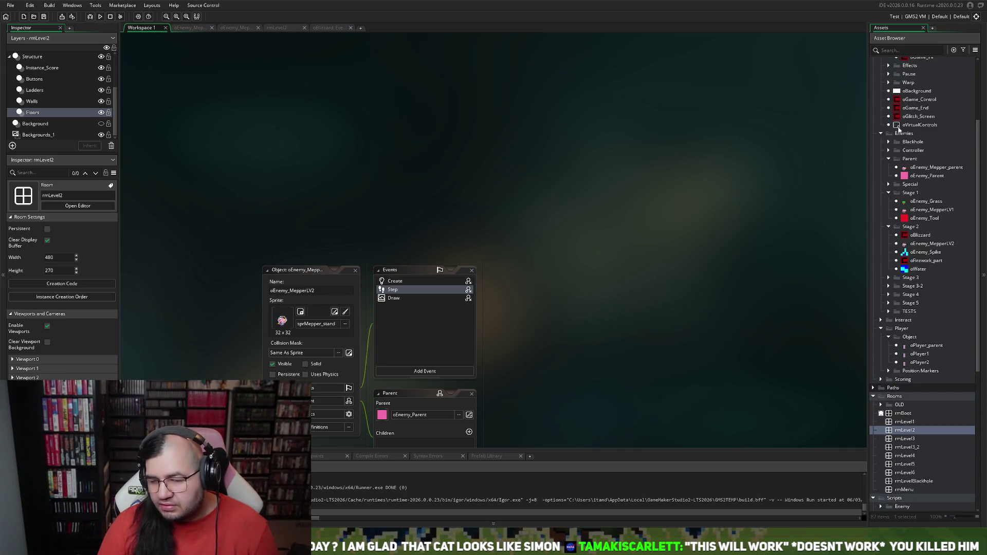
pyautogui.scroll(2, 899, 130)
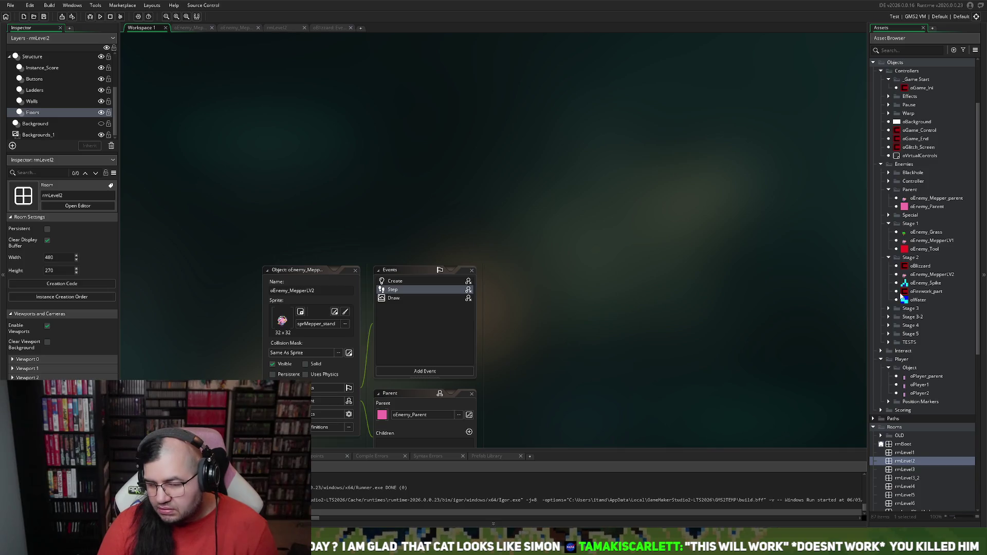
pyautogui.doubleClick(910, 267)
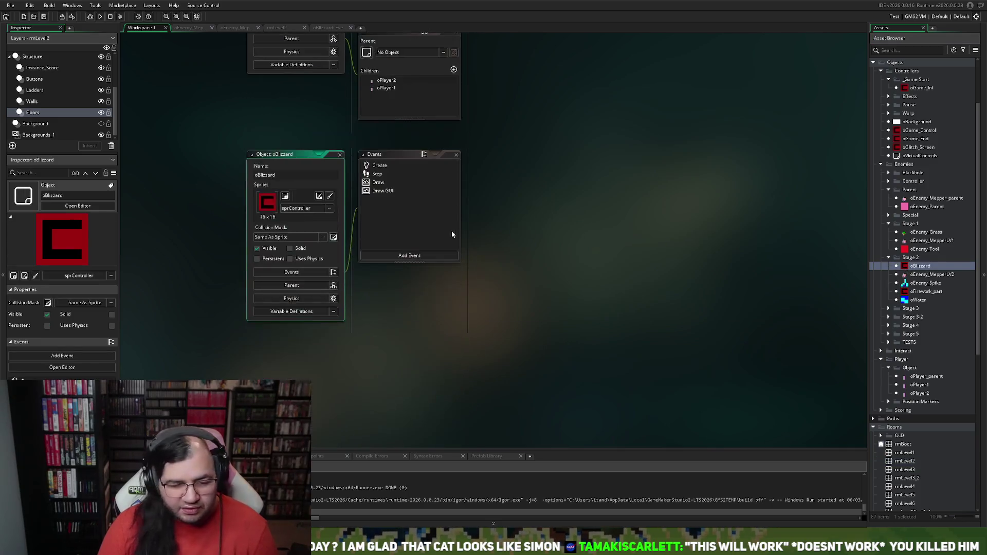
pyautogui.click(307, 285)
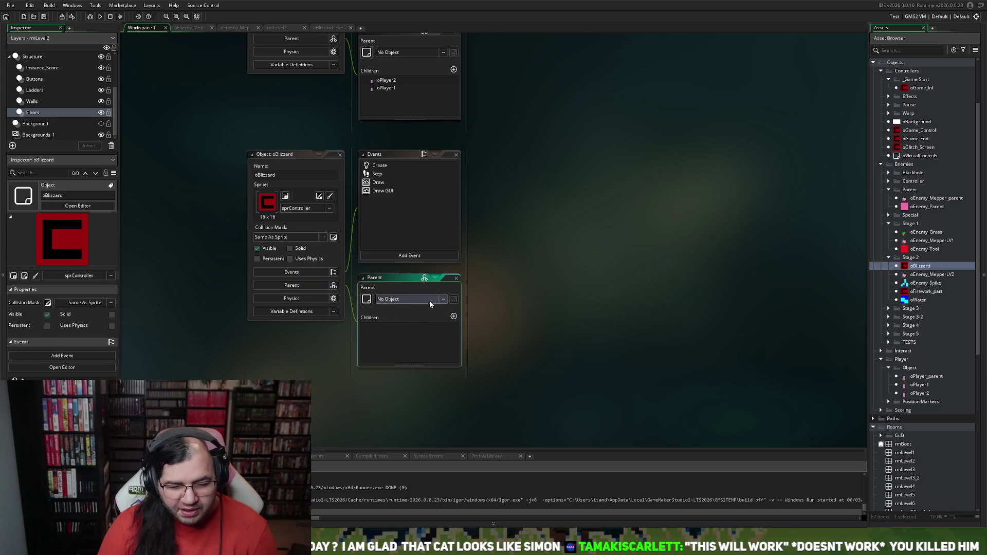
pyautogui.click(444, 299)
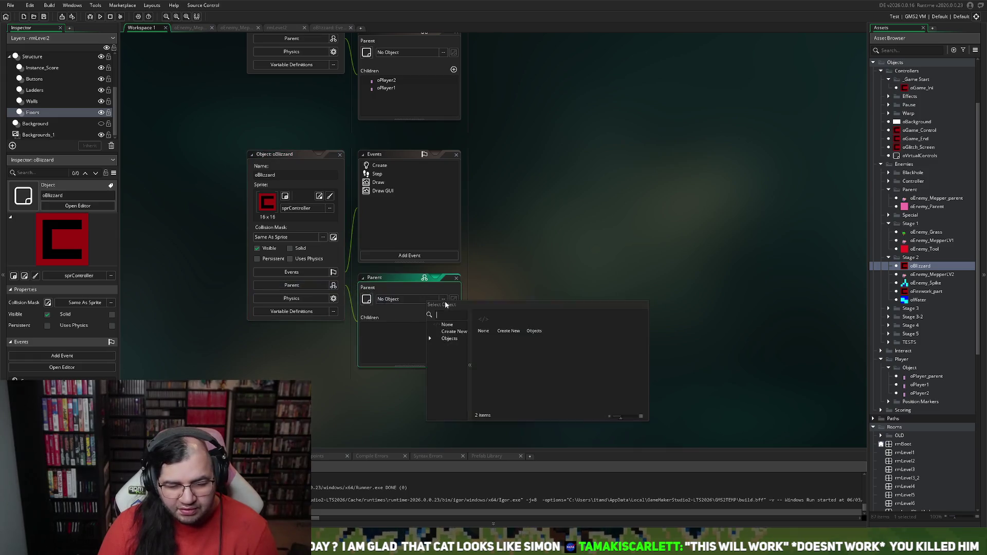
pyautogui.doubleClick(536, 329)
pyautogui.doubleClick(535, 326)
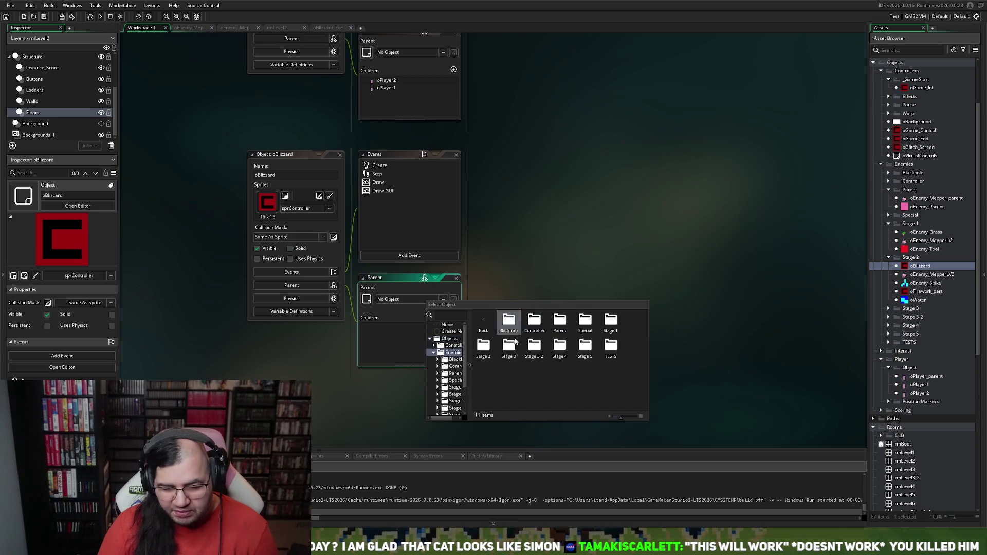
pyautogui.doubleClick(561, 325)
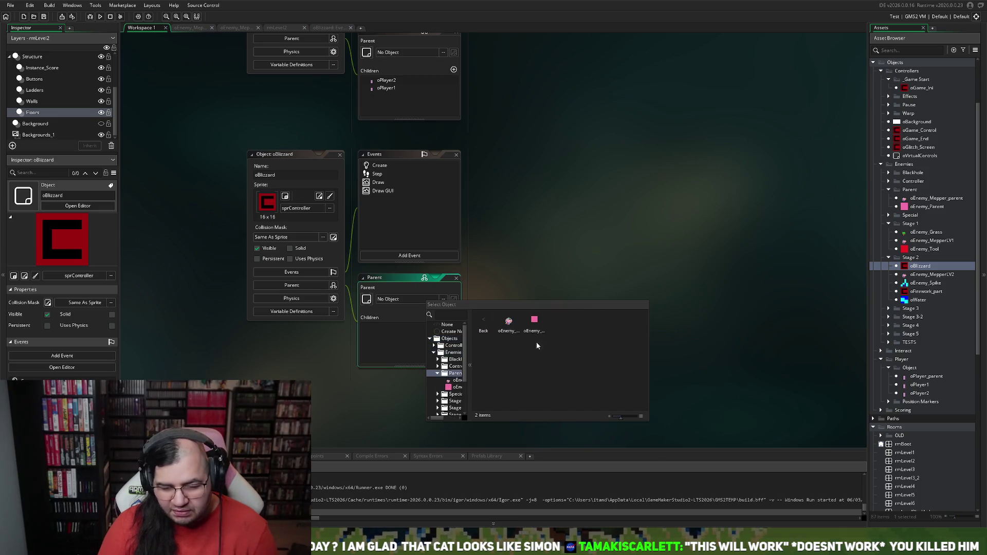
pyautogui.doubleClick(533, 324)
pyautogui.click(339, 154)
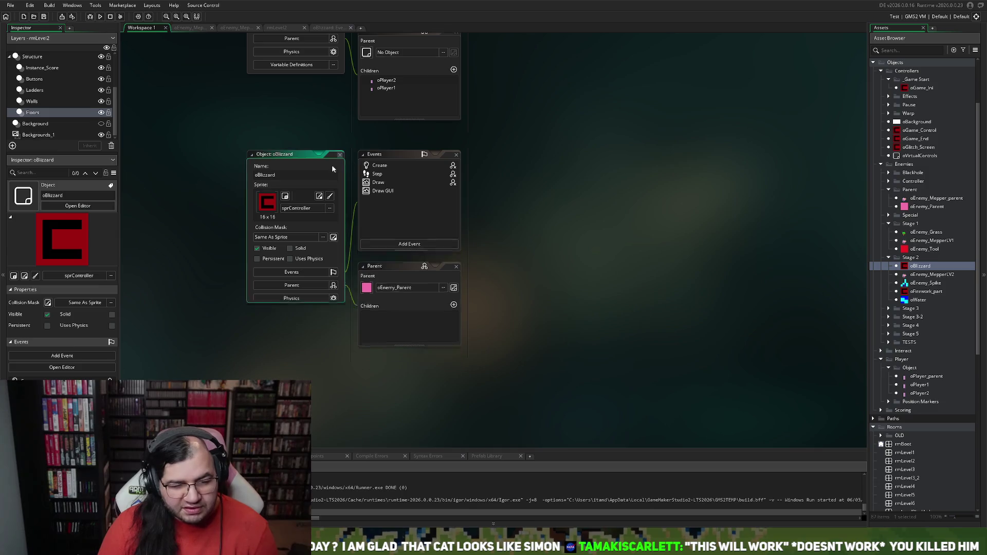
pyautogui.click(100, 17)
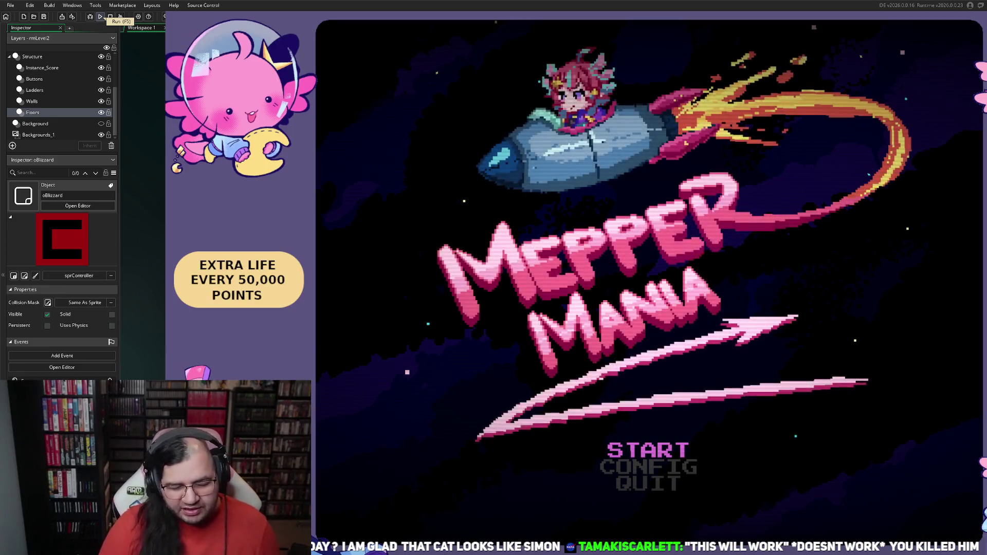
# Start the game and move the player around the grey platform while snow falls, then close it
pyautogui.press('Return')
pyautogui.press('Return')
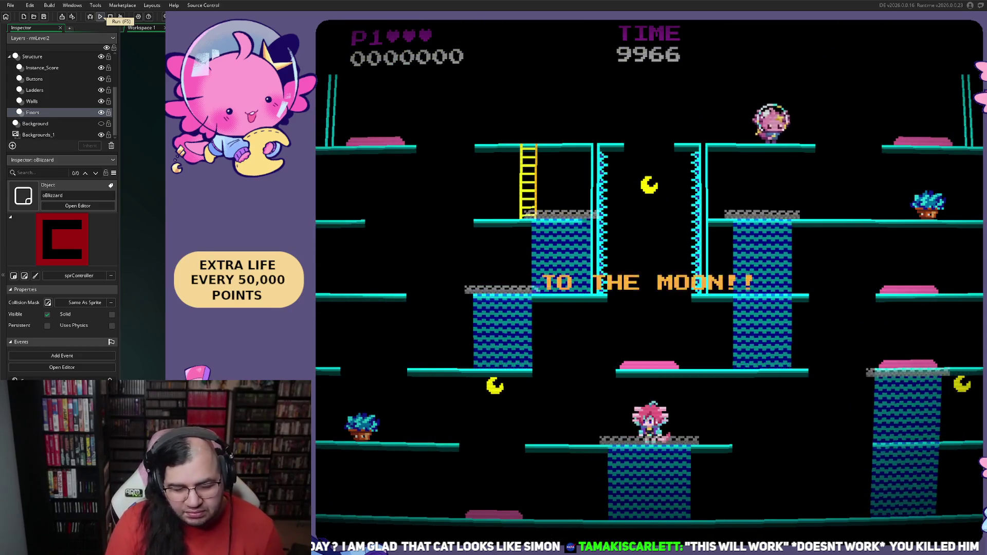
pyautogui.press('Left')
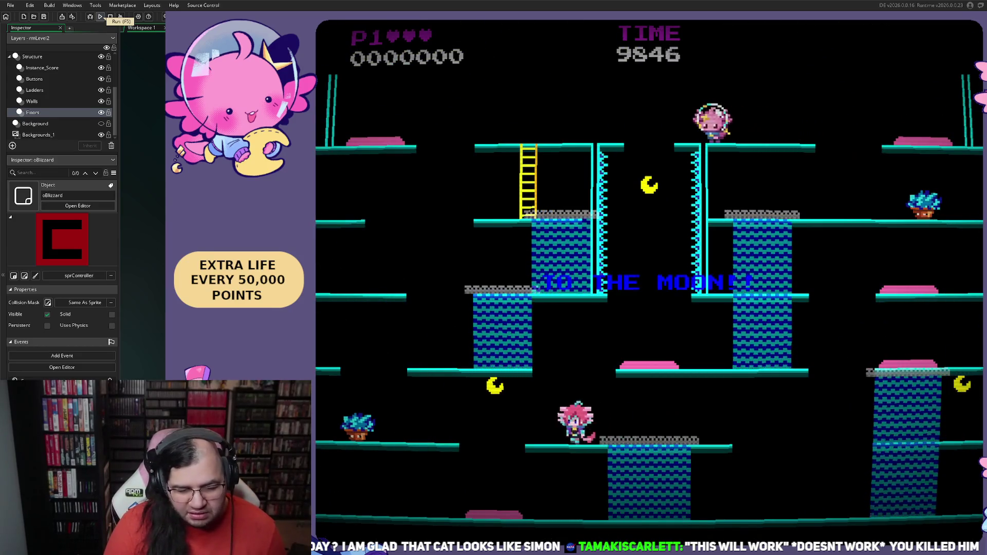
pyautogui.press('Down')
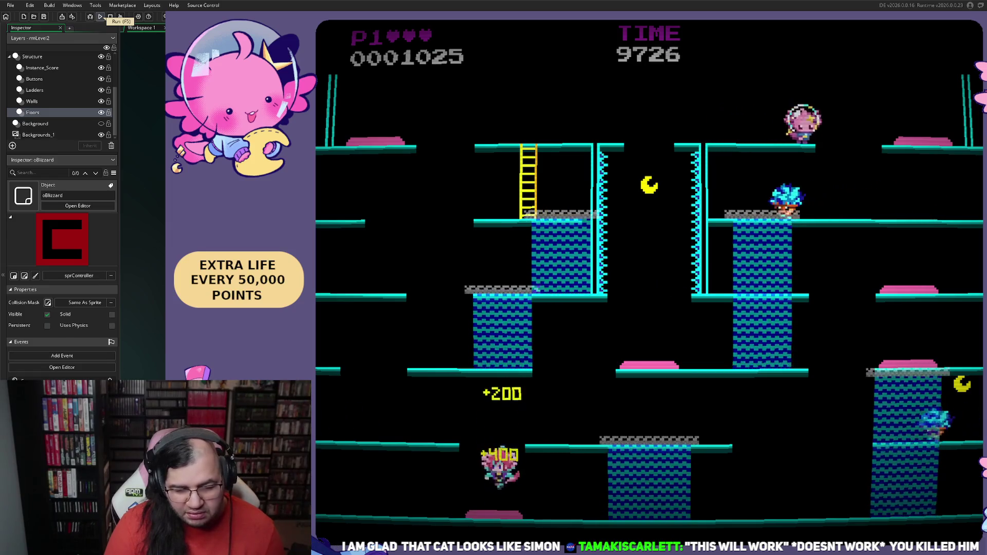
pyautogui.press('space')
pyautogui.press('Right')
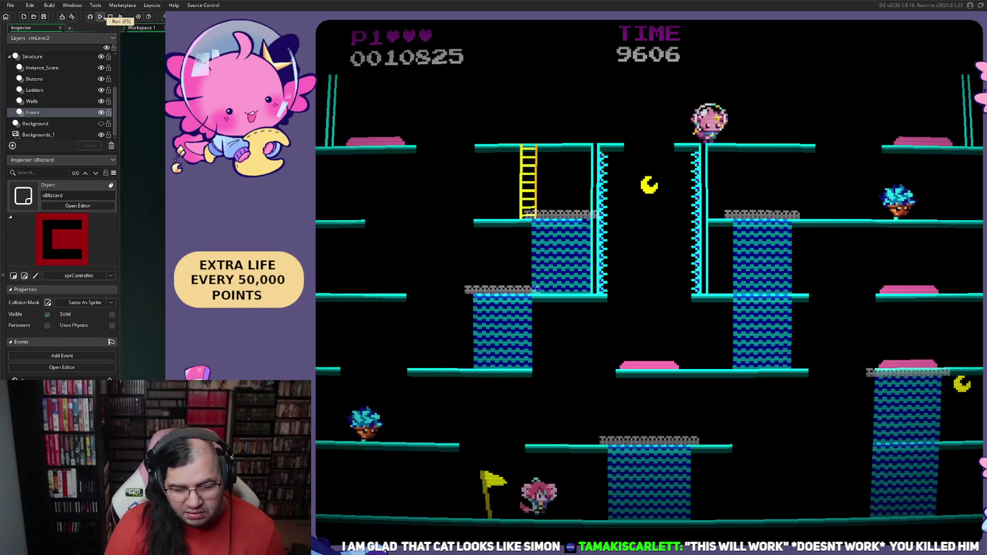
pyautogui.press('space')
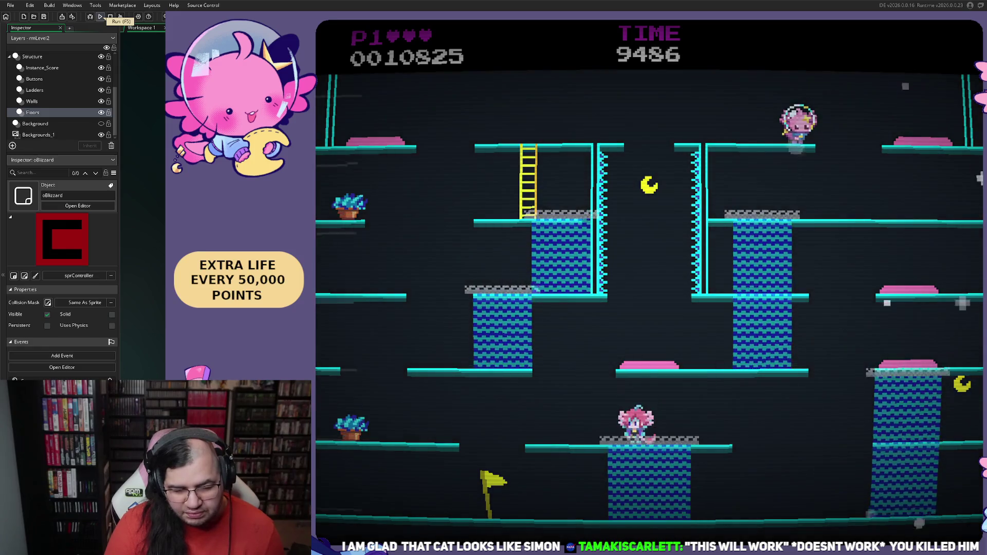
pyautogui.press('Right')
pyautogui.press('Left')
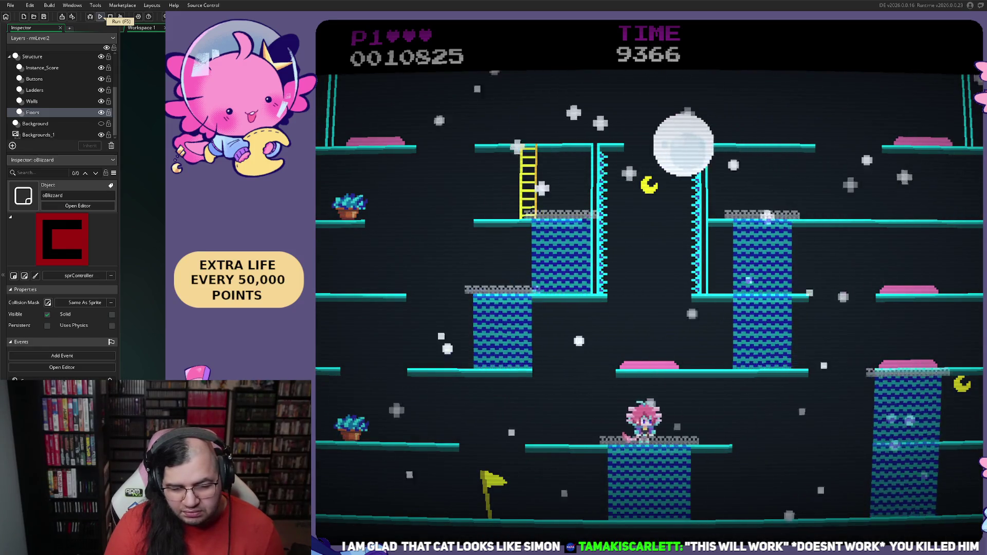
pyautogui.press('Right')
pyautogui.press('Left')
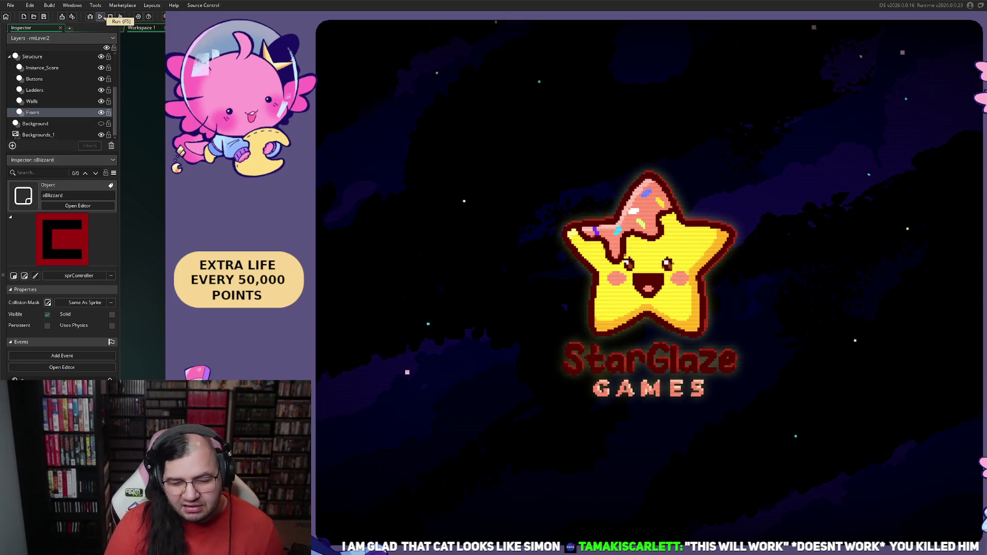
pyautogui.click(100, 17)
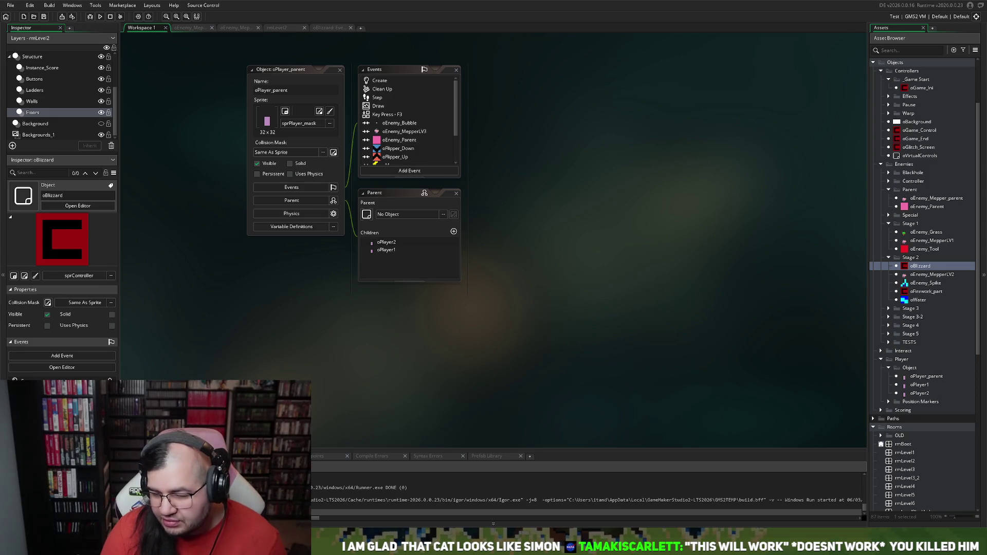
# Open the oEnemy_MepperLV2 object's Step event code and scroll through it
pyautogui.doubleClick(932, 274)
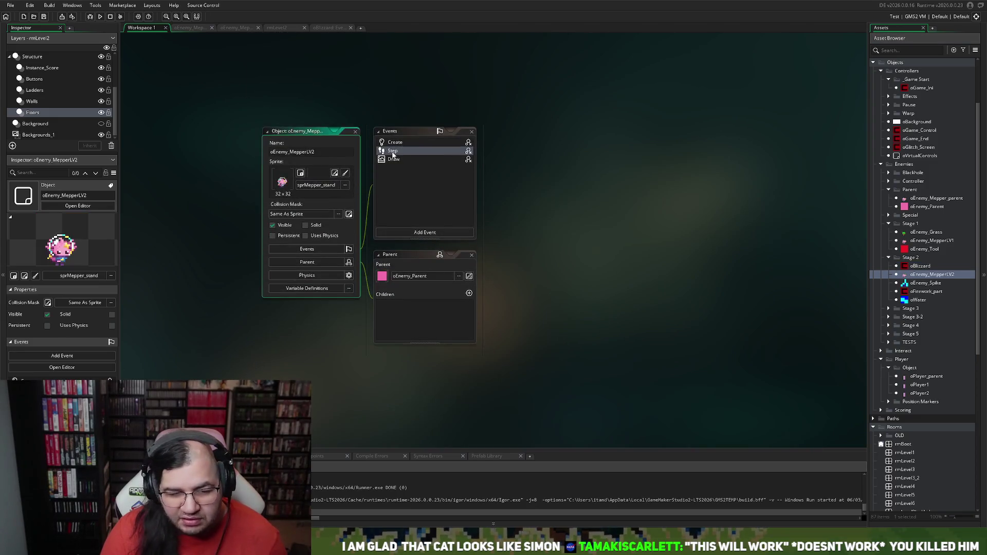
pyautogui.doubleClick(409, 143)
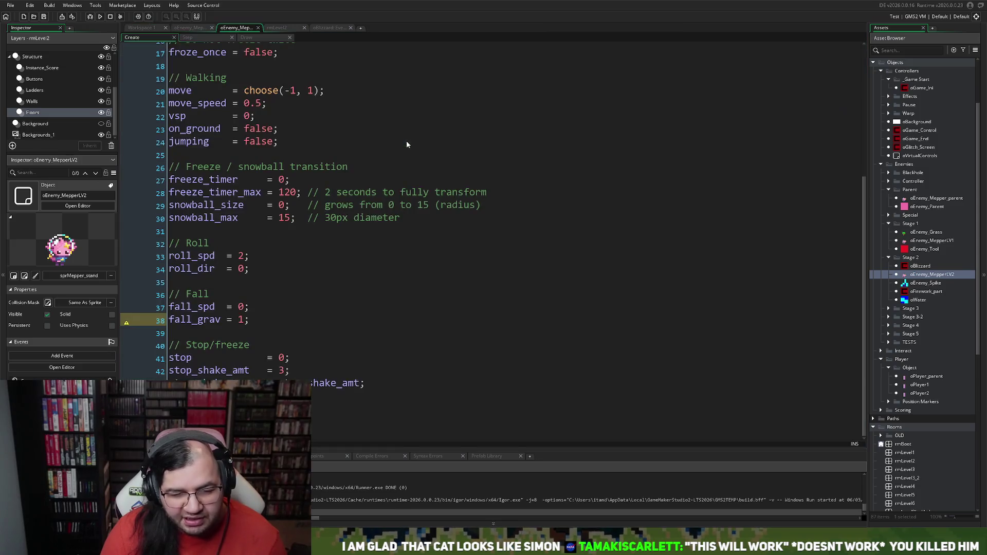
pyautogui.click(219, 38)
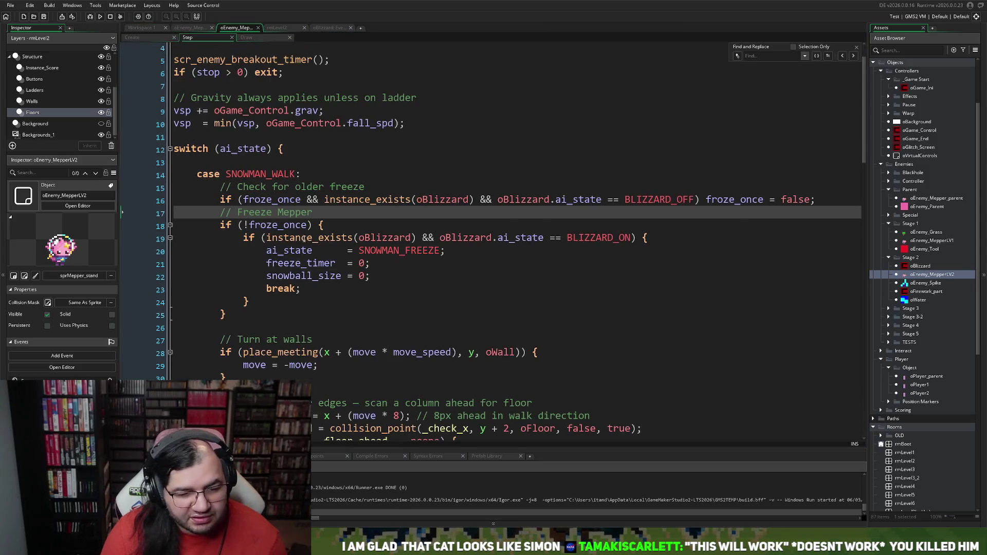
pyautogui.hotkey('ctrl', 'z')
pyautogui.scroll(1, 308, 247)
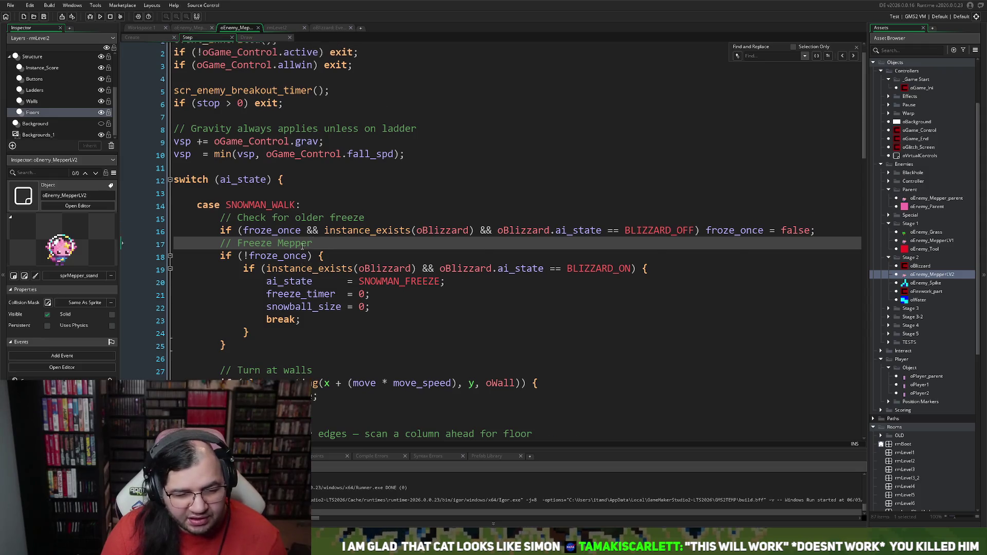
pyautogui.scroll(-8, 306, 244)
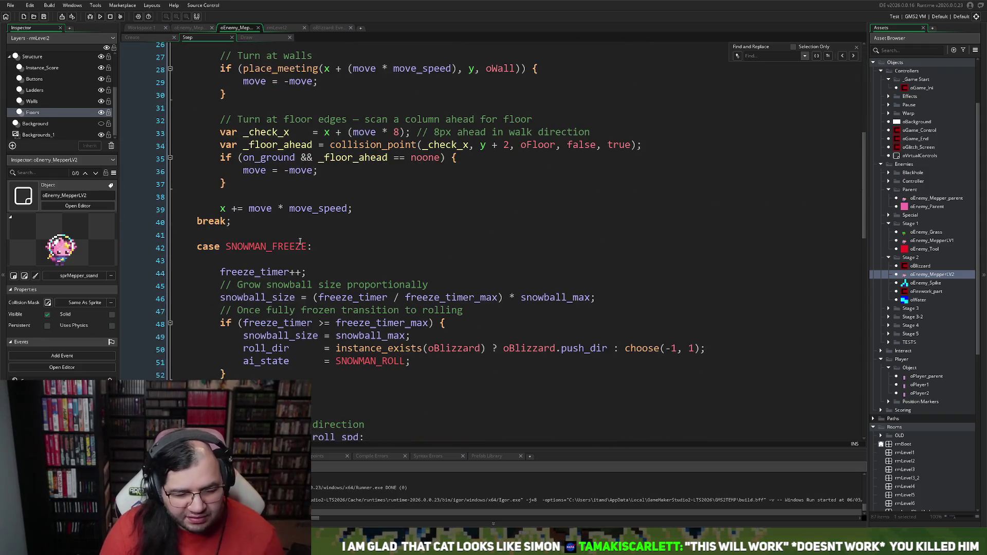
pyautogui.scroll(-20, 300, 241)
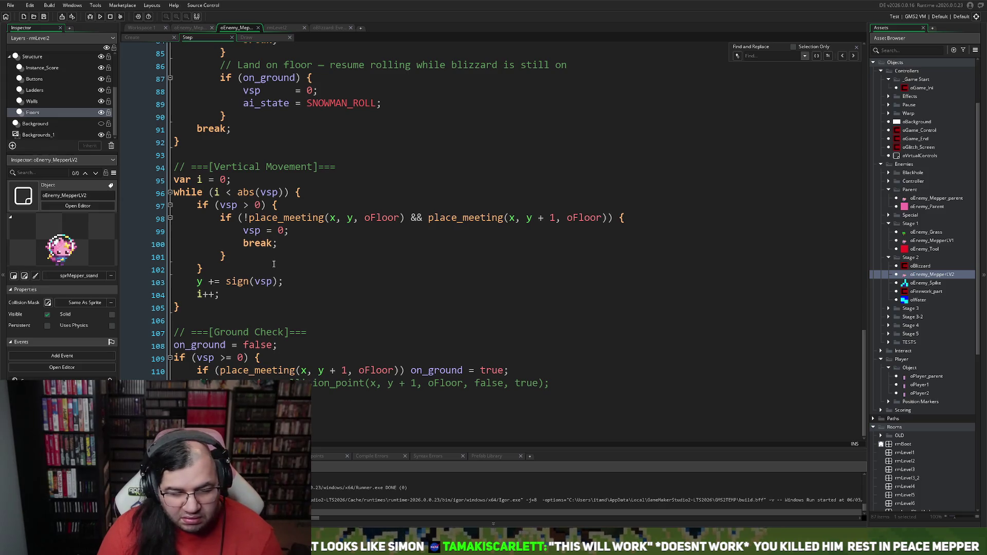
# Search the Step code for oWall and jump to the reference in SNOWMAN_FALL
pyautogui.click(304, 308)
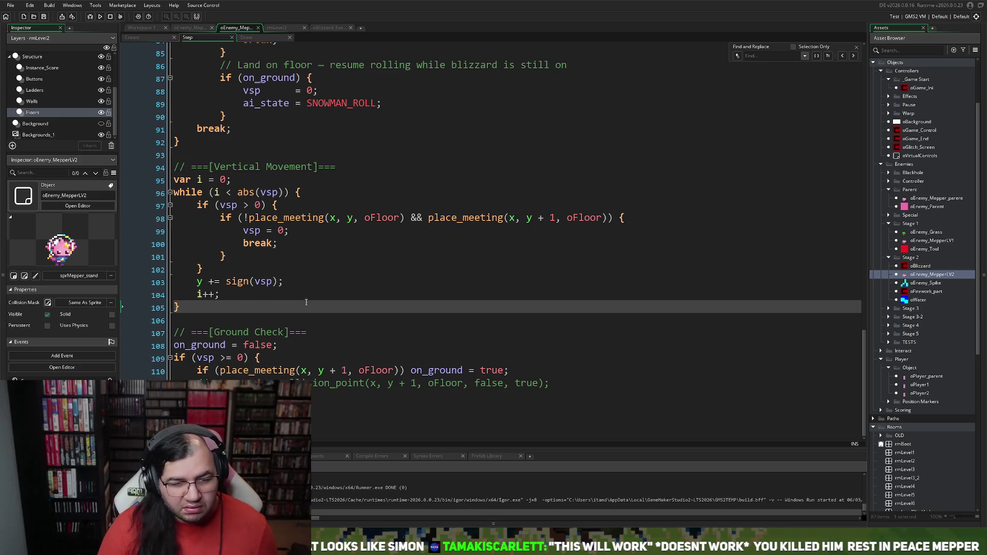
pyautogui.click(340, 291)
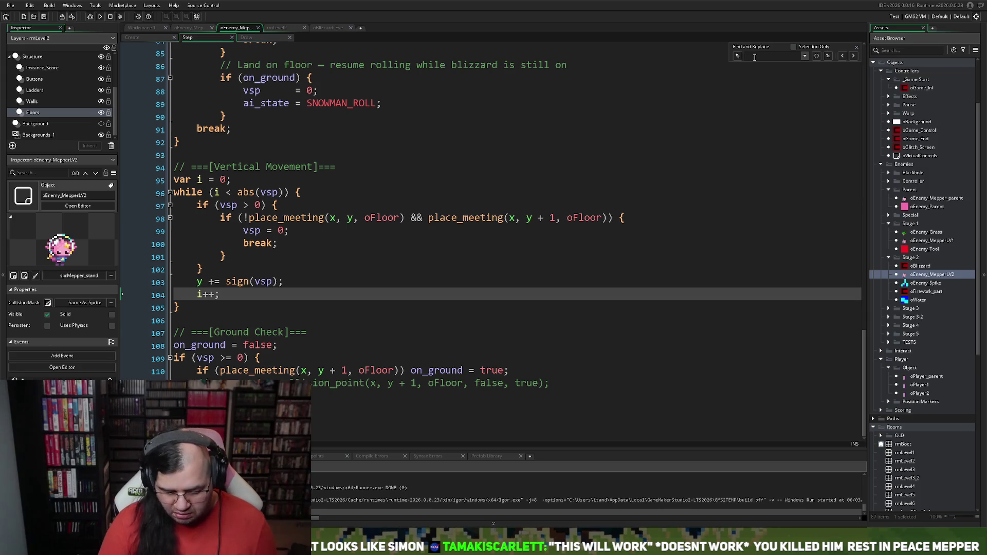
pyautogui.write('oWall')
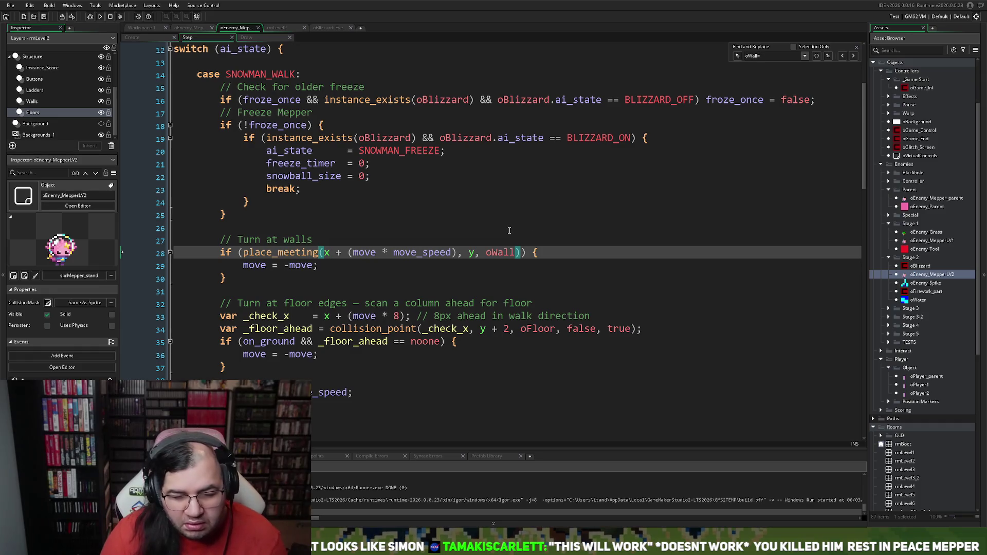
pyautogui.click(501, 268)
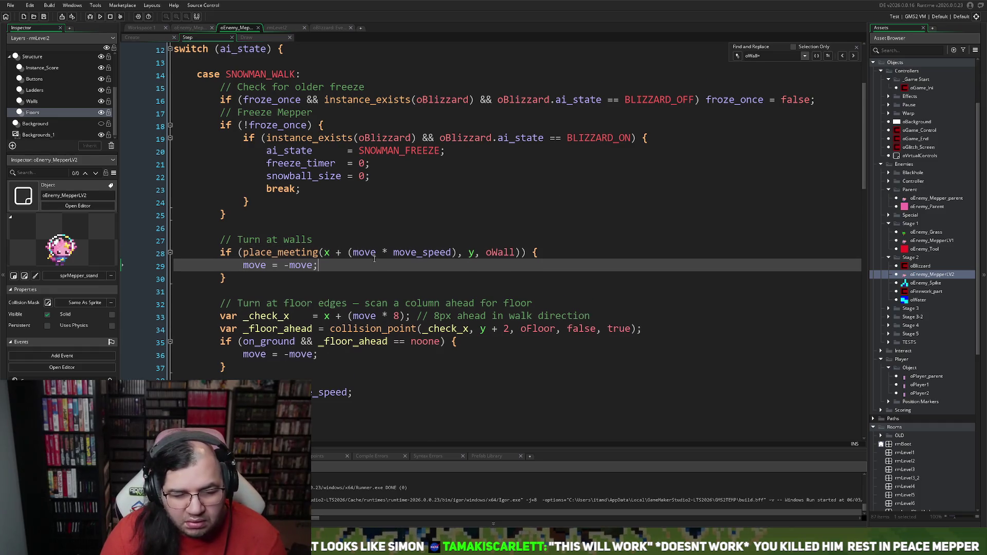
pyautogui.scroll(-2, 374, 258)
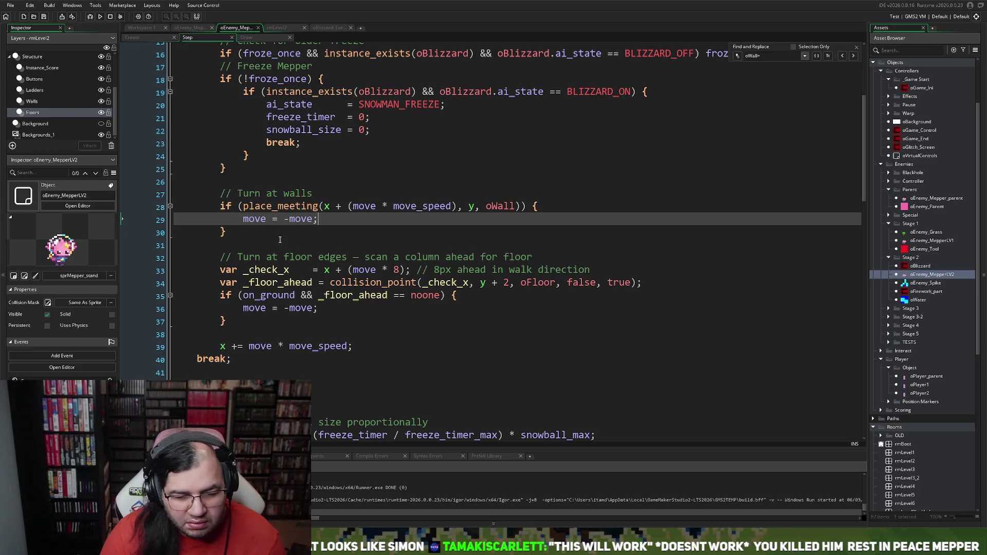
pyautogui.scroll(1, 279, 240)
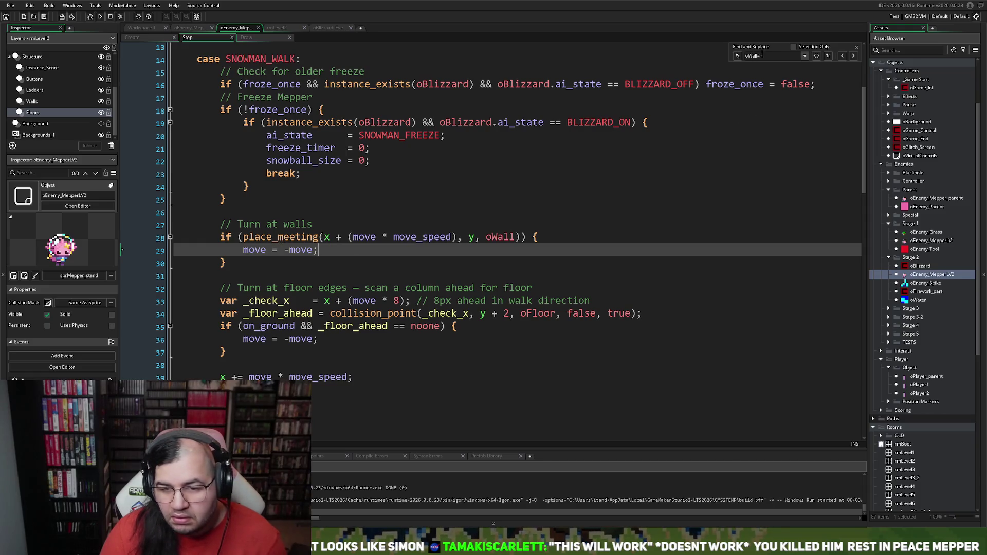
pyautogui.press('BackSpace')
pyautogui.press('BackSpace')
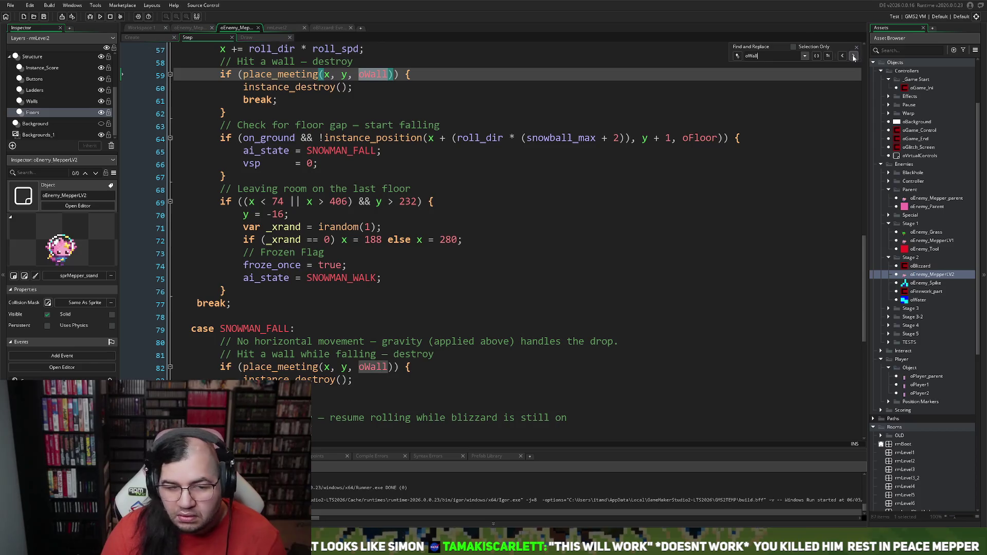
pyautogui.click(854, 56)
# Delete the SNOWMAN_FALL wall-destroy check and its outdated comments, then run the game
pyautogui.scroll(-2, 342, 315)
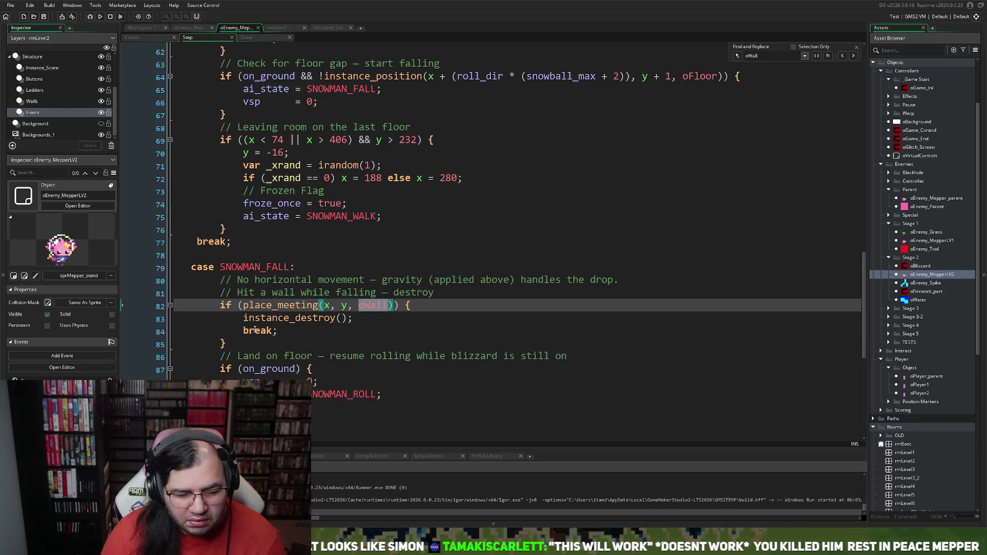
pyautogui.moveTo(236, 345)
pyautogui.mouseDown()
pyautogui.moveTo(175, 342)
pyautogui.moveTo(122, 319)
pyautogui.moveTo(112, 299)
pyautogui.mouseUp()
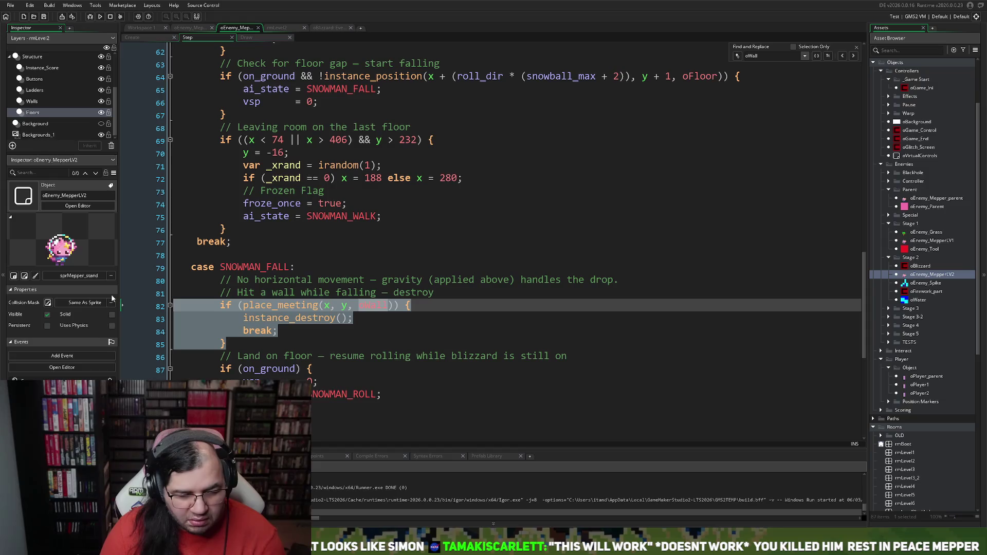
pyautogui.press('Delete')
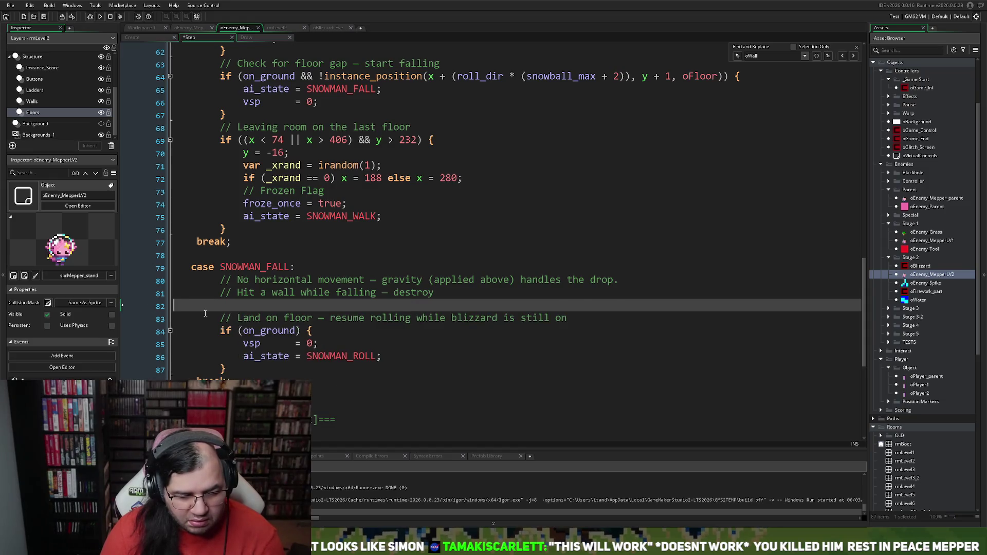
pyautogui.press('BackSpace')
pyautogui.hotkey('shift', 'Home')
pyautogui.press('BackSpace')
pyautogui.press('BackSpace')
pyautogui.hotkey('shift', 'Home')
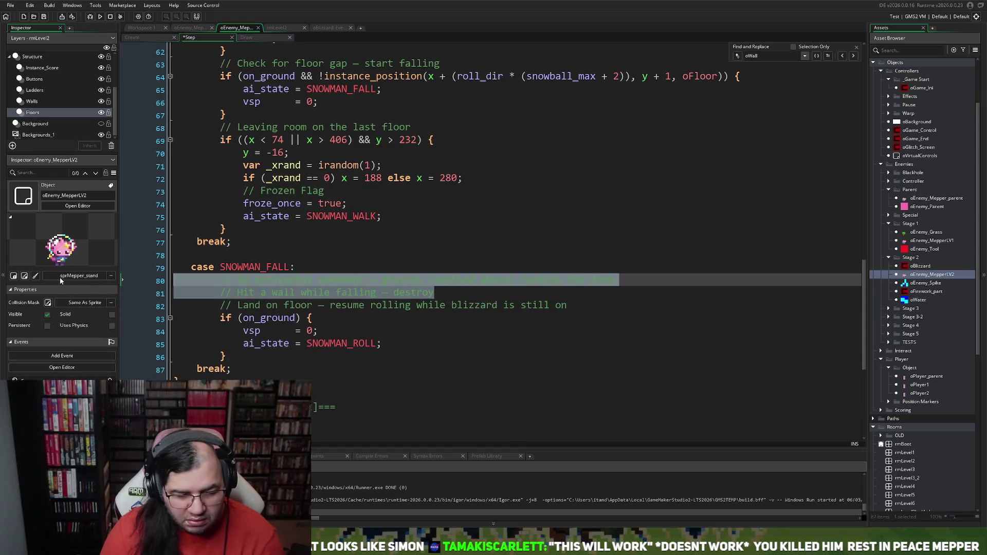
pyautogui.press('BackSpace')
pyautogui.press('BackSpace')
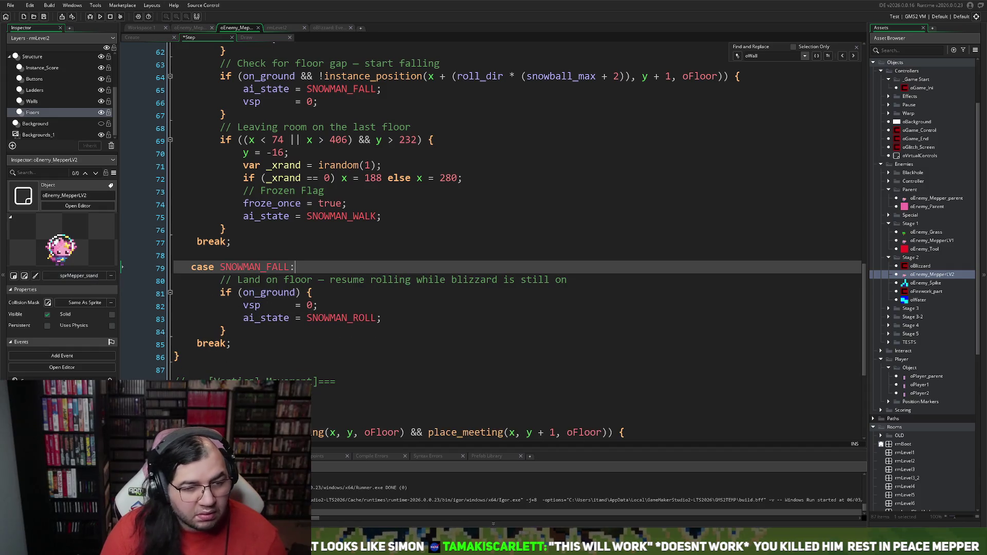
pyautogui.click(101, 17)
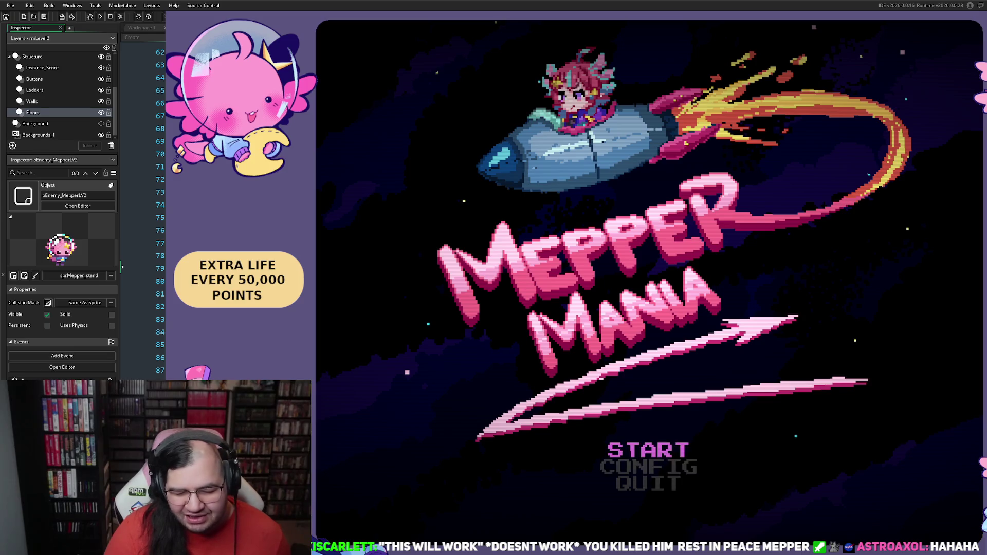
pyautogui.press('Return')
pyautogui.press('Return')
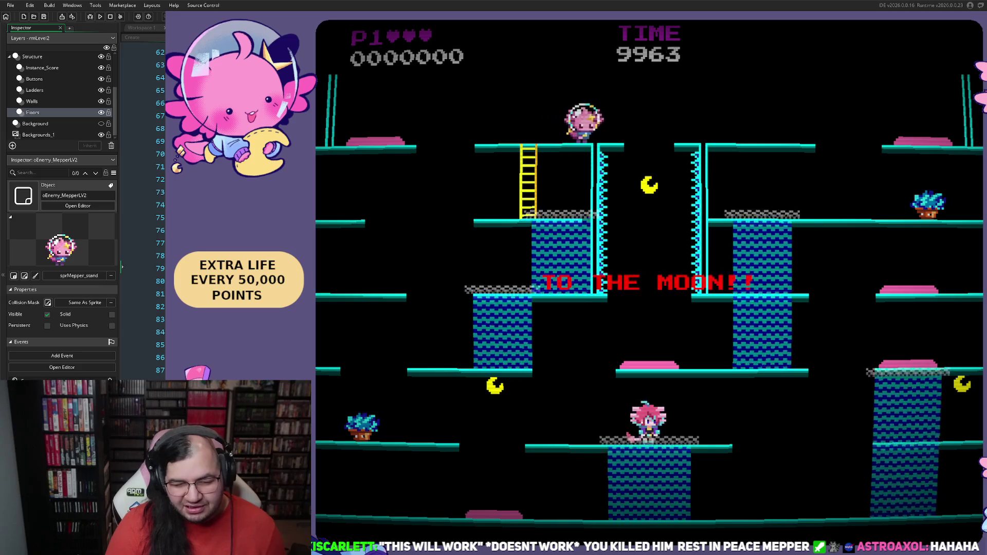
pyautogui.press('Left')
pyautogui.press('Right')
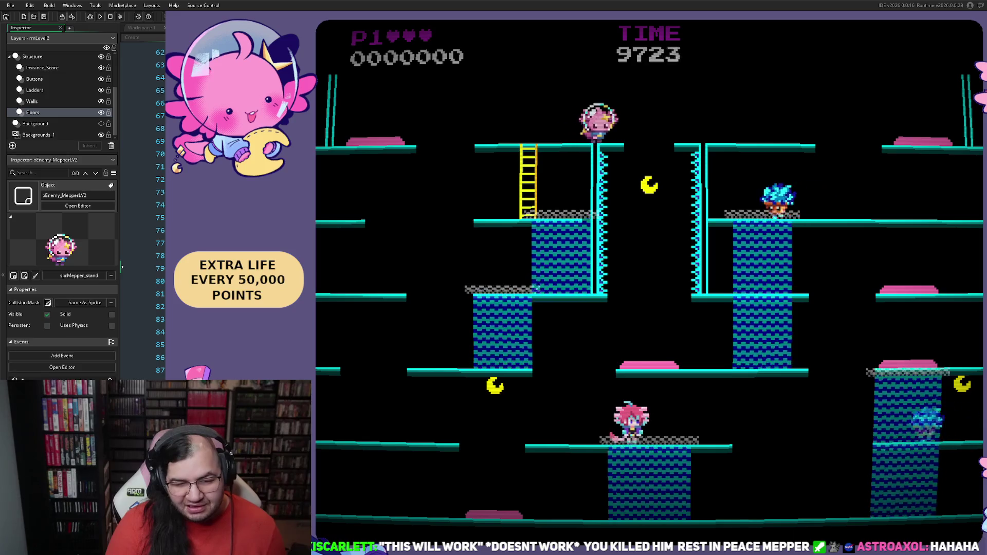
pyautogui.press('Left')
pyautogui.press('Left')
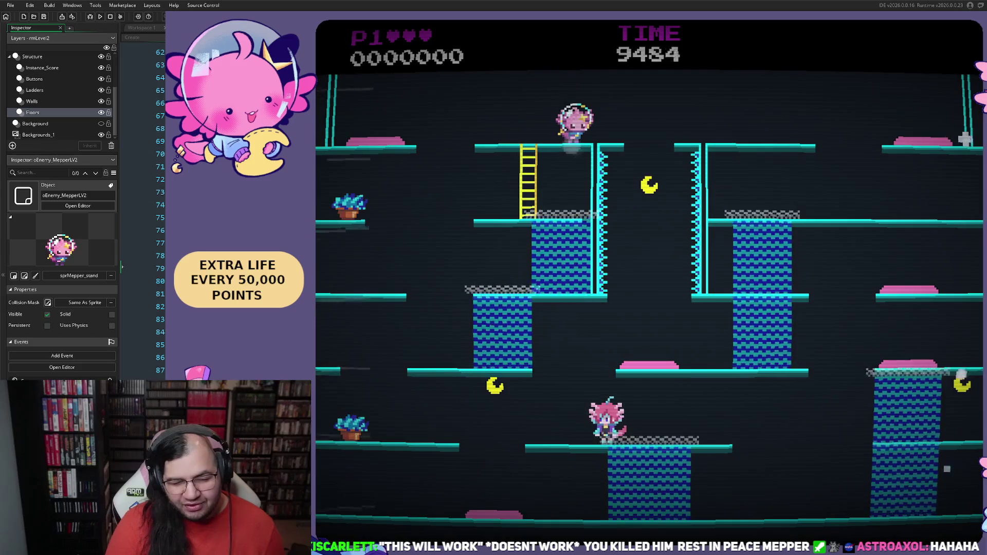
pyautogui.press('Left')
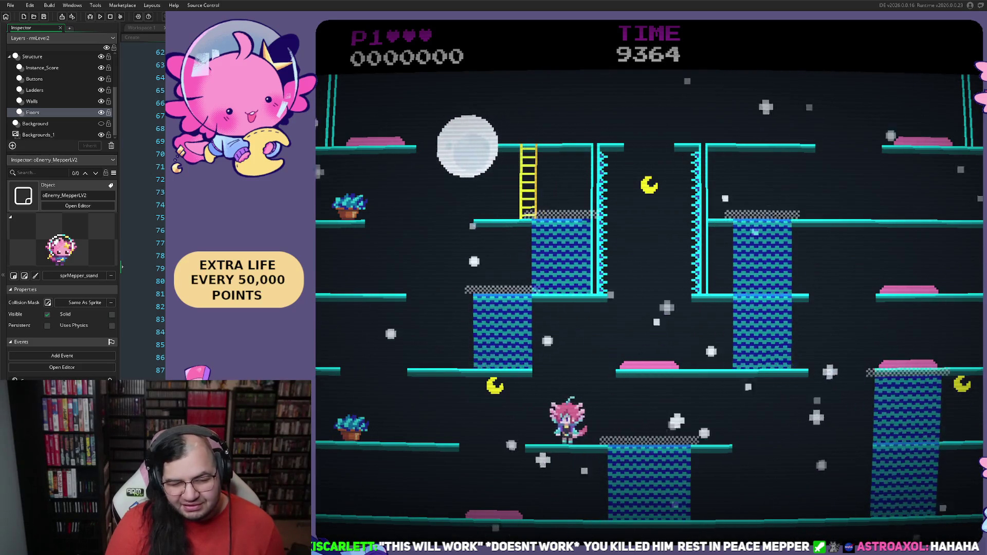
pyautogui.press('Right')
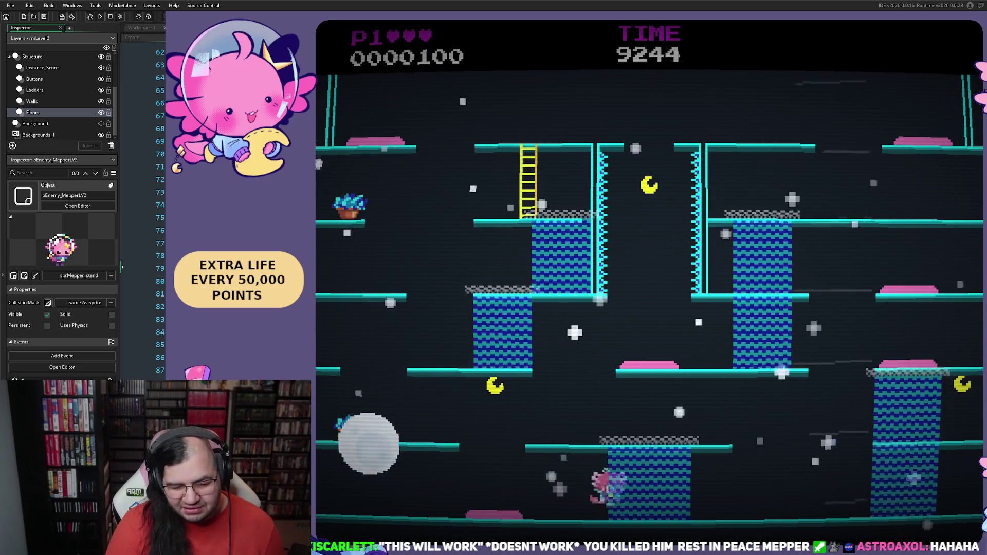
pyautogui.press('space')
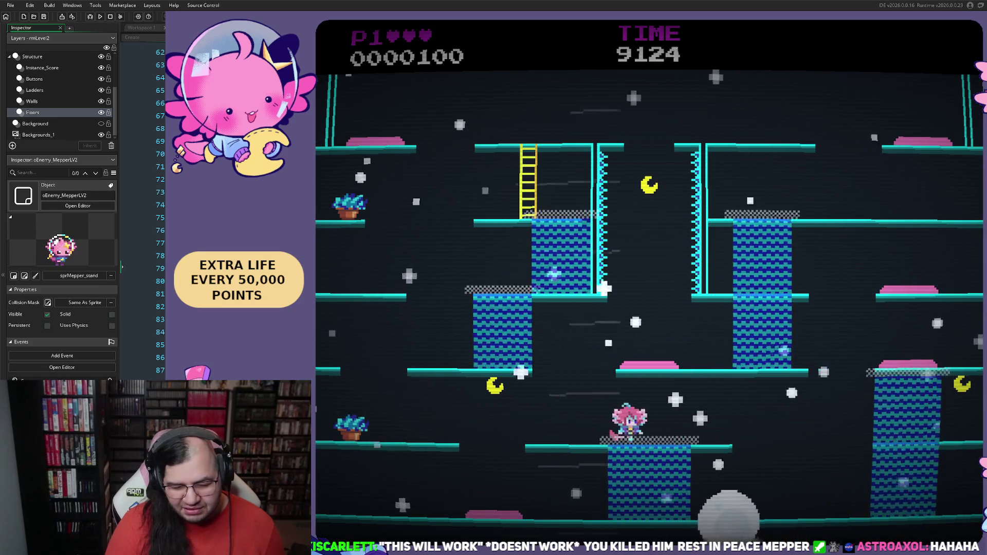
pyautogui.press('Right')
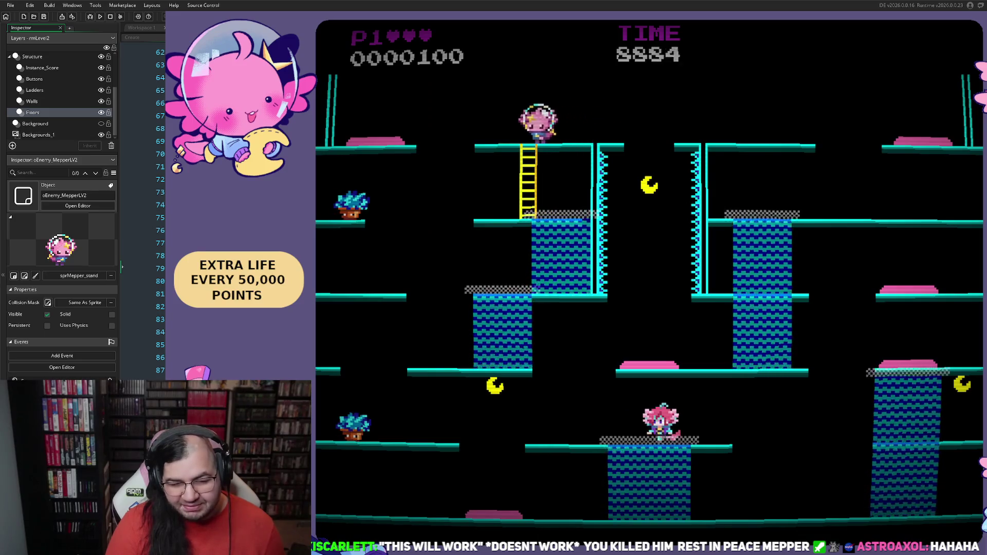
pyautogui.press('Left')
pyautogui.press('Left')
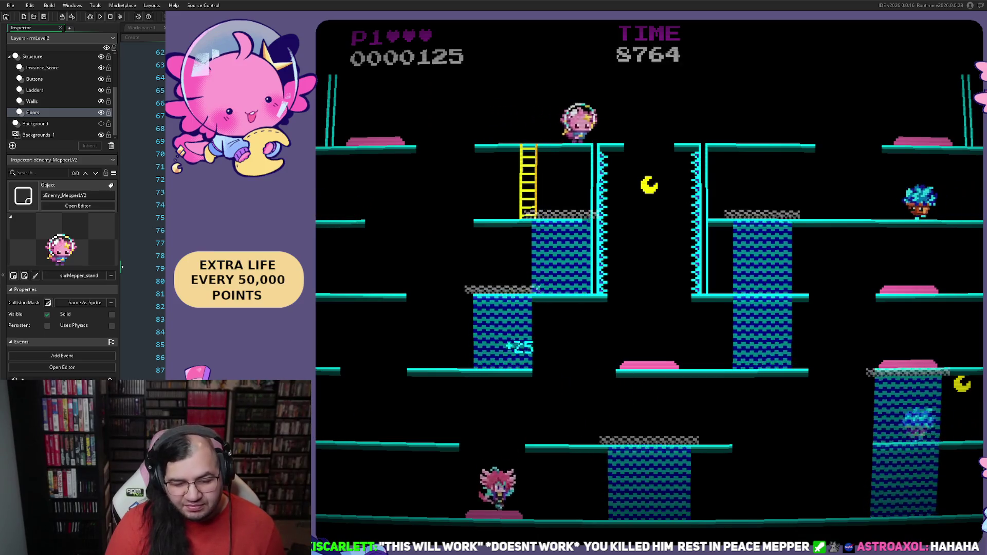
pyautogui.press('space')
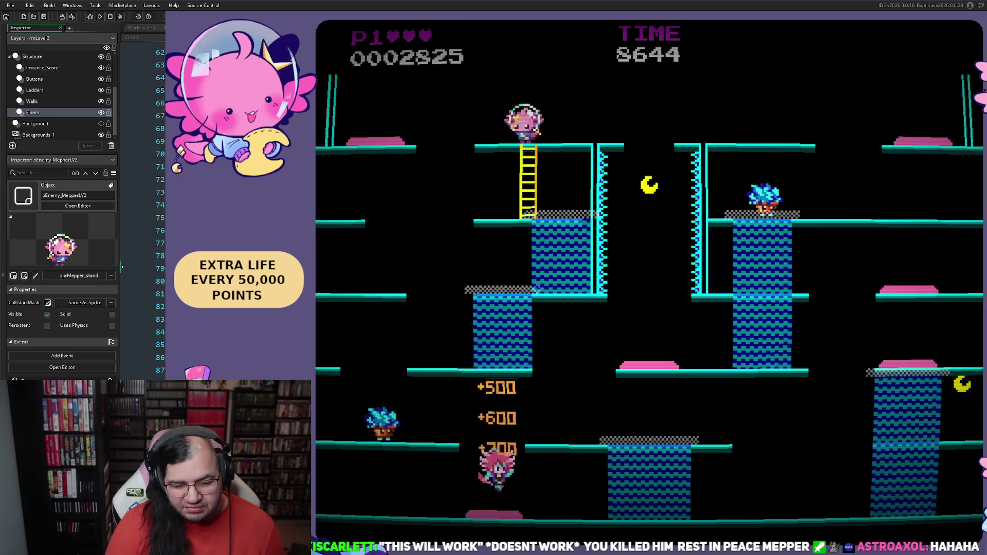
pyautogui.press('Right')
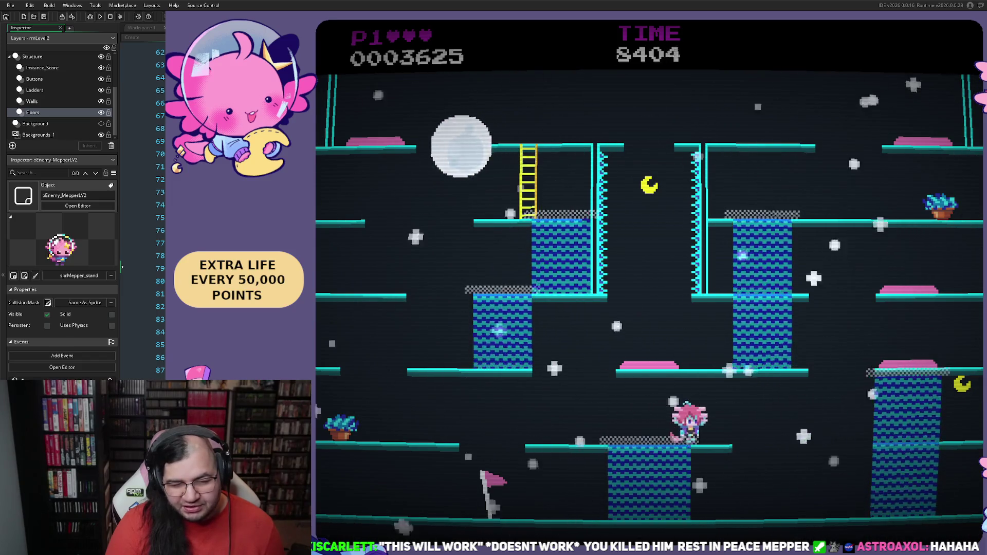
pyautogui.press('Right')
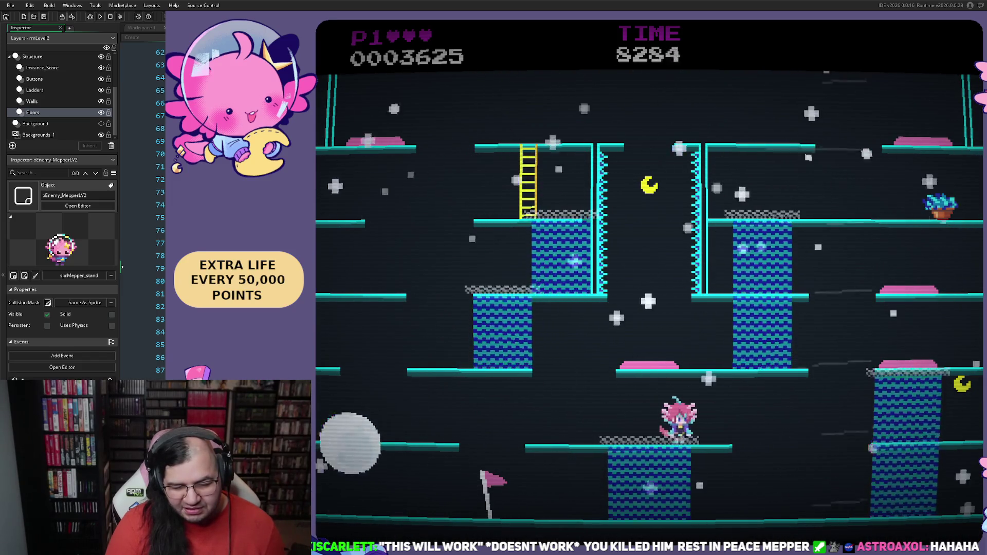
pyautogui.press('Left')
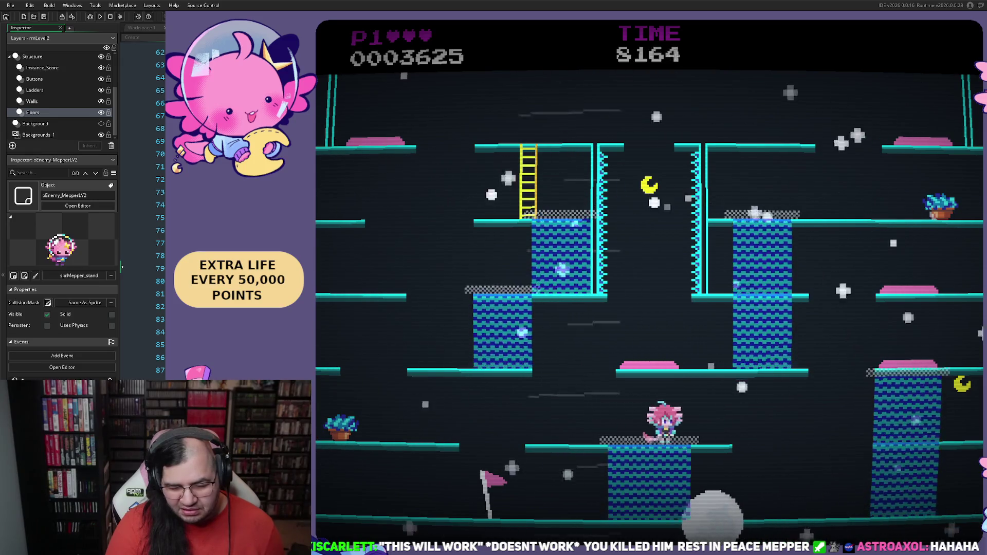
pyautogui.press('Right')
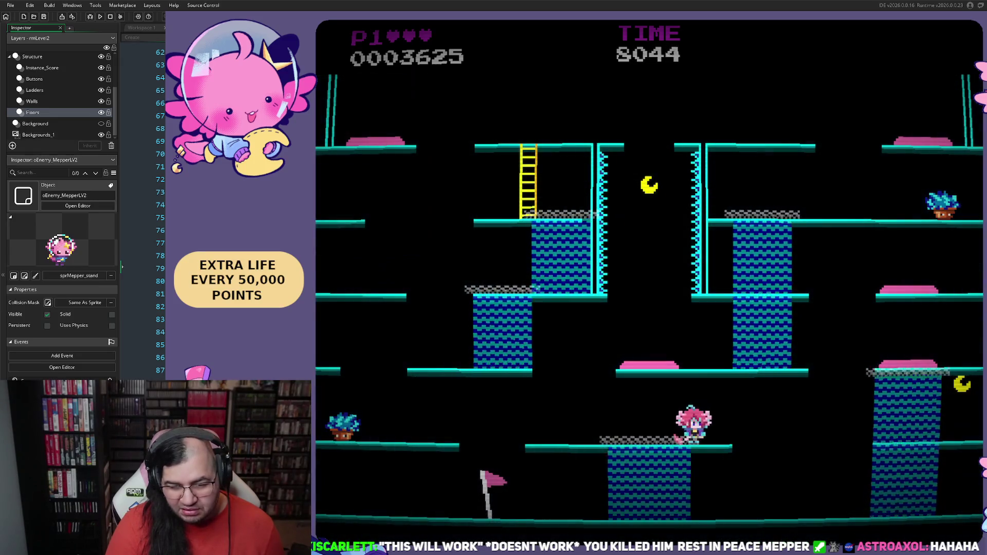
pyautogui.press('Right')
pyautogui.press('Left')
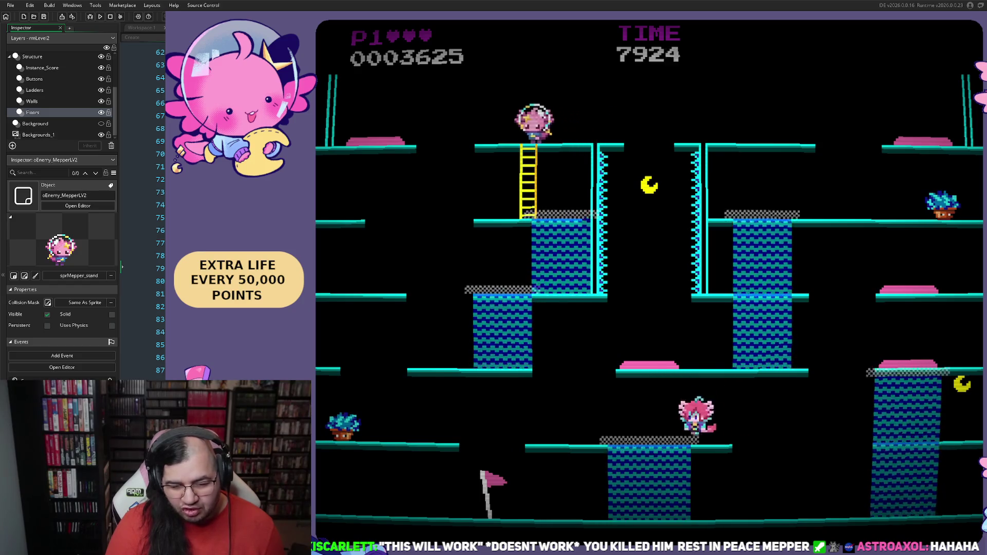
pyautogui.press('space')
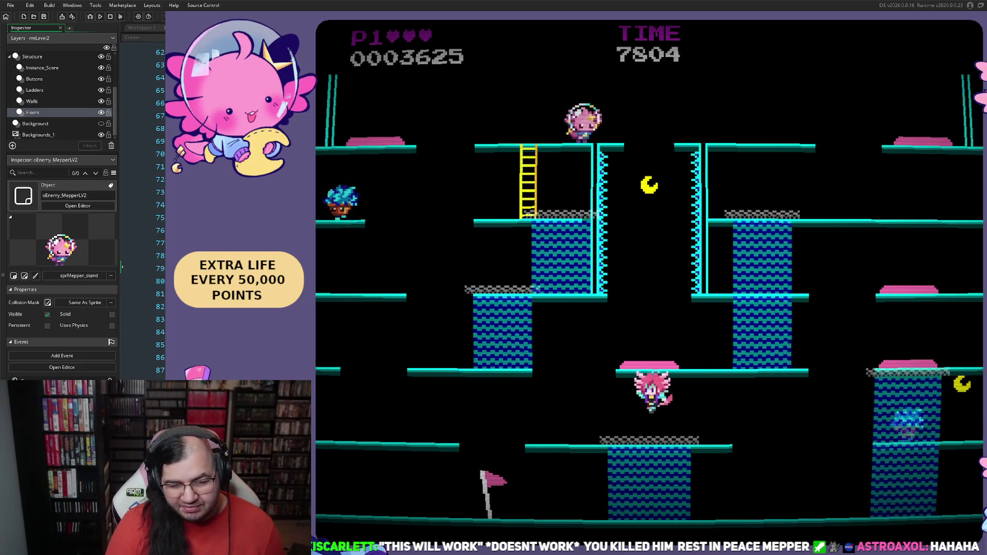
pyautogui.press('Left')
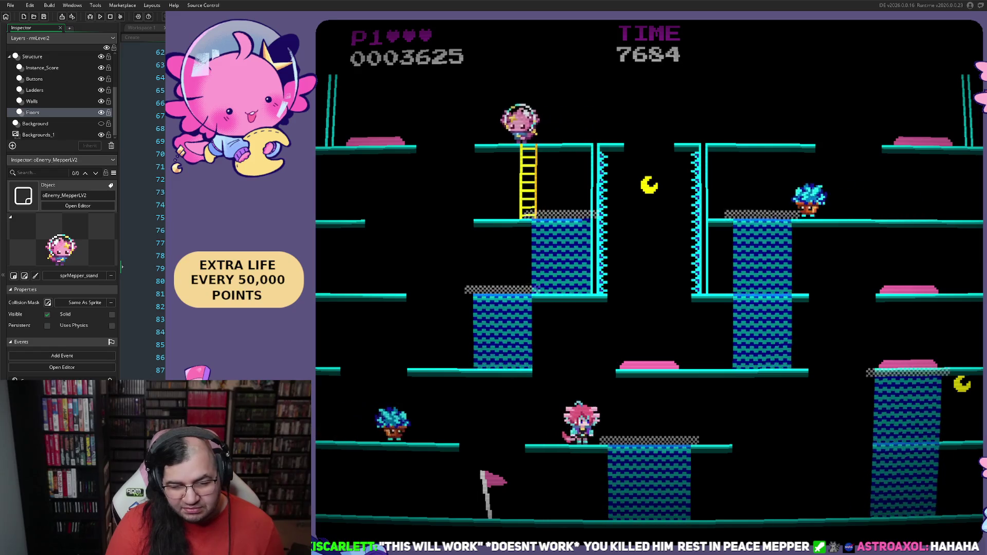
pyautogui.press('Right')
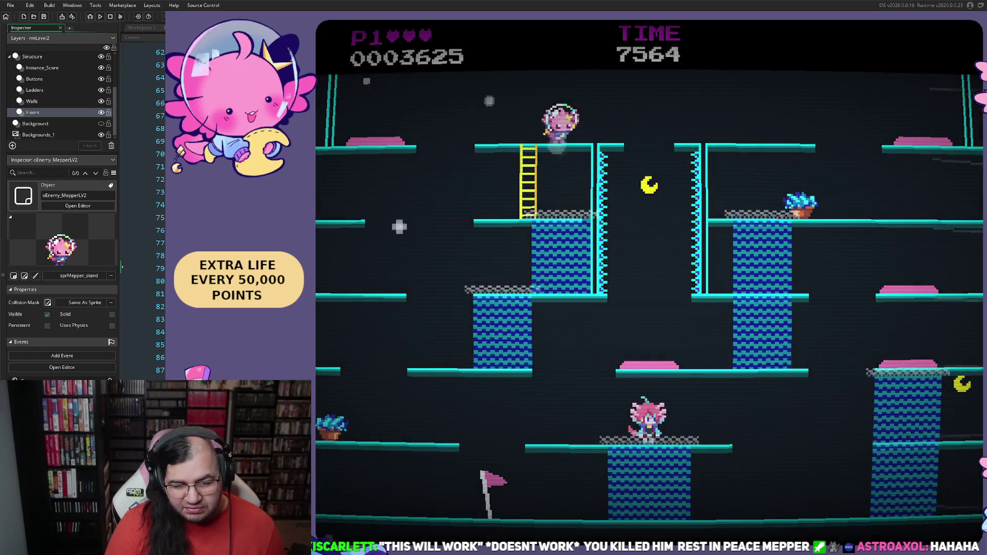
pyautogui.press('Right')
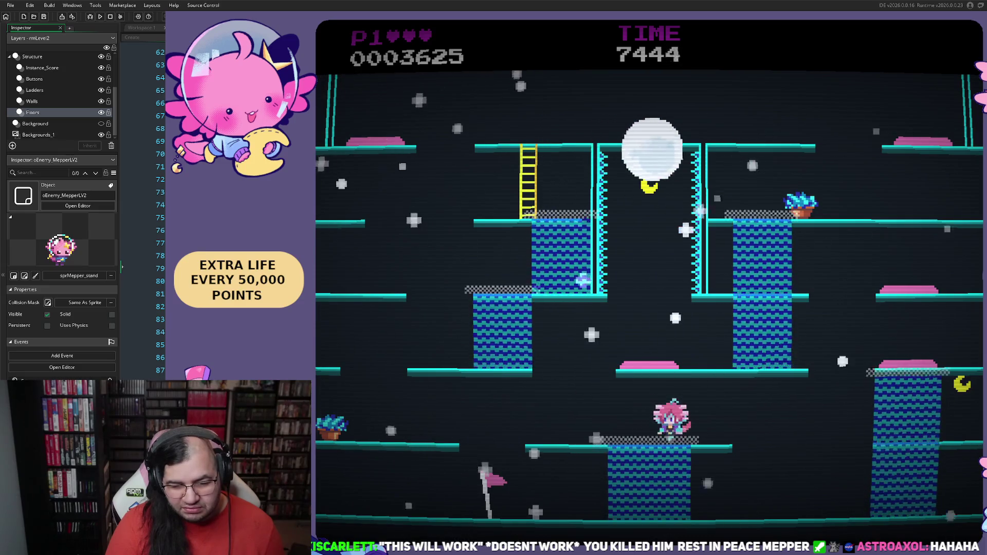
pyautogui.press('Left')
pyautogui.press('Right')
pyautogui.press('Right')
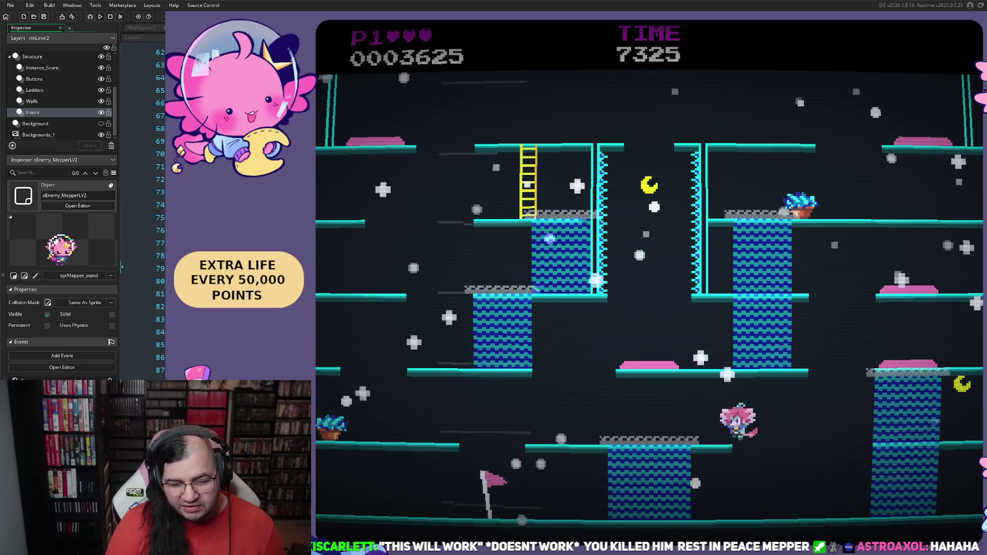
pyautogui.press('Left')
pyautogui.press('Right')
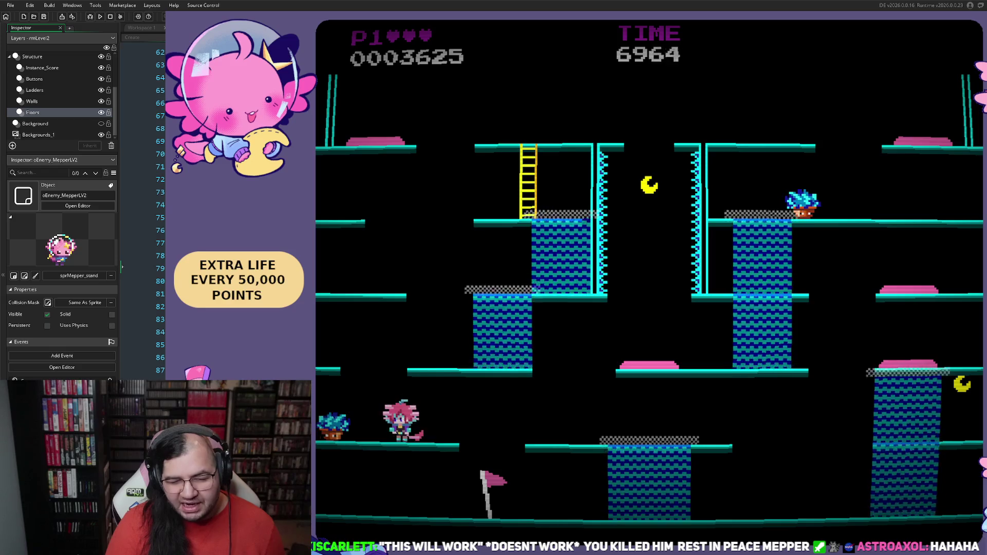
pyautogui.press('Right')
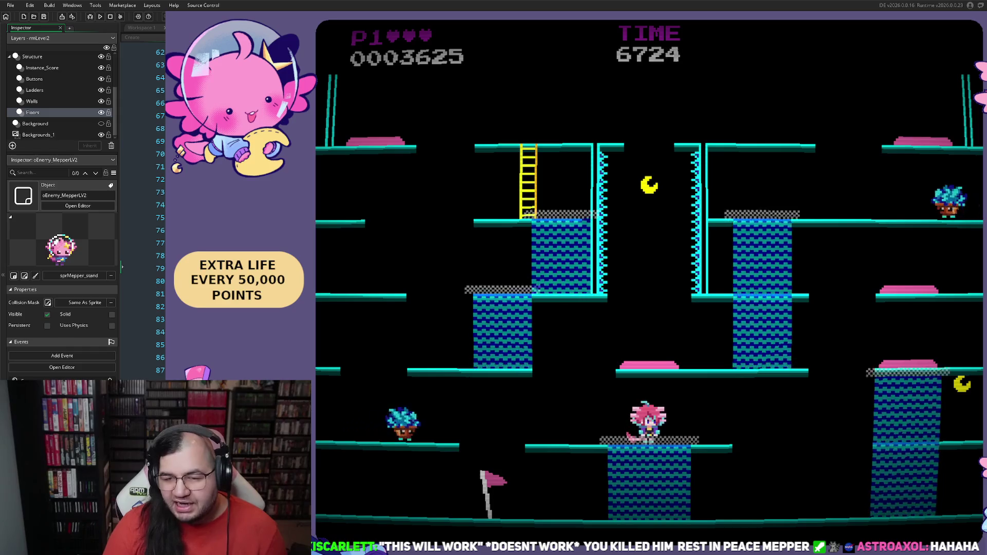
pyautogui.press('Escape')
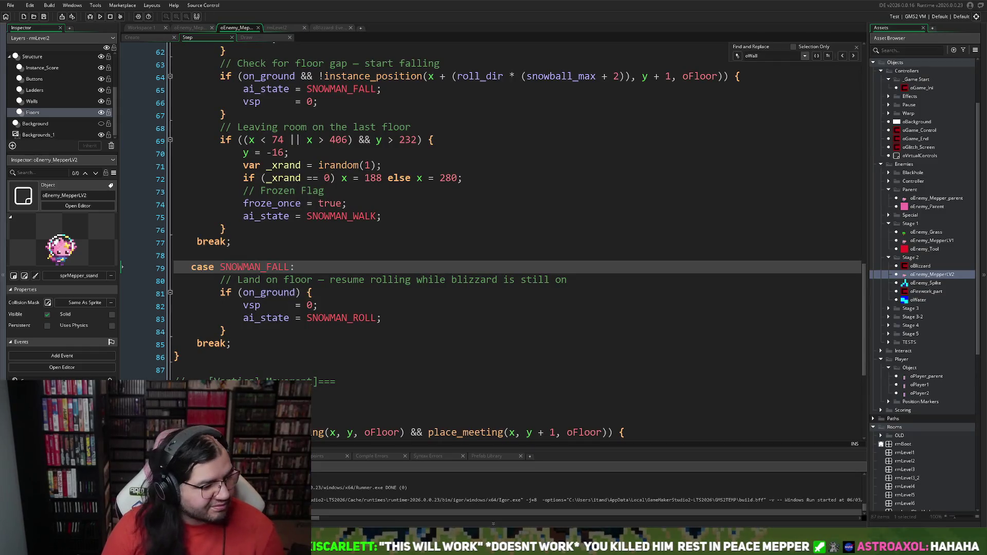
# Delete the 'Hit a wall – destroy' block from the rolling snowball code and launch a test build
pyautogui.click(586, 305)
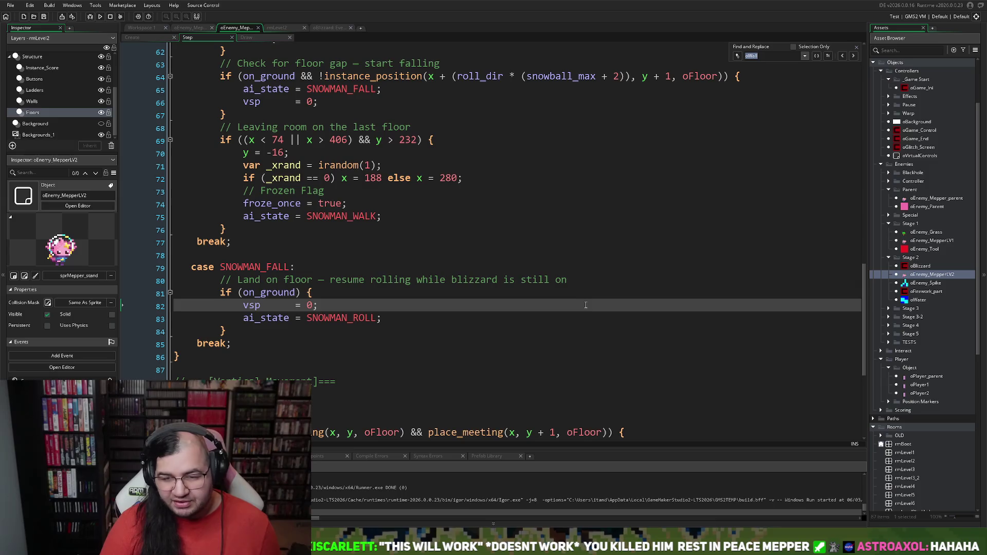
pyautogui.click(853, 56)
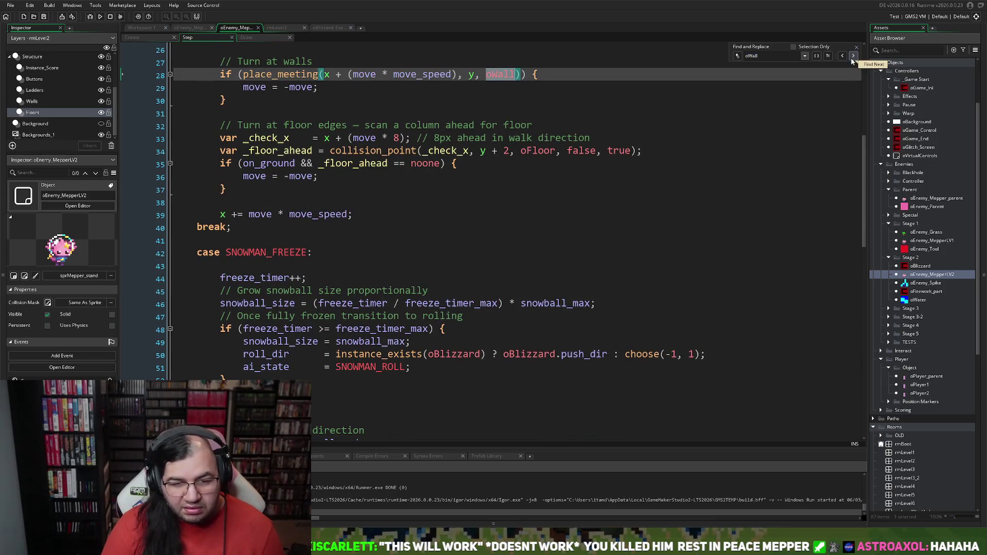
pyautogui.click(852, 56)
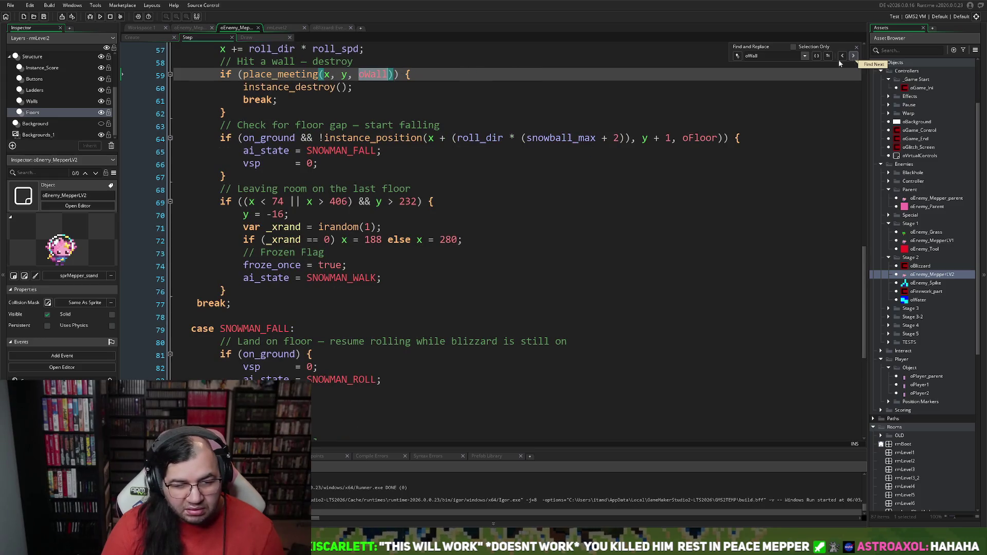
pyautogui.scroll(2, 241, 165)
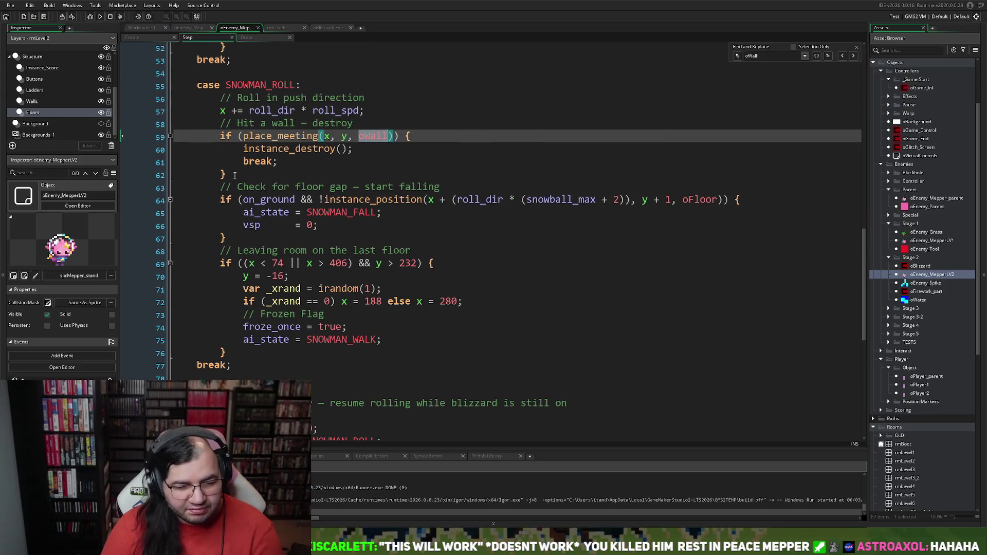
pyautogui.moveTo(234, 175); pyautogui.dragTo(178, 123)
pyautogui.press('BackSpace')
pyautogui.press('BackSpace')
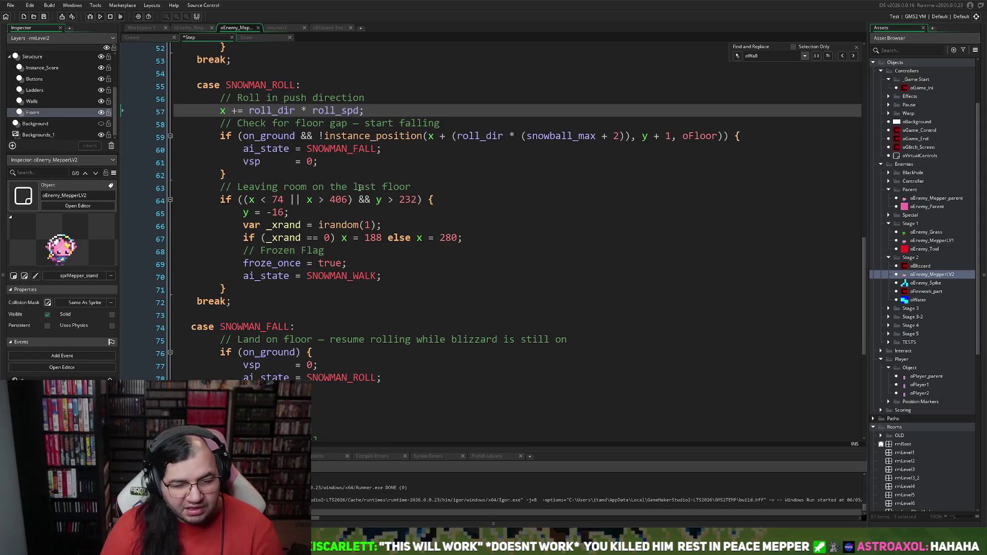
pyautogui.click(100, 16)
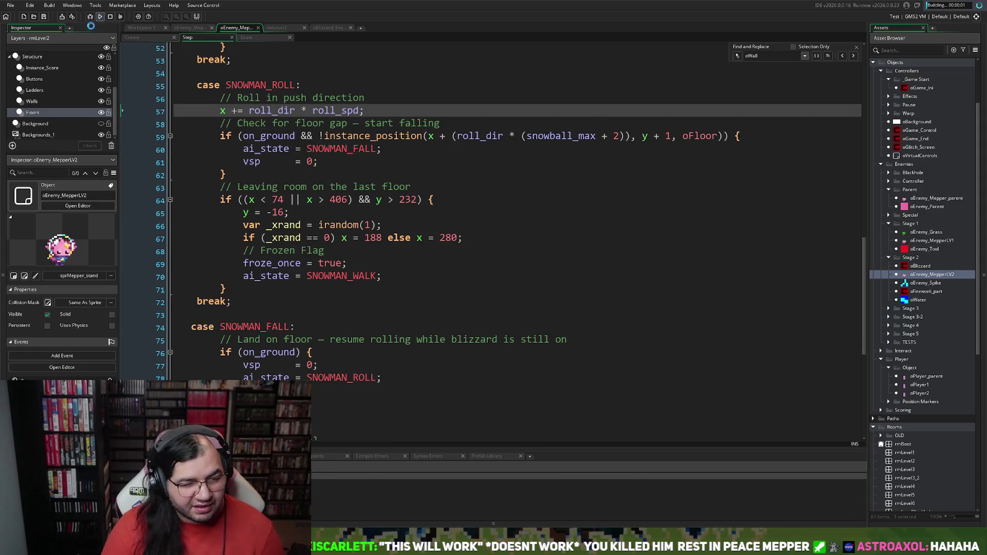
pyautogui.click(460, 284)
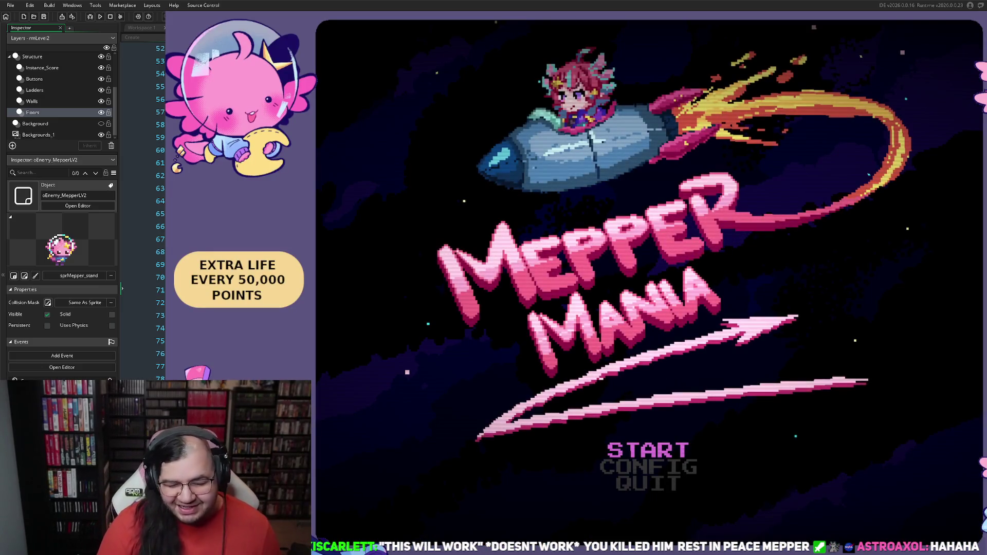
pyautogui.press('Return')
pyautogui.press('Return')
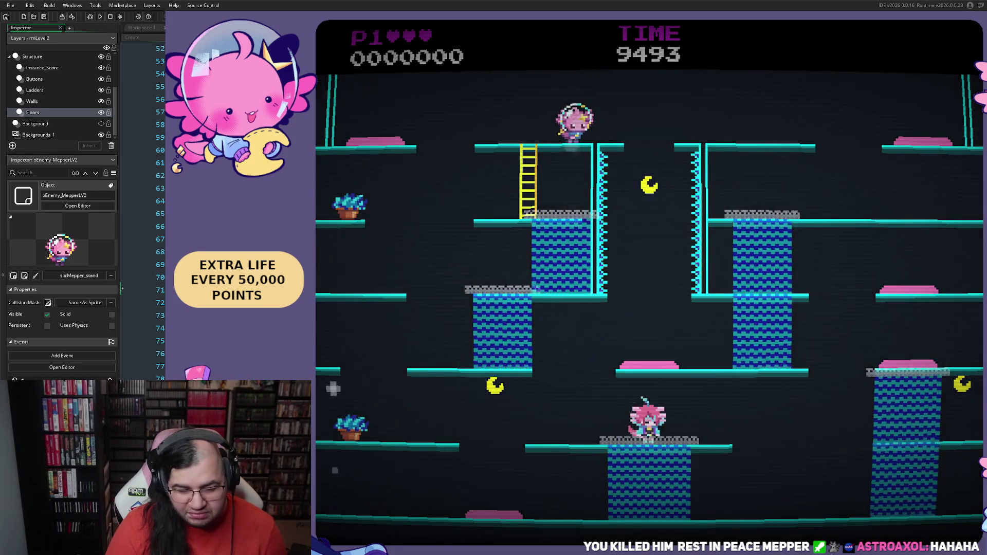
pyautogui.press('Right')
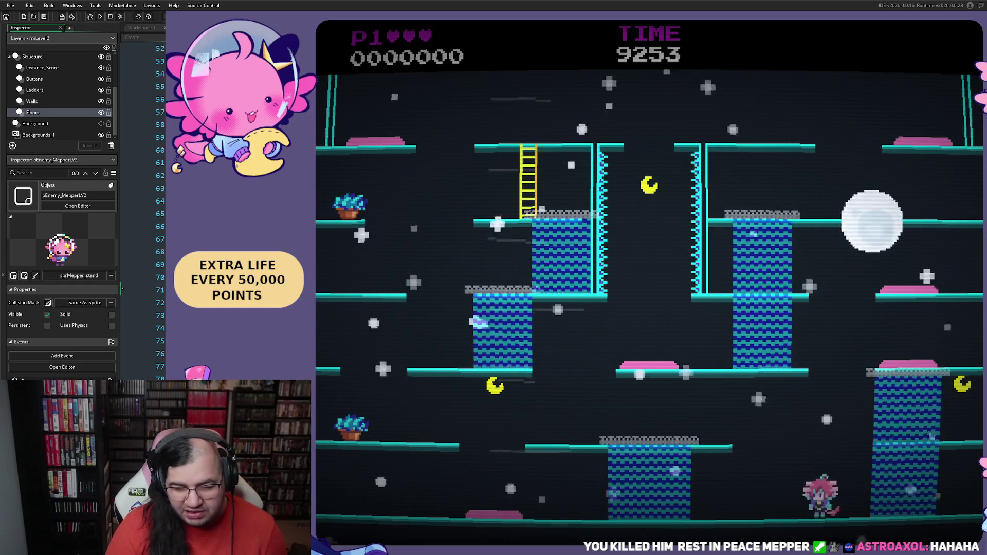
pyautogui.press('Left')
pyautogui.press('Right')
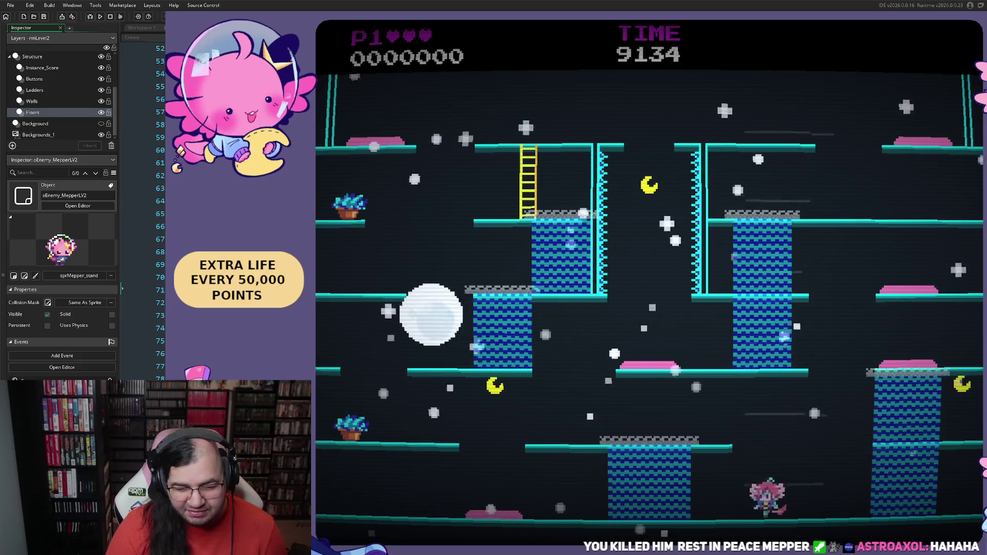
pyautogui.press('Left')
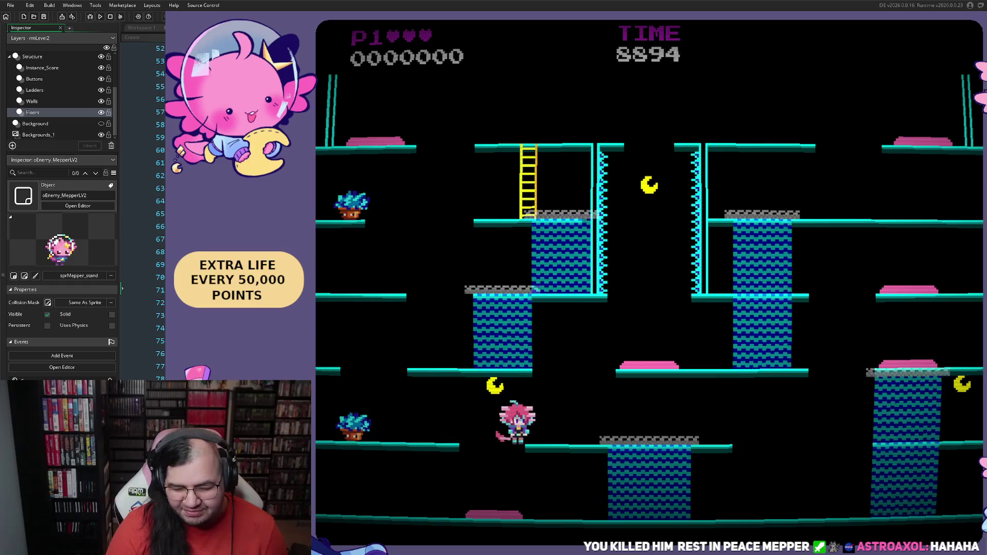
pyautogui.press('Right')
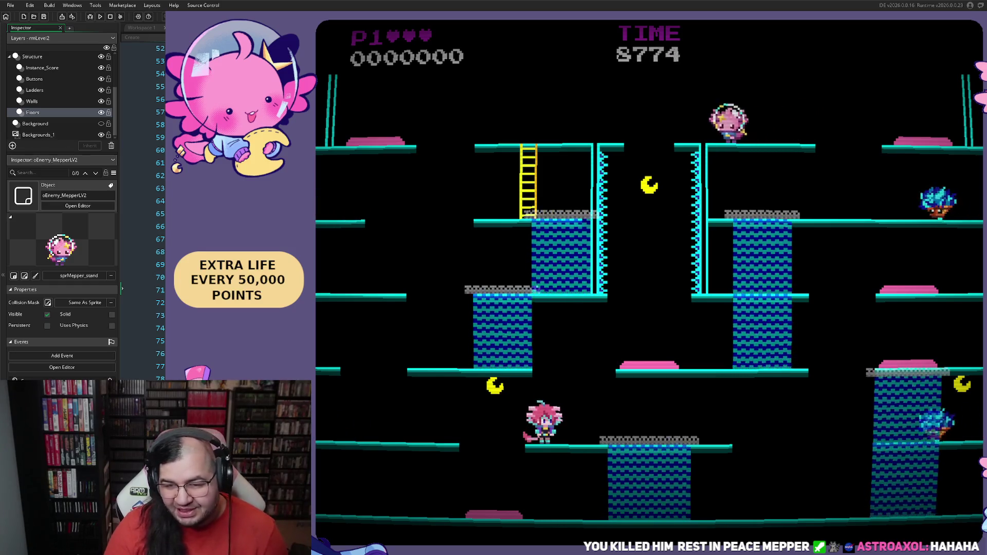
pyautogui.press('Escape')
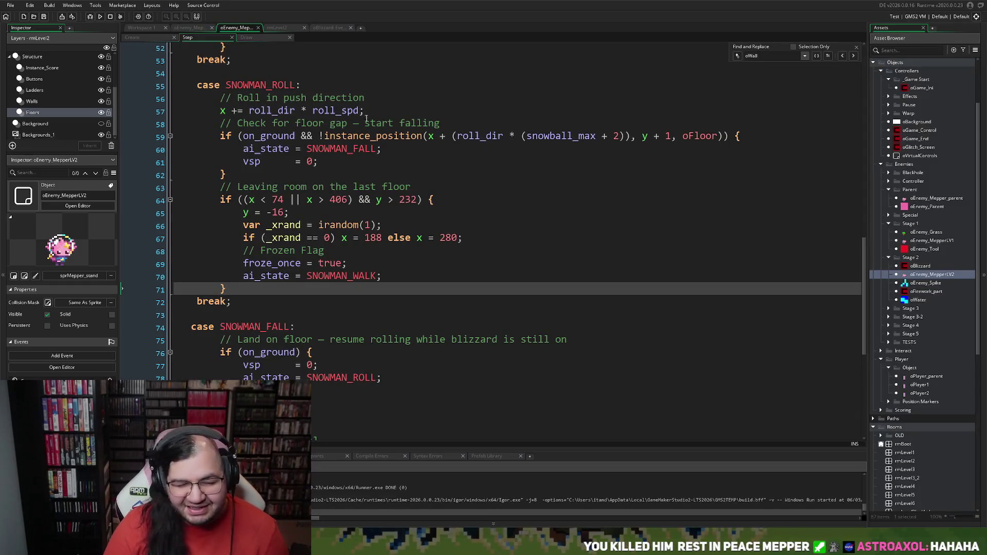
# Check the snowman Draw and oBlizzard Step code, then open the rmLevel2 room editor
pyautogui.click(243, 39)
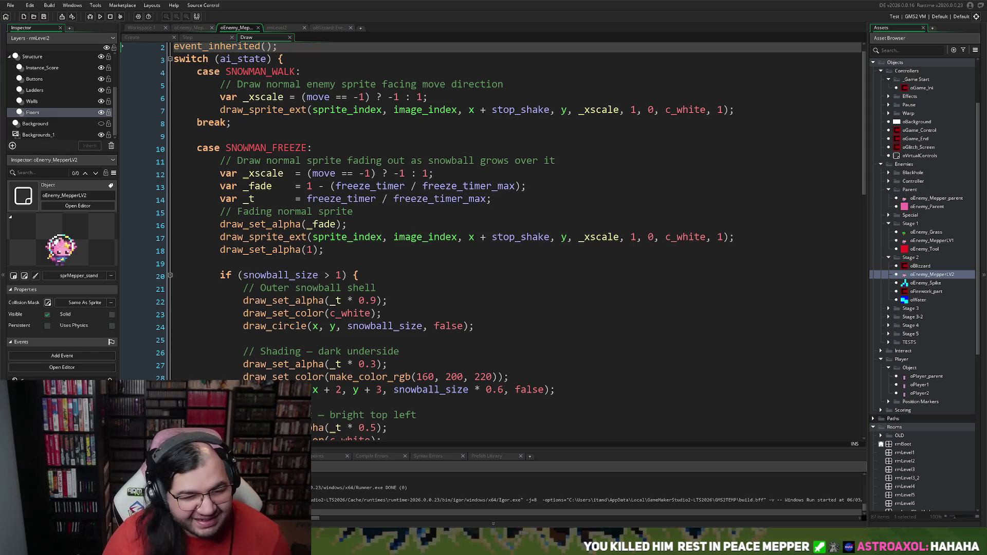
pyautogui.click(329, 28)
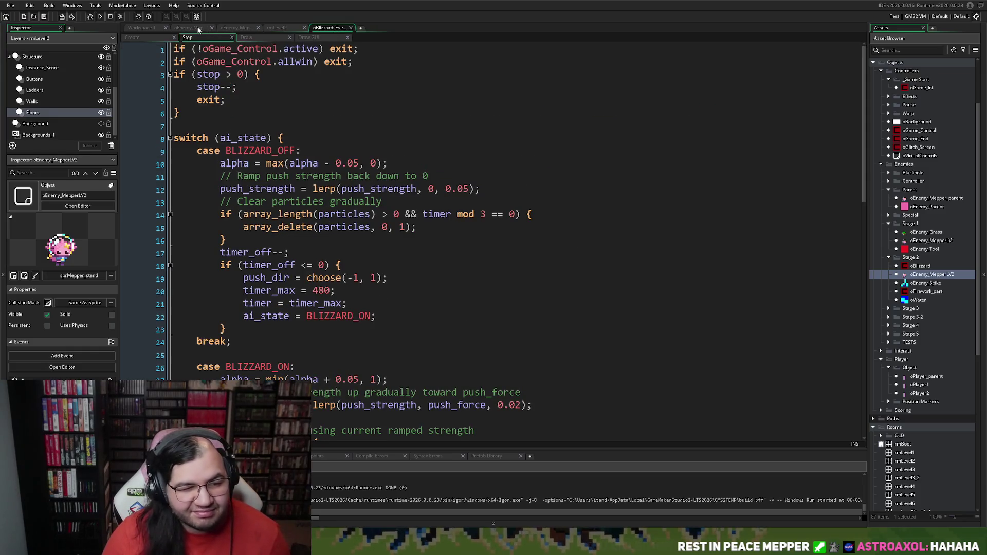
pyautogui.moveTo(274, 28); pyautogui.dragTo(338, 32)
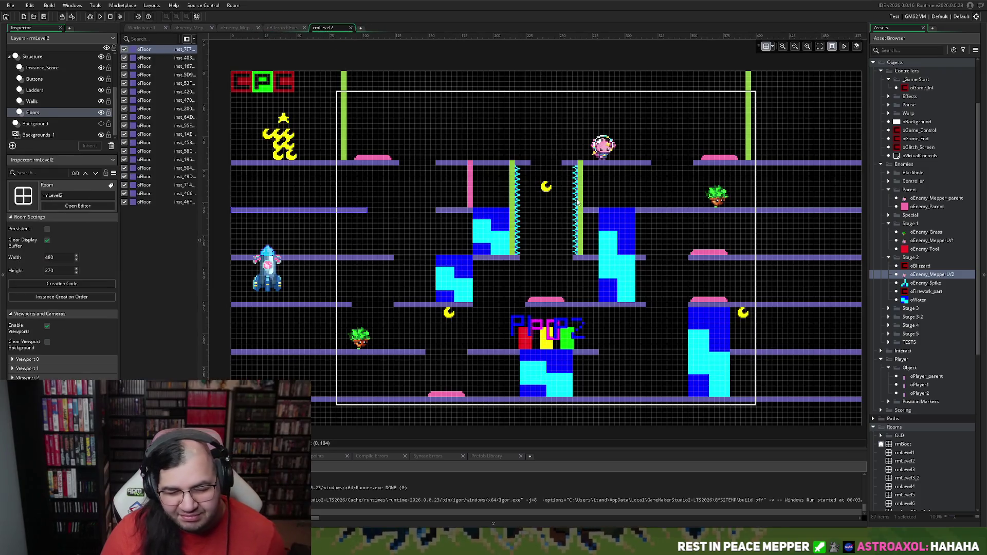
# Trim the oFloor pieces beside rmLevel2's top gap back by one grid cell
pyautogui.scroll(5, 528, 225)
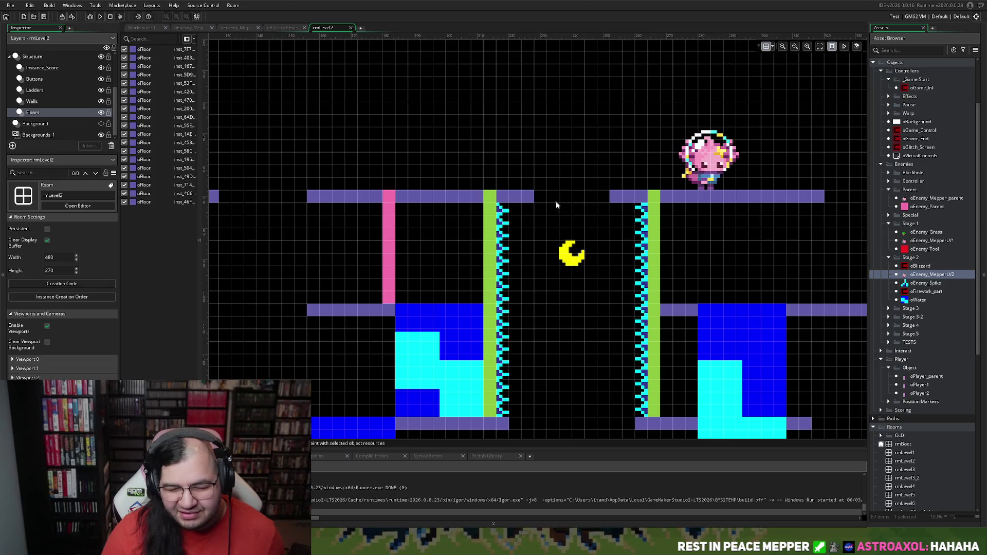
pyautogui.scroll(4, 574, 227)
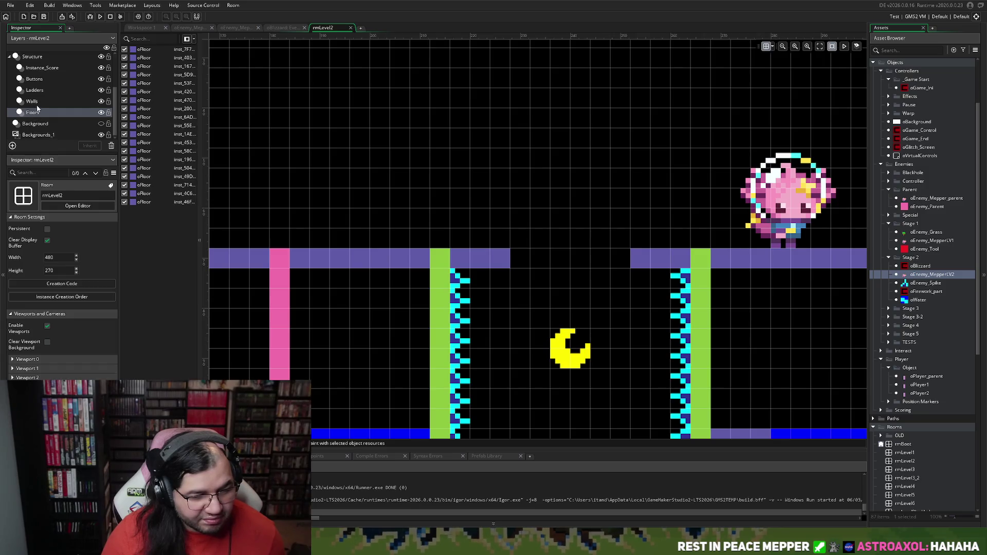
pyautogui.click(497, 266)
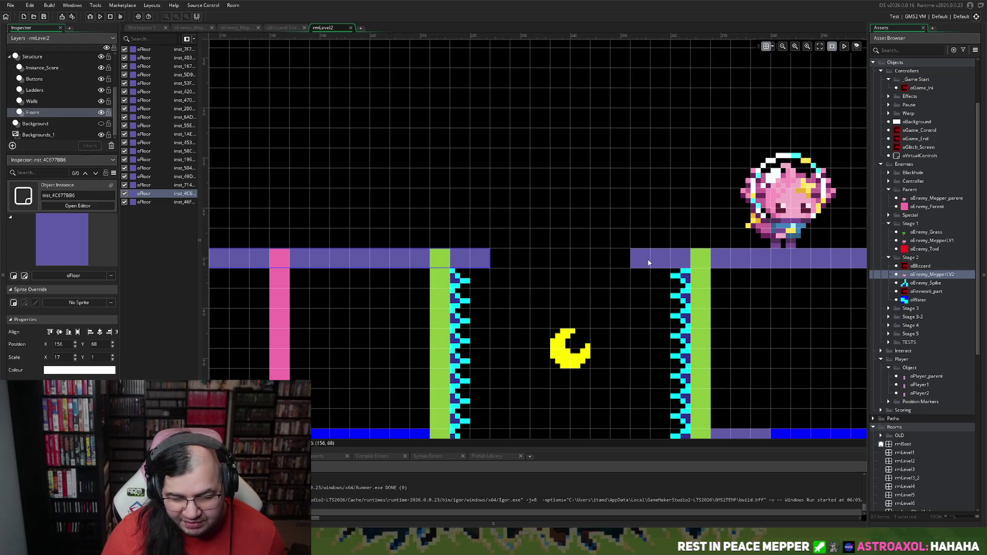
pyautogui.click(649, 263)
pyautogui.moveTo(639, 260); pyautogui.dragTo(652, 260)
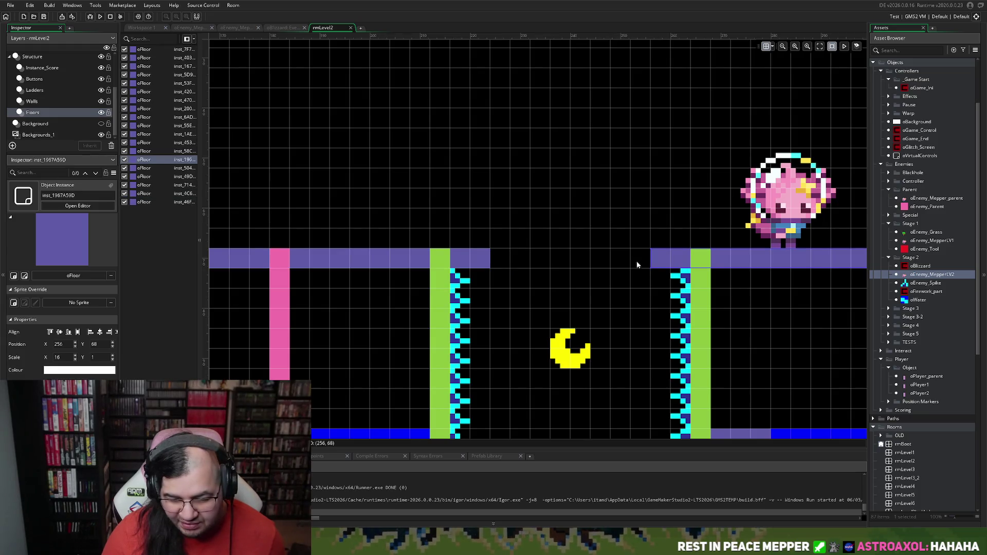
pyautogui.scroll(-5, 583, 280)
pyautogui.scroll(-3, 580, 278)
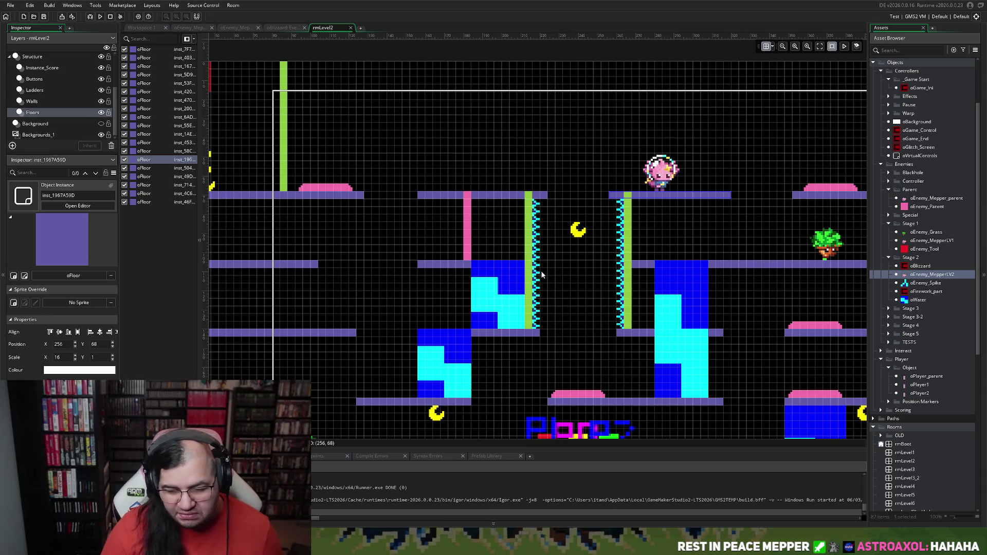
pyautogui.scroll(-3, 541, 275)
pyautogui.scroll(-1, 539, 278)
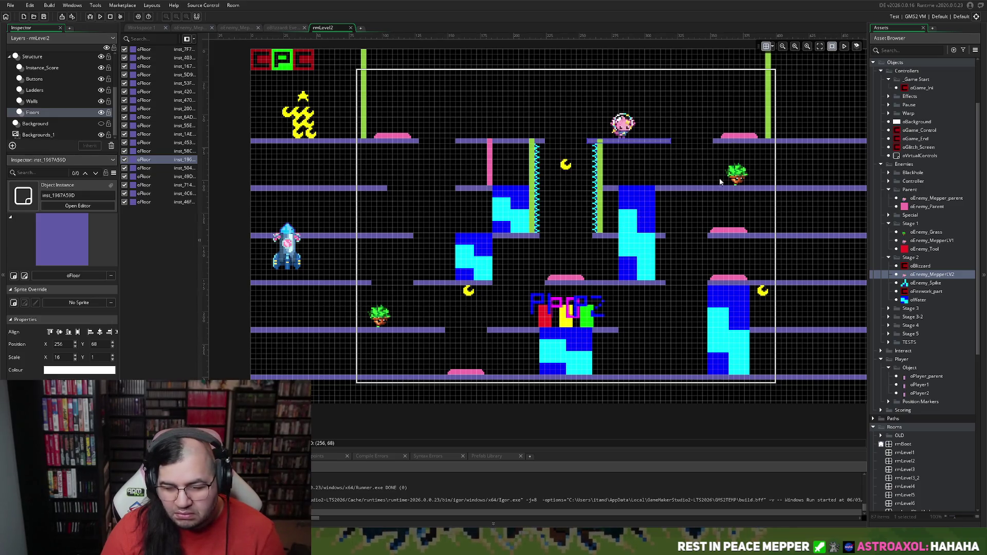
# On the Buttons layer, move the oCharge button onto the upper-right blue column at 294, 184, then run with F5
pyautogui.click(724, 233)
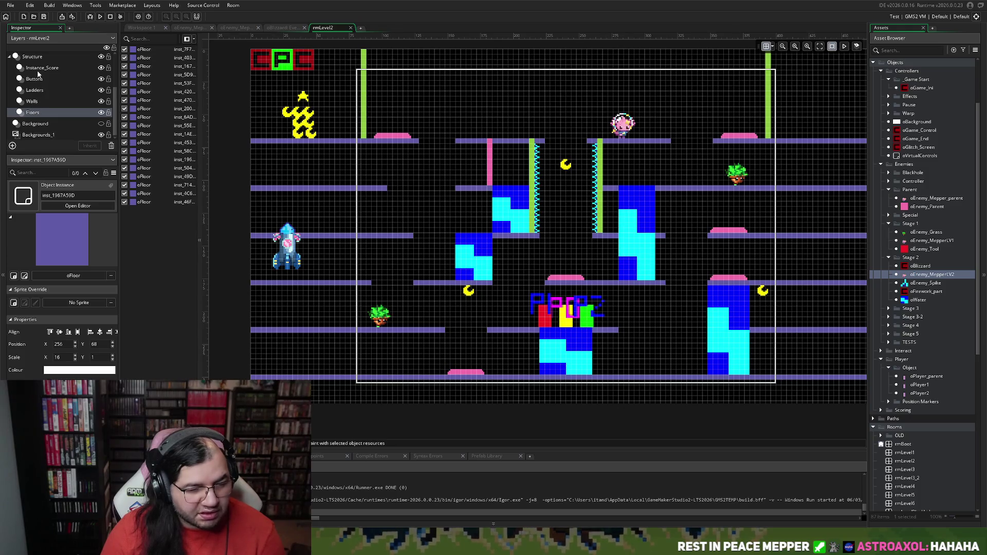
pyautogui.click(33, 125)
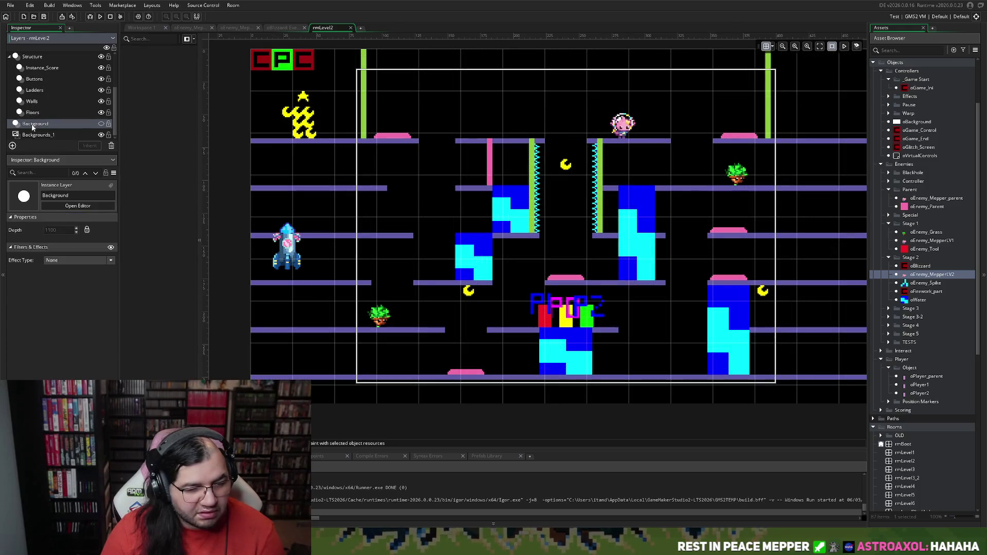
pyautogui.click(44, 79)
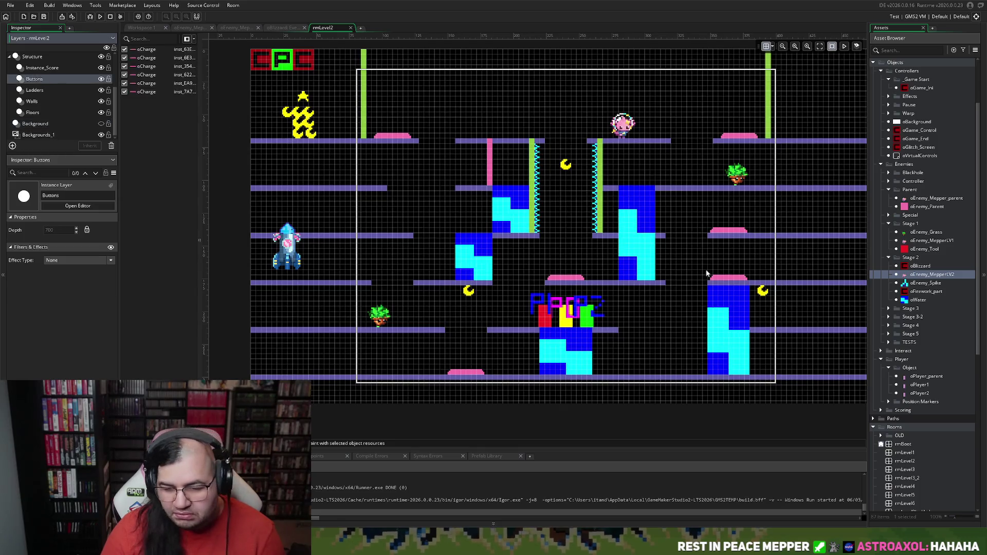
pyautogui.moveTo(709, 276)
pyautogui.mouseDown()
pyautogui.moveTo(622, 162)
pyautogui.moveTo(624, 179)
pyautogui.moveTo(641, 186)
pyautogui.mouseUp()
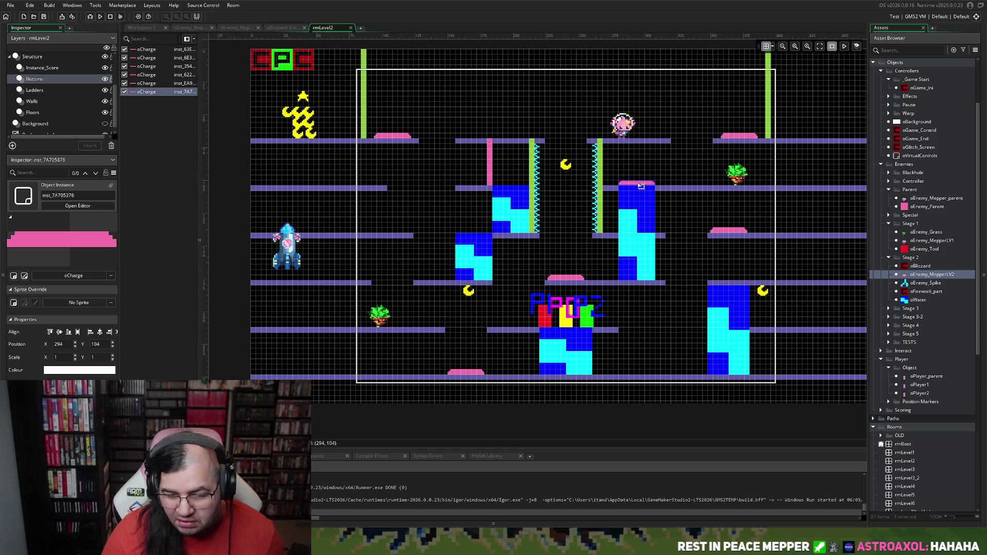
pyautogui.click(659, 175)
pyautogui.scroll(4, 659, 177)
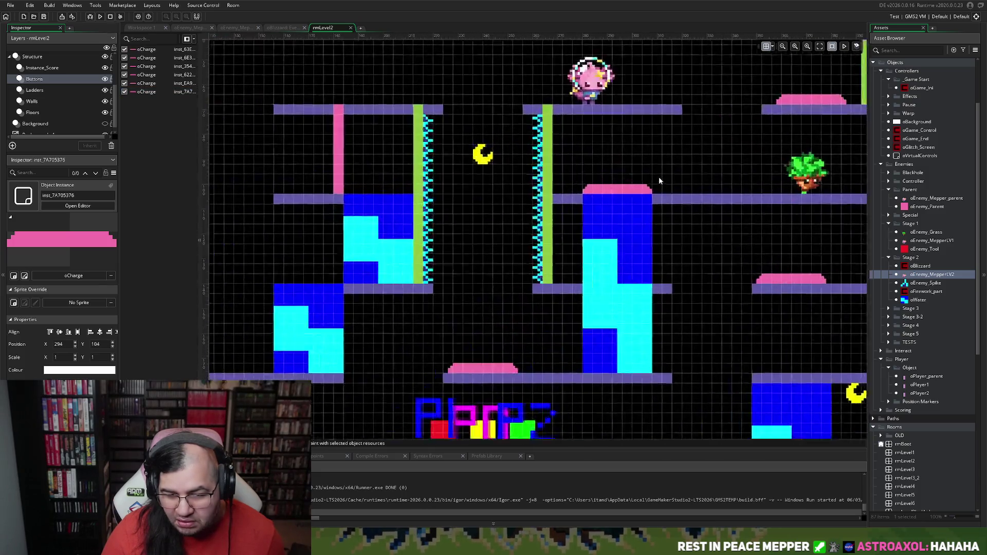
pyautogui.scroll(-5, 652, 182)
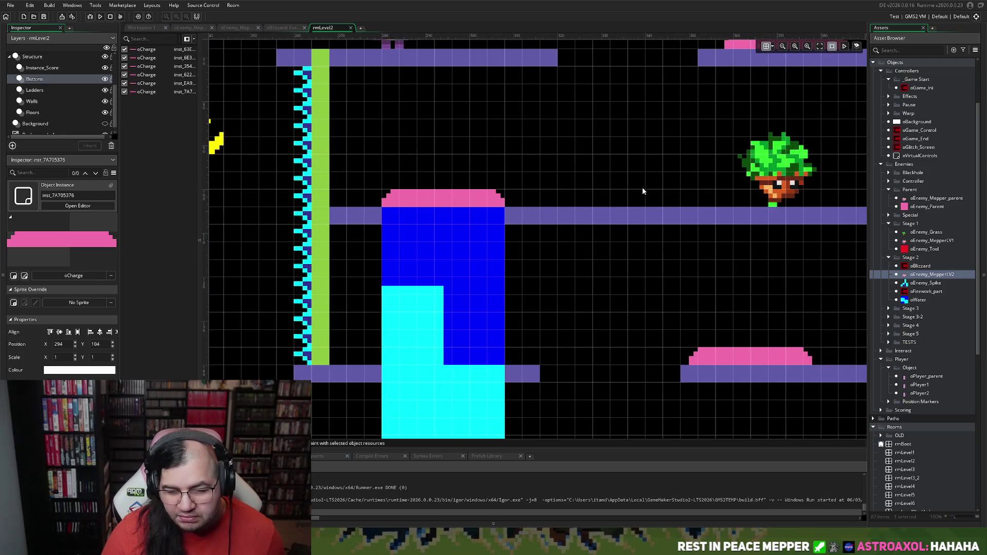
pyautogui.scroll(-2, 632, 198)
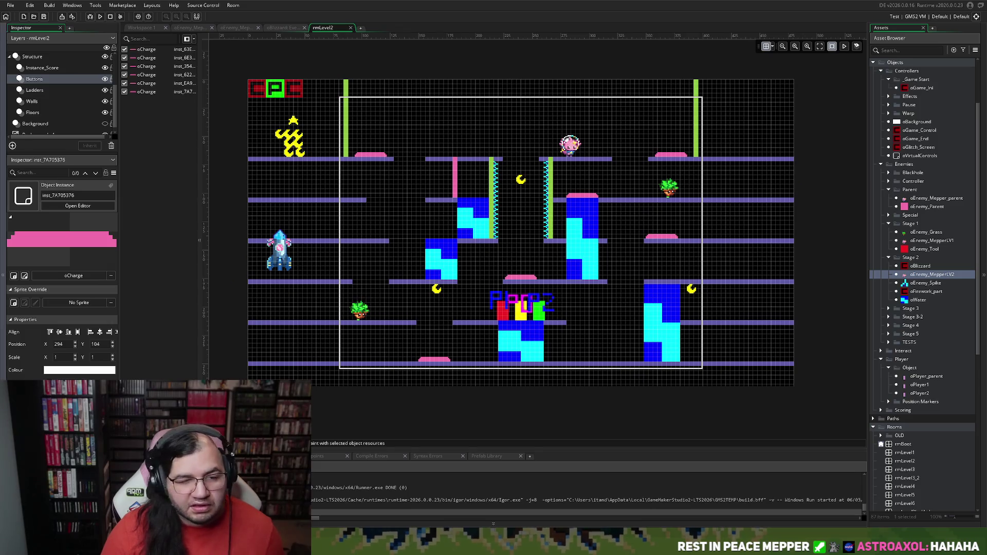
pyautogui.press('F5')
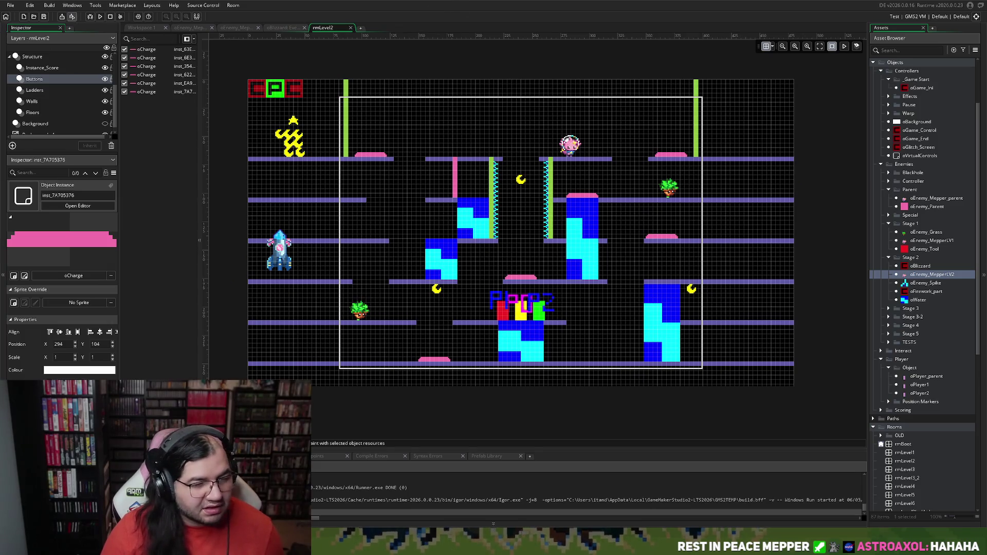